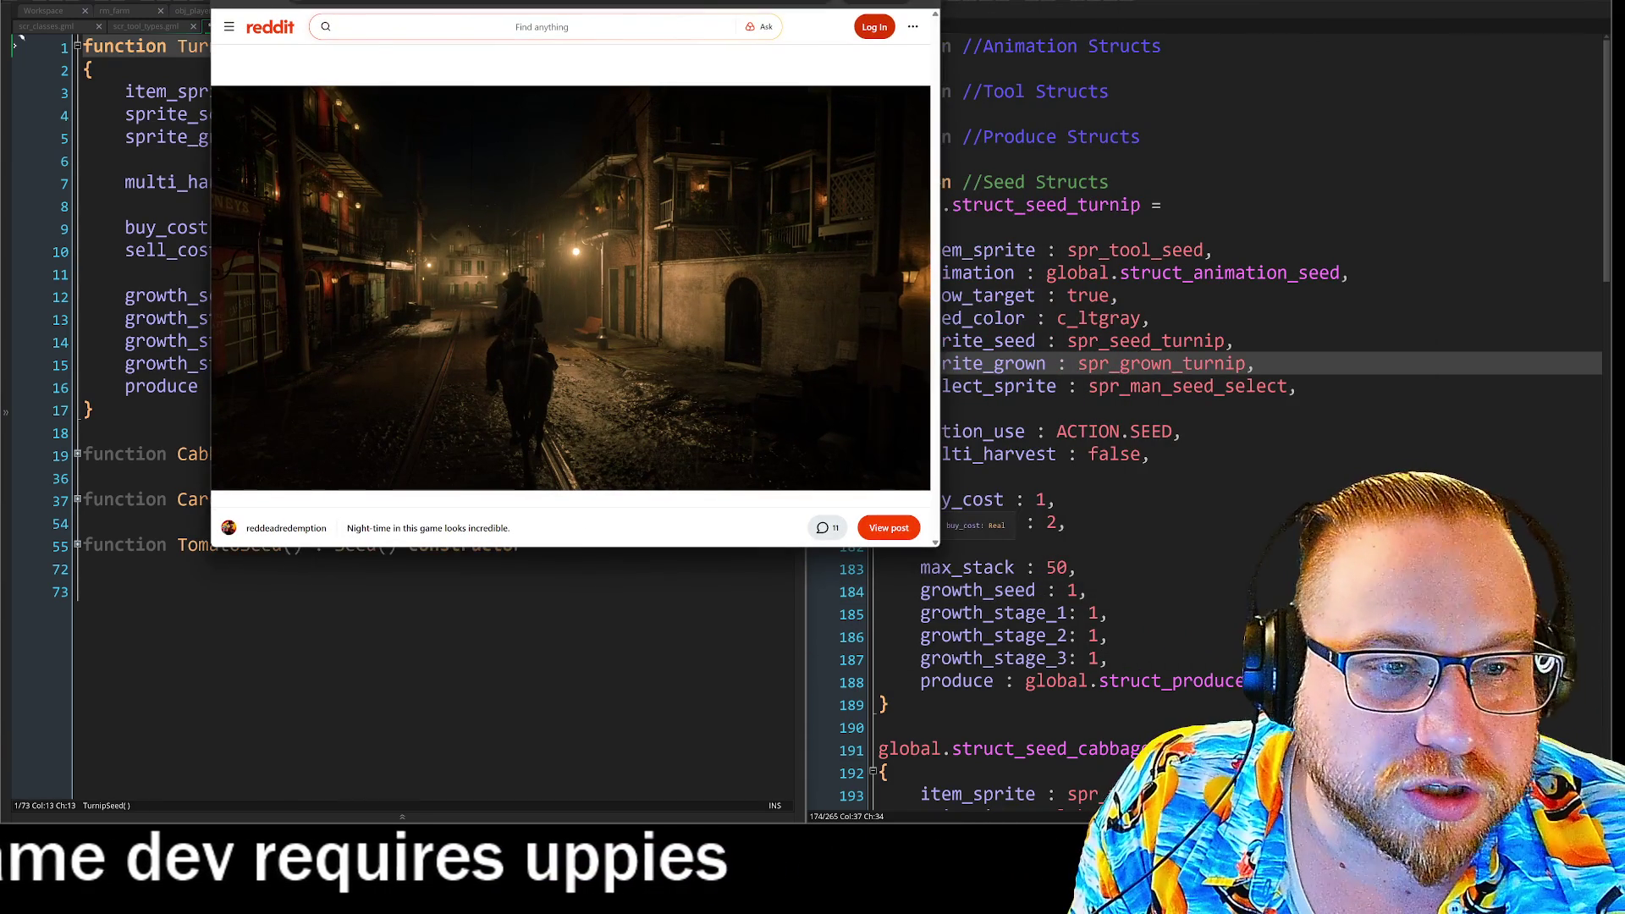
# Enlarge the Reddit night-time screenshot post window by dragging its bottom-right corner.
pyautogui.moveTo(937, 549); pyautogui.dragTo(1346, 679)
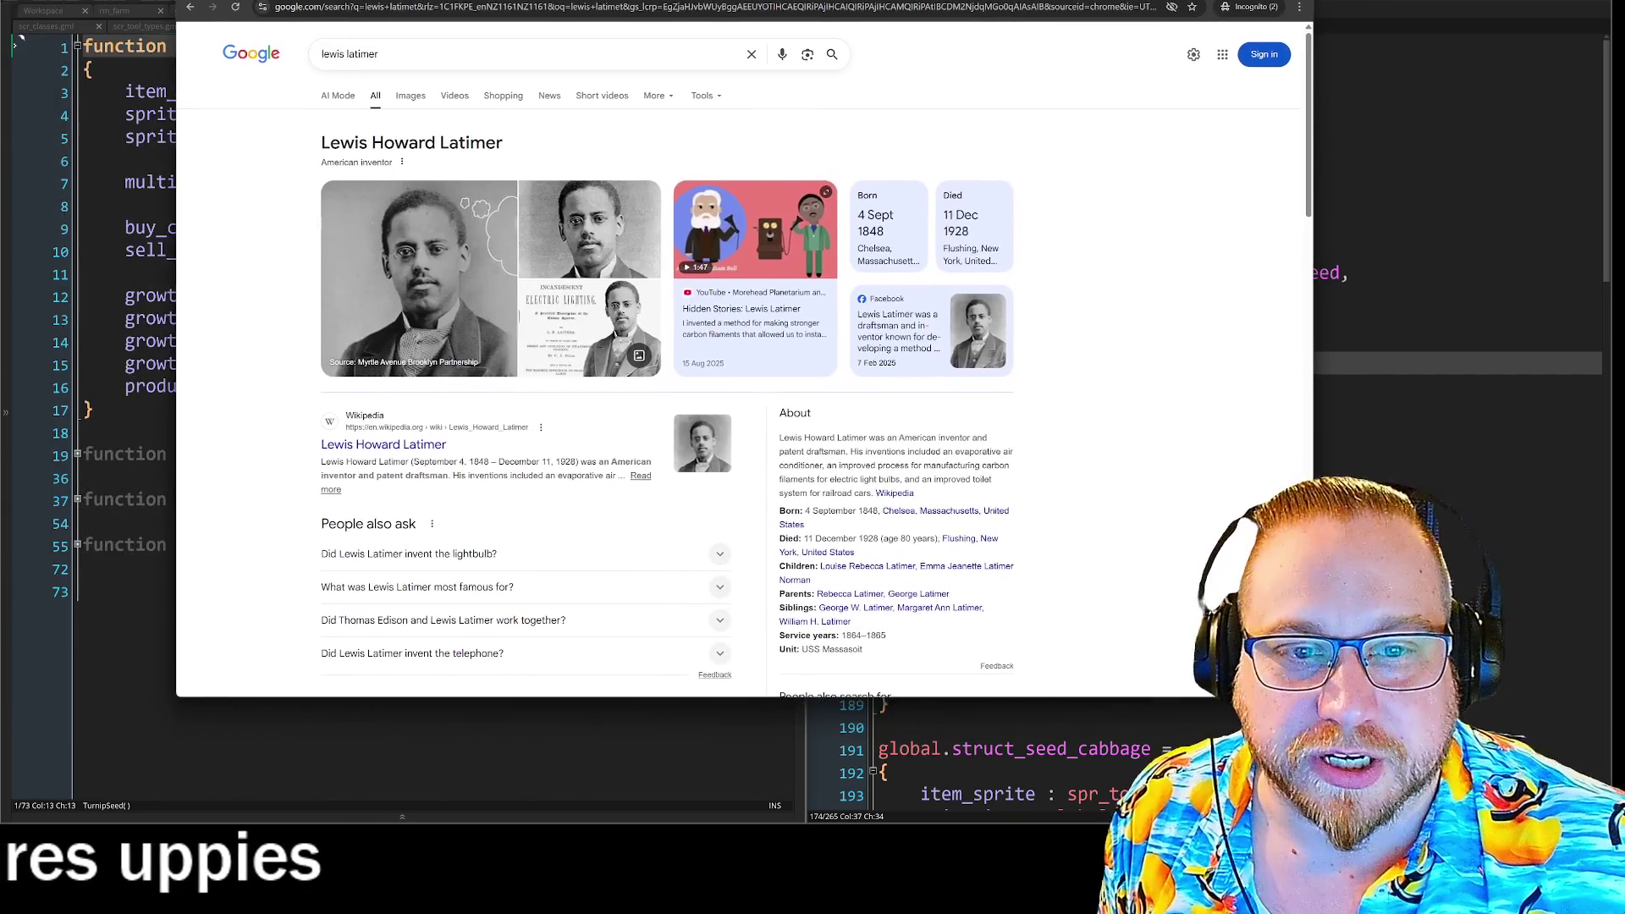
# Open the first knowledge-panel portrait, 'Lewis Latimer & The Invention Of Electric Light', in the image viewer.
pyautogui.click(419, 280)
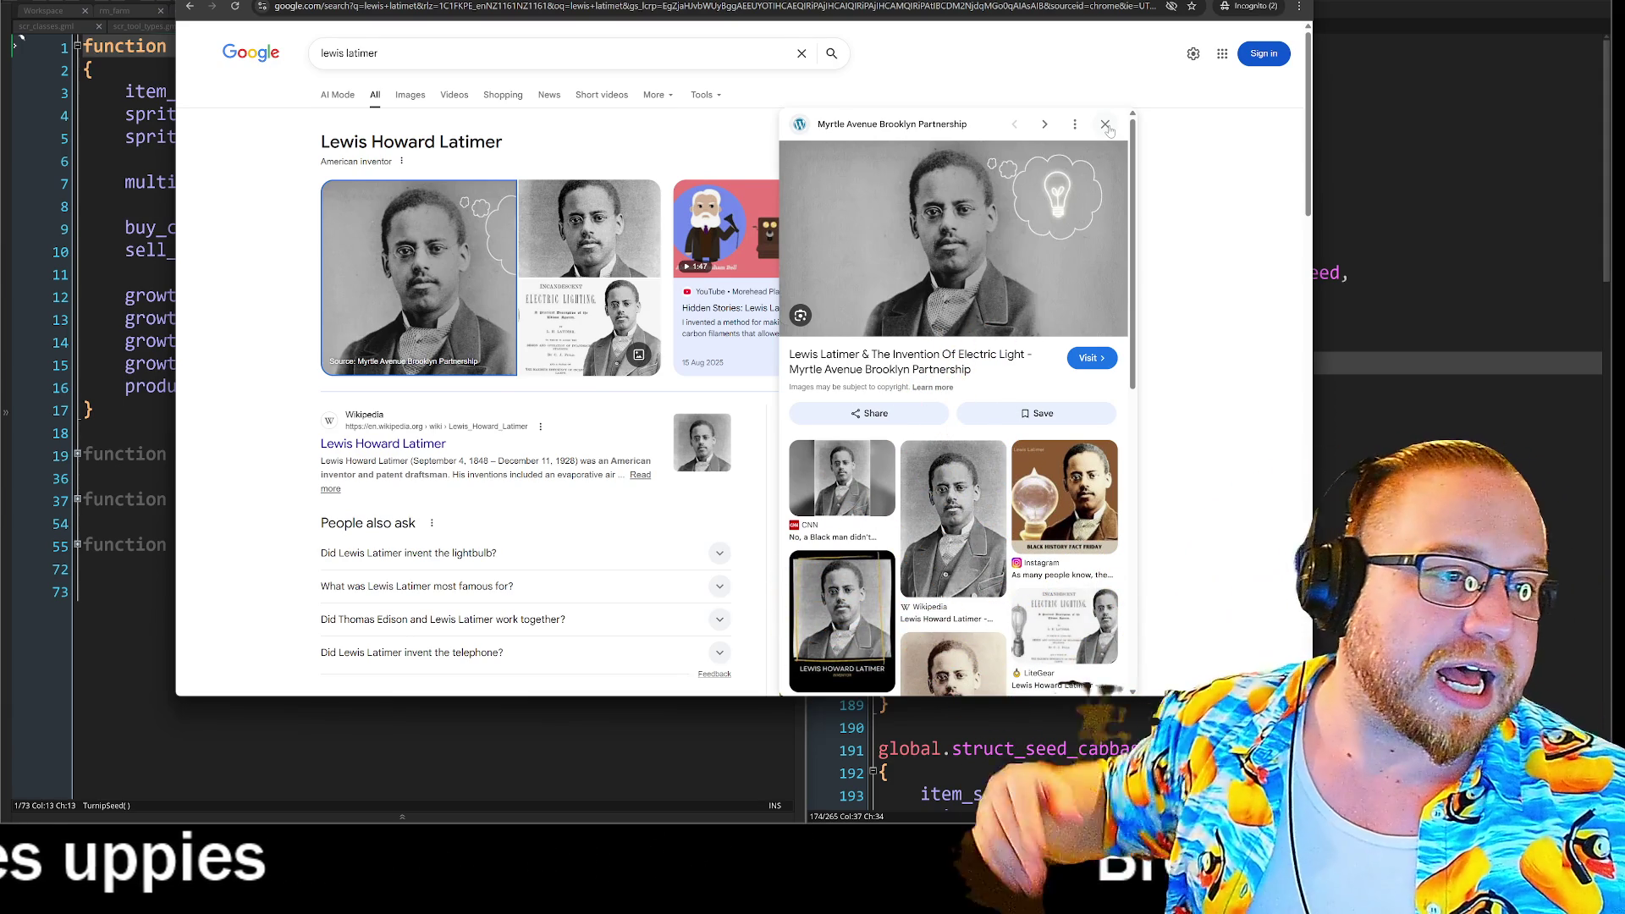
# Close the image viewer panel to return to the Lewis Howard Latimer results.
pyautogui.click(1107, 125)
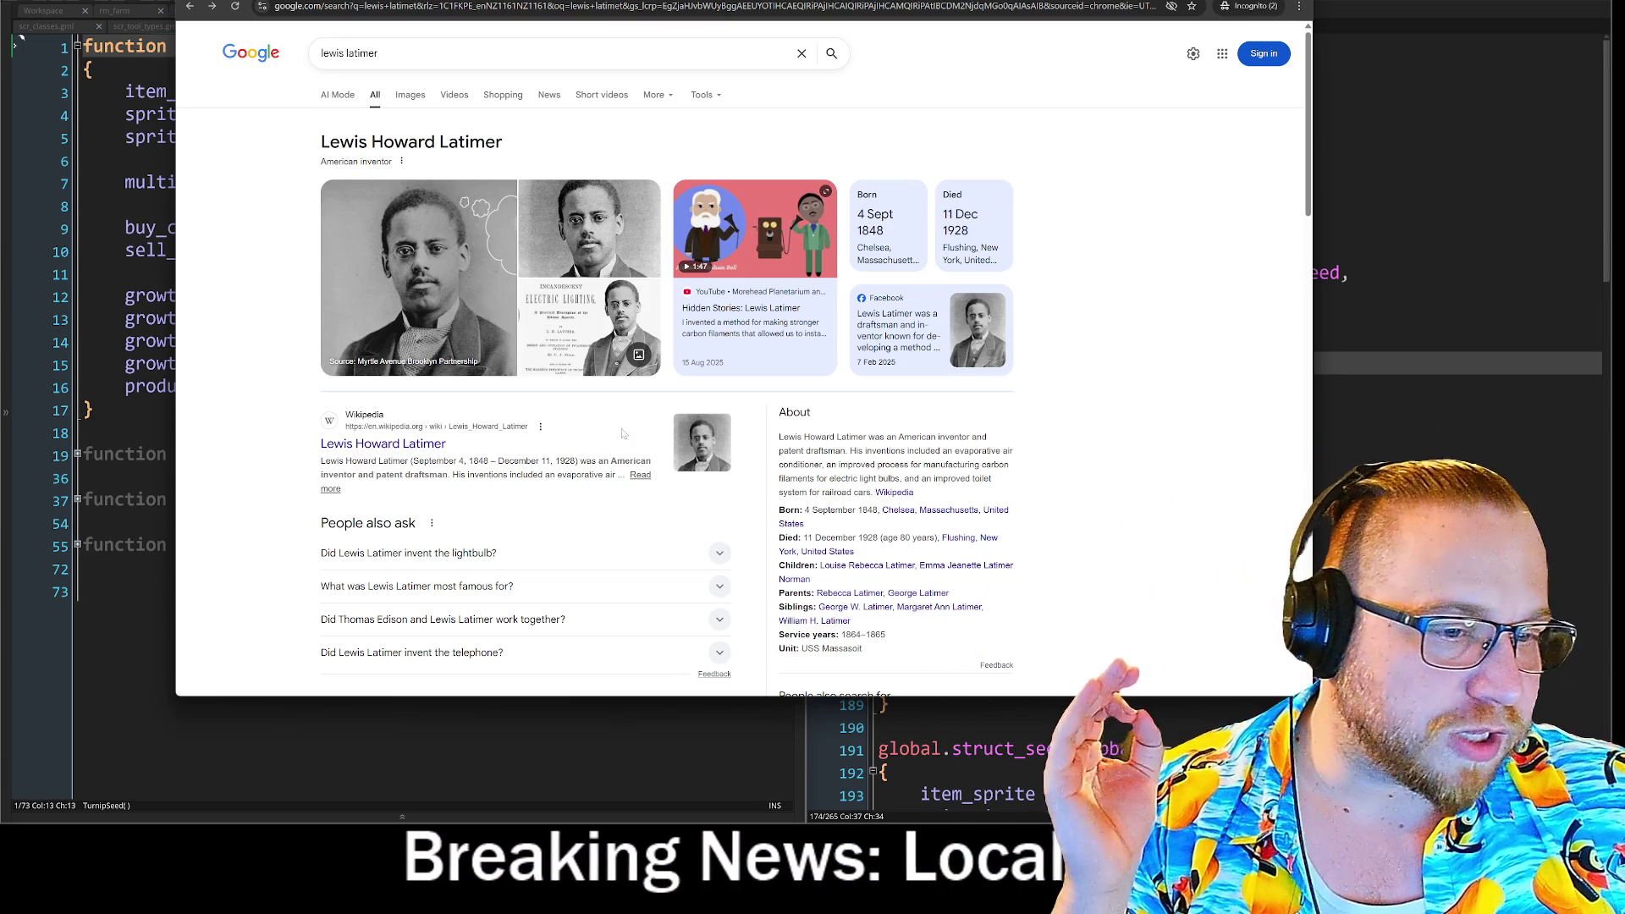
# Open Latimer's Wikipedia article and switch it to the Dark colour theme.
pyautogui.click(397, 444)
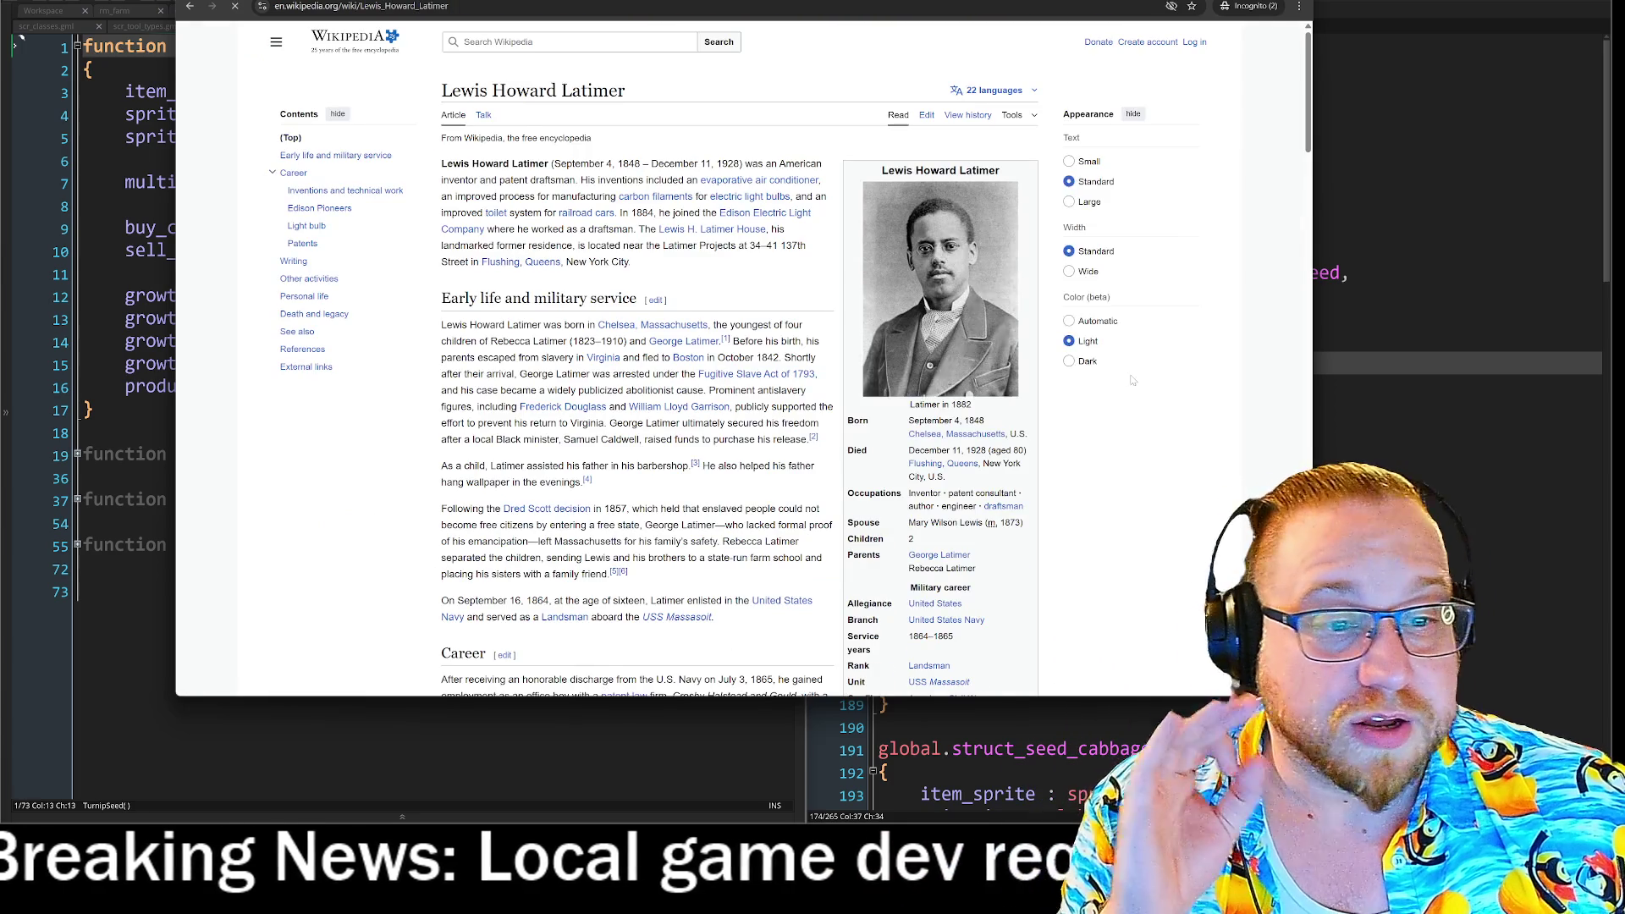
pyautogui.click(1087, 426)
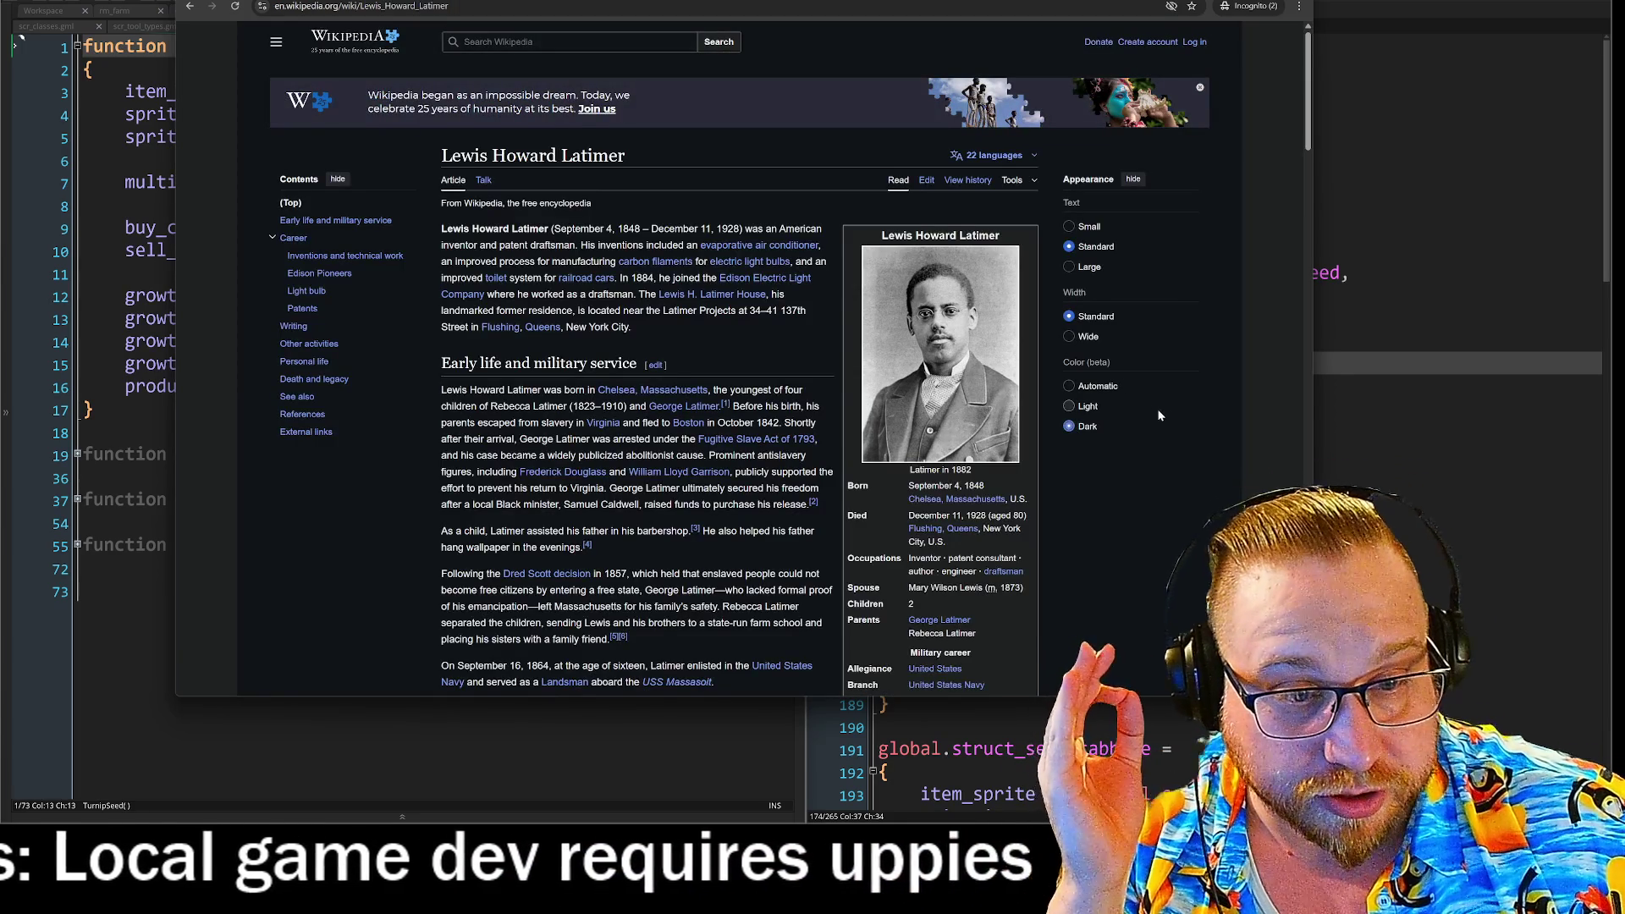
pyautogui.scroll(-3, 1156, 415)
pyautogui.scroll(1, 1159, 422)
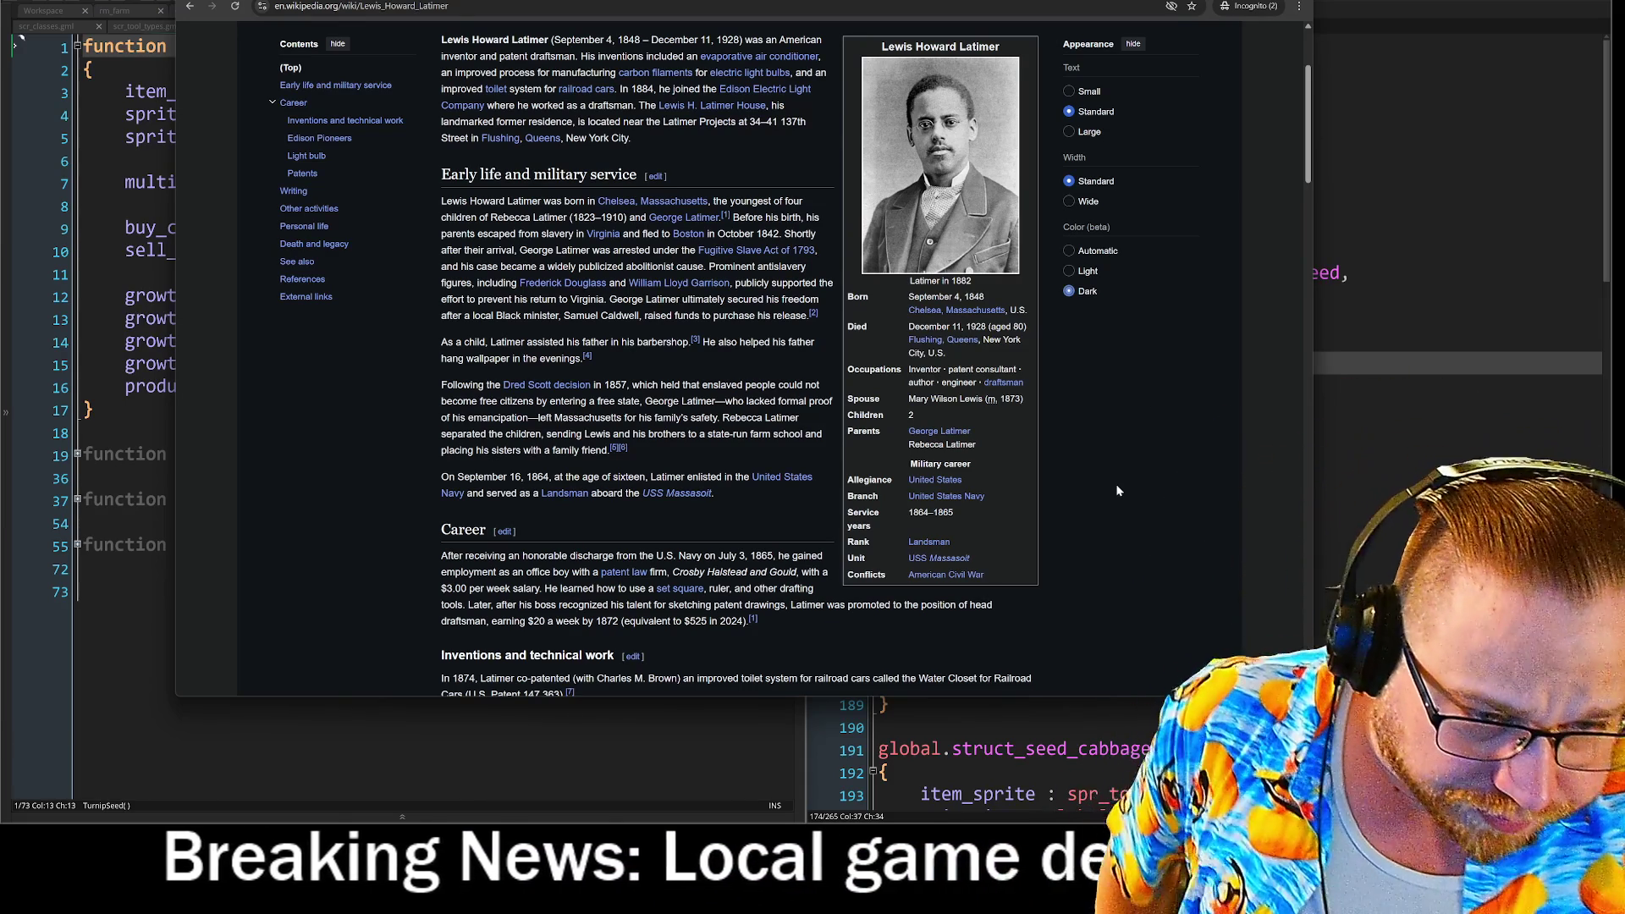
pyautogui.scroll(-5, 1126, 508)
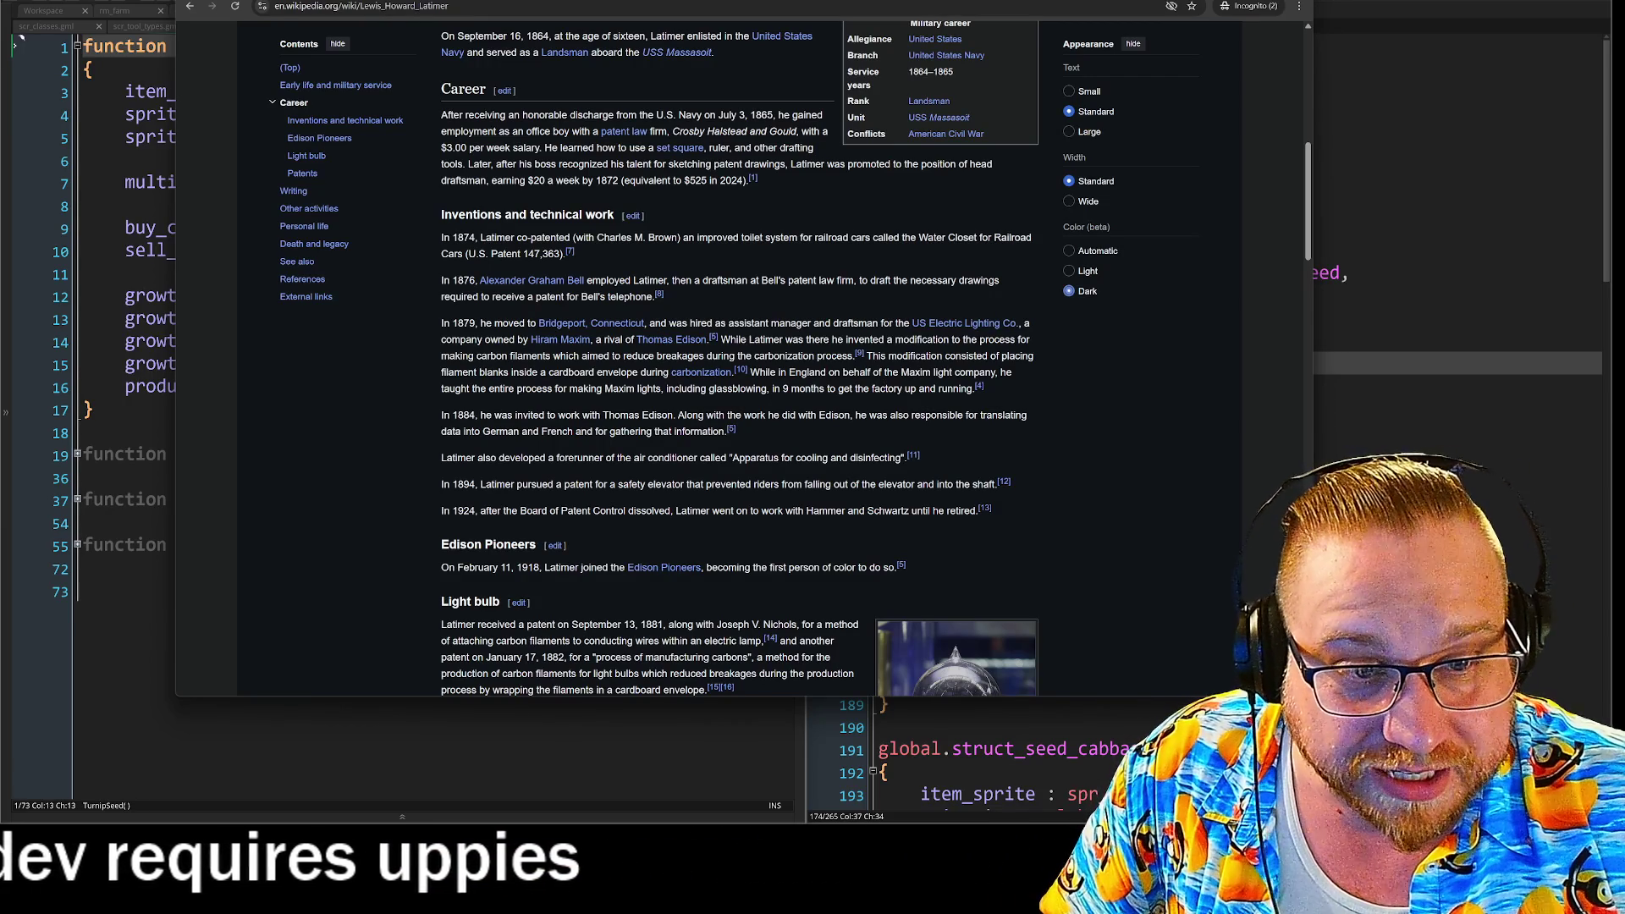
# Read the article, highlighting the carbonization filament passage and the patents list, then scroll back up.
pyautogui.moveTo(444, 372); pyautogui.dragTo(805, 381)
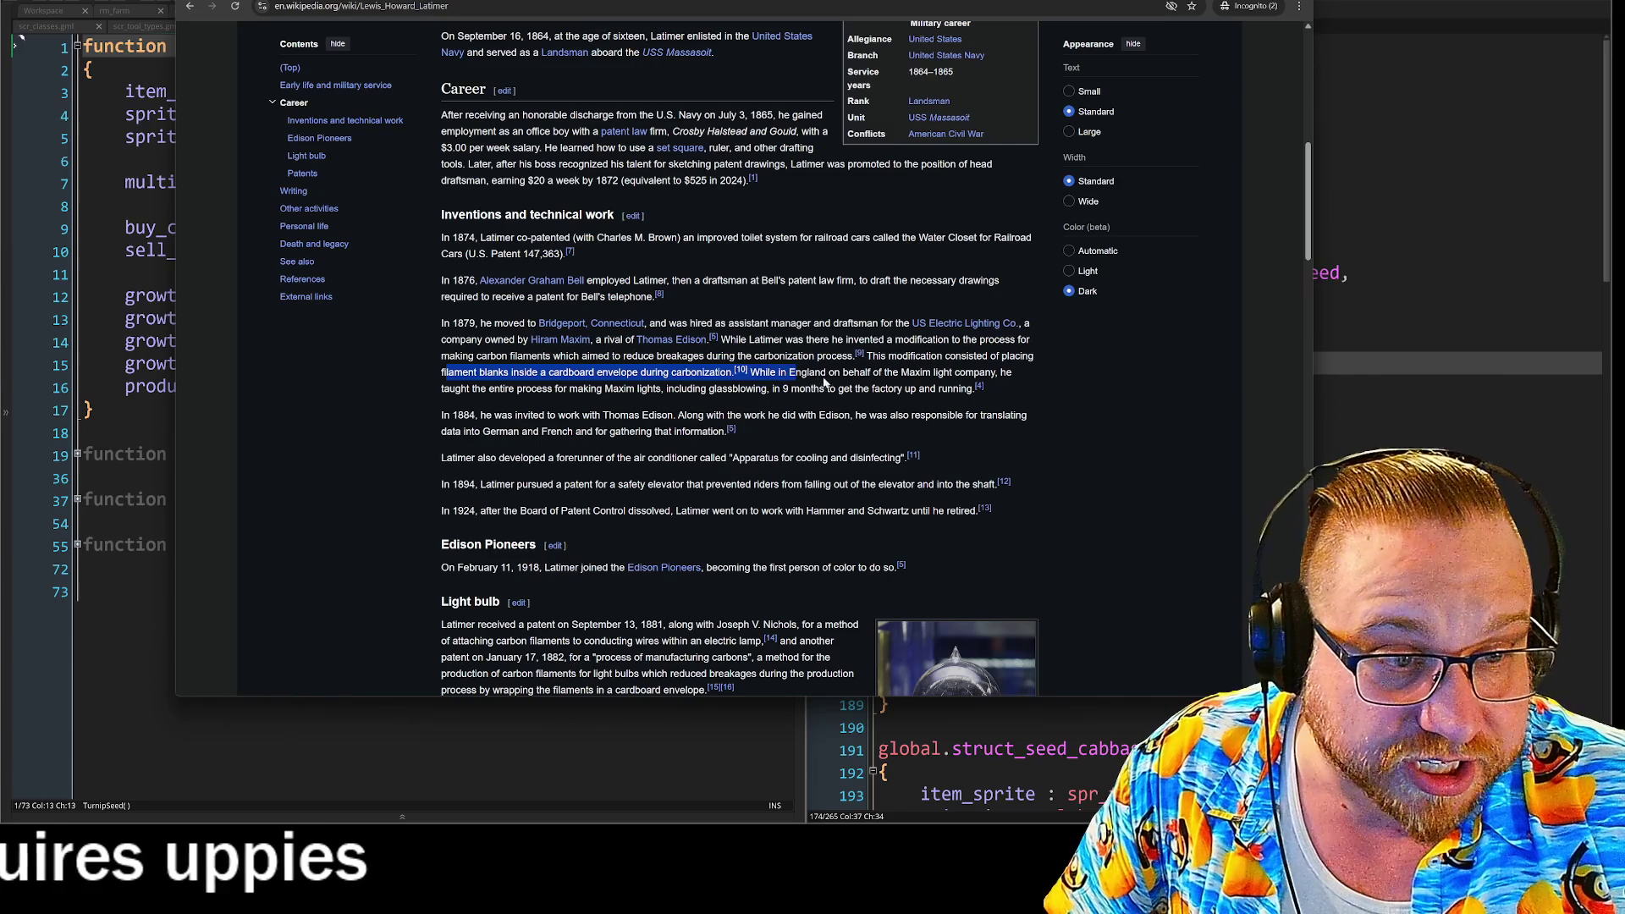
pyautogui.click(821, 385)
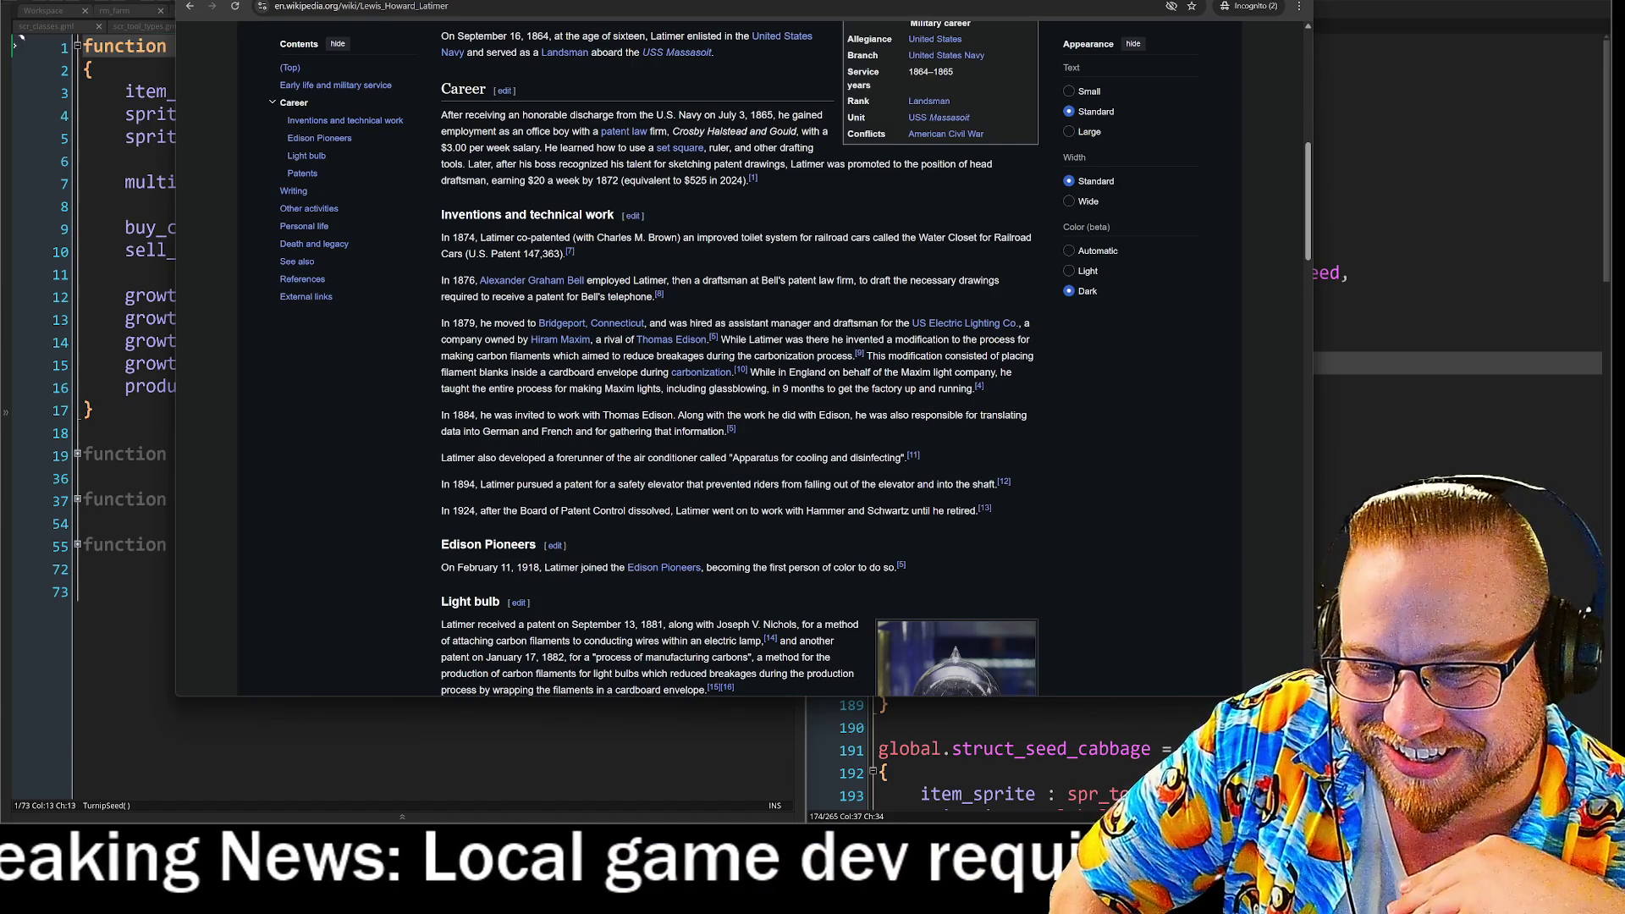
pyautogui.scroll(-5, 1038, 455)
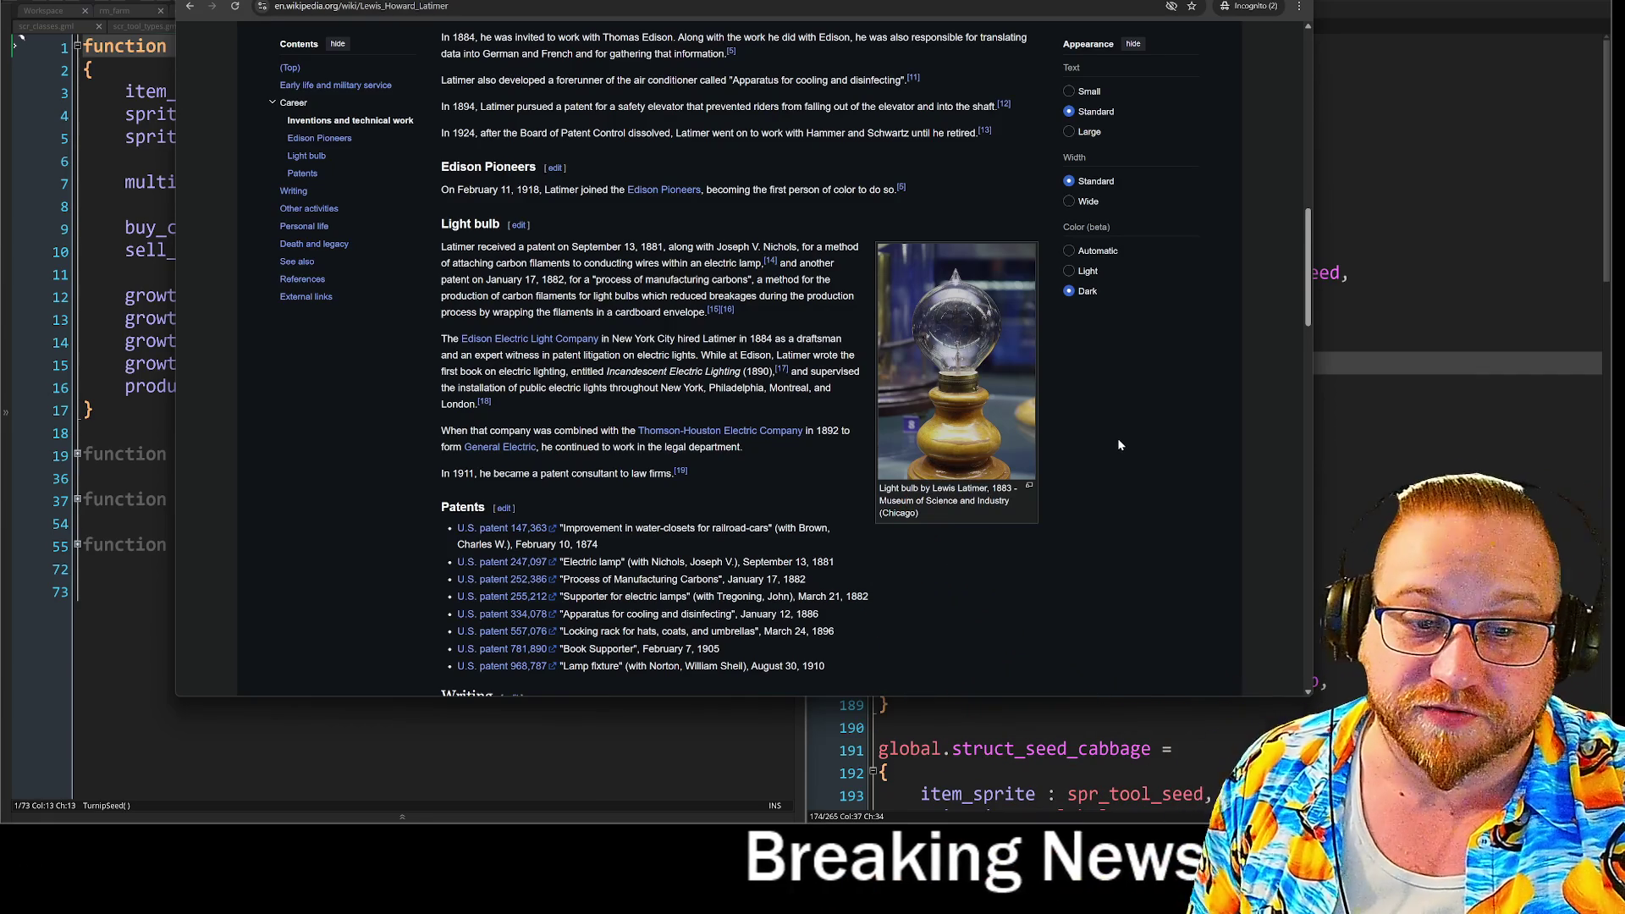
pyautogui.scroll(-3, 1118, 439)
pyautogui.moveTo(624, 276)
pyautogui.mouseDown()
pyautogui.moveTo(834, 379)
pyautogui.moveTo(718, 414)
pyautogui.mouseUp()
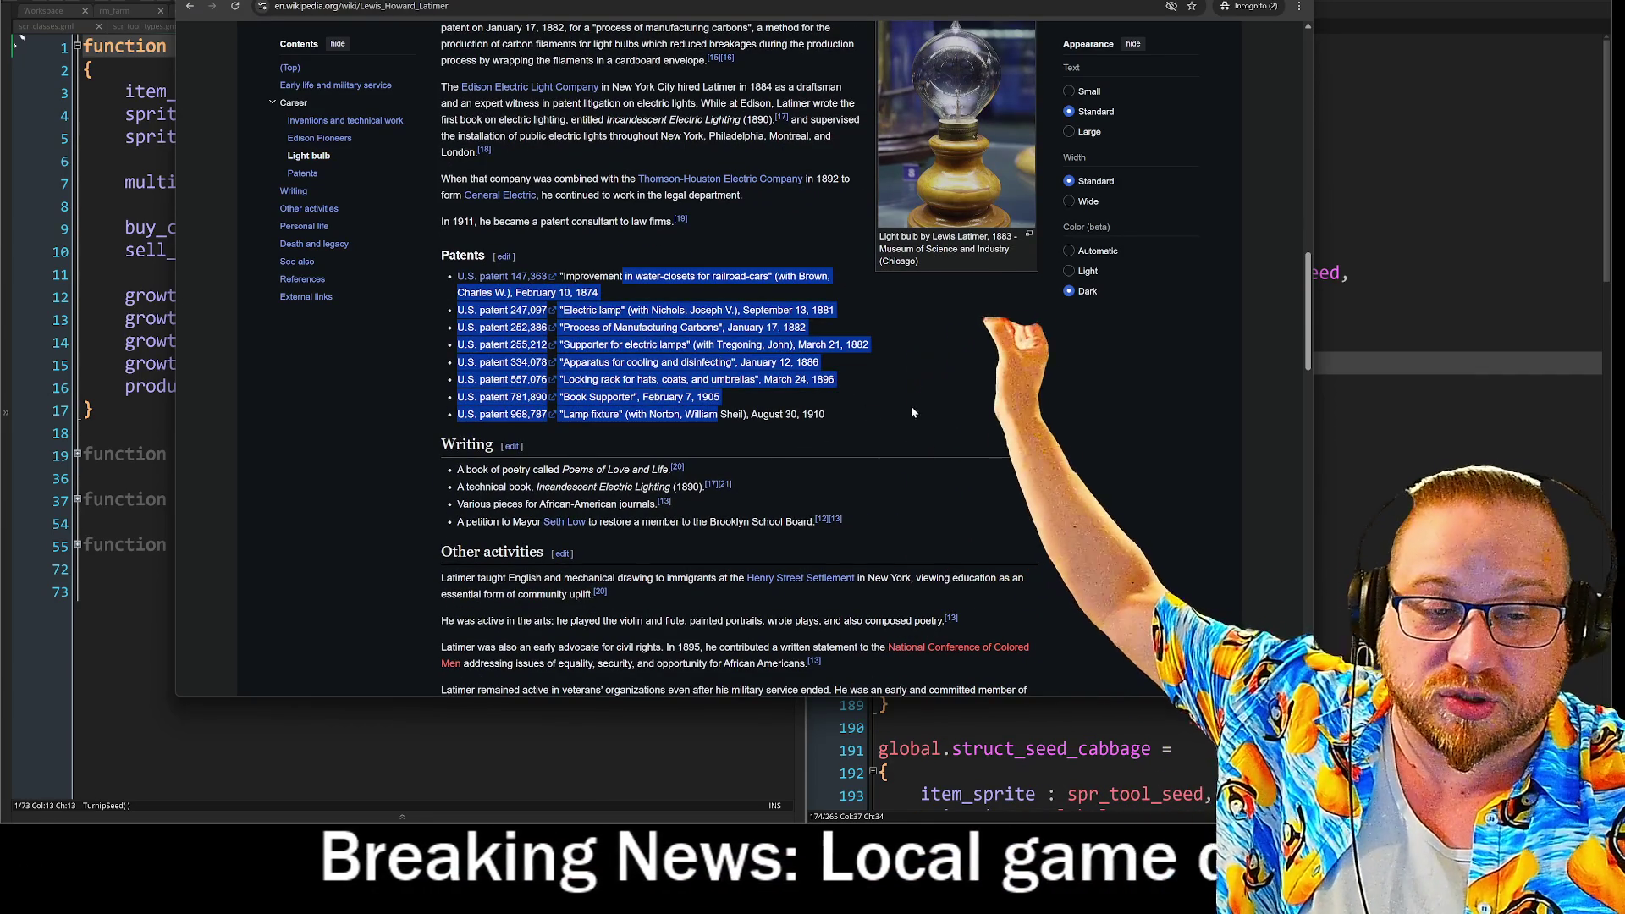
pyautogui.click(894, 409)
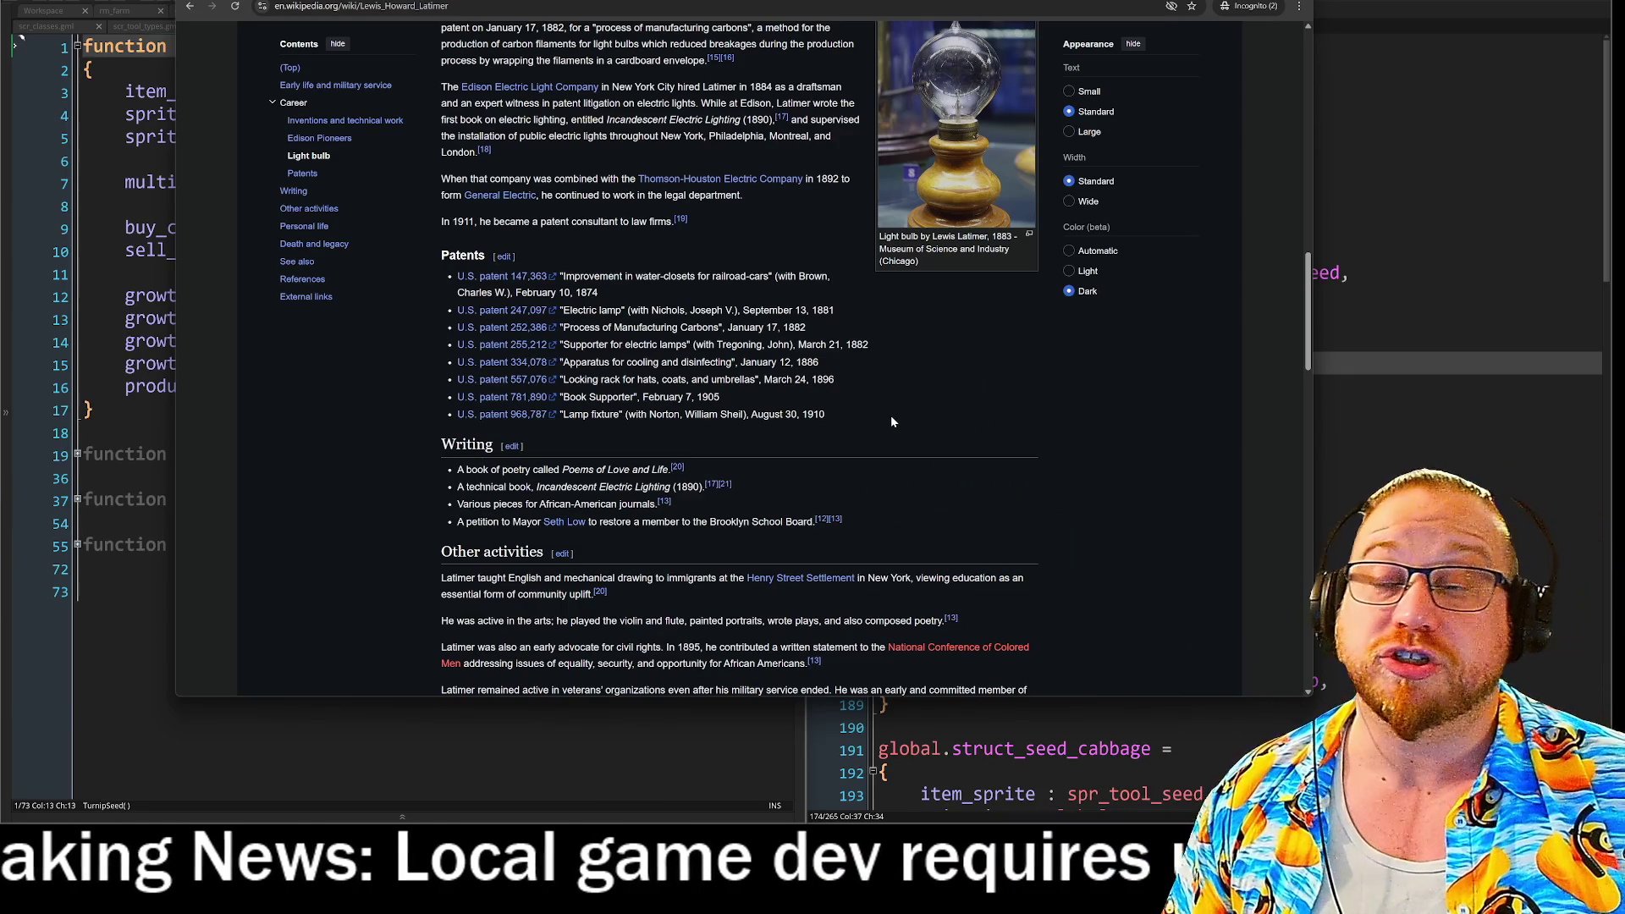
pyautogui.scroll(15, 884, 423)
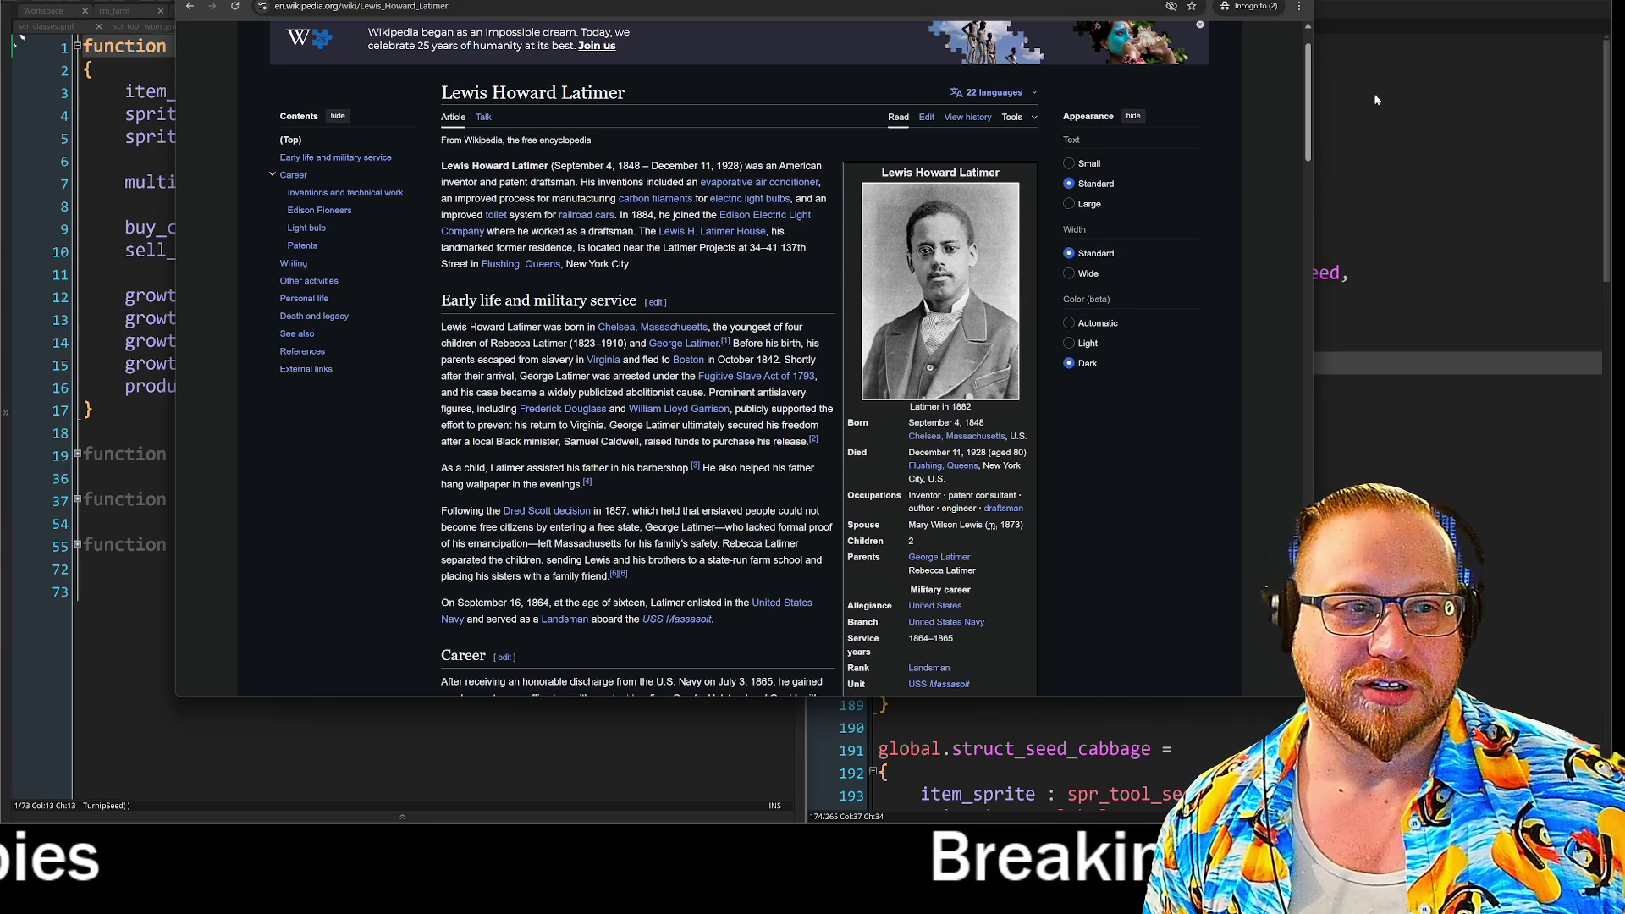
pyautogui.hotkey('alt', 'Tab')
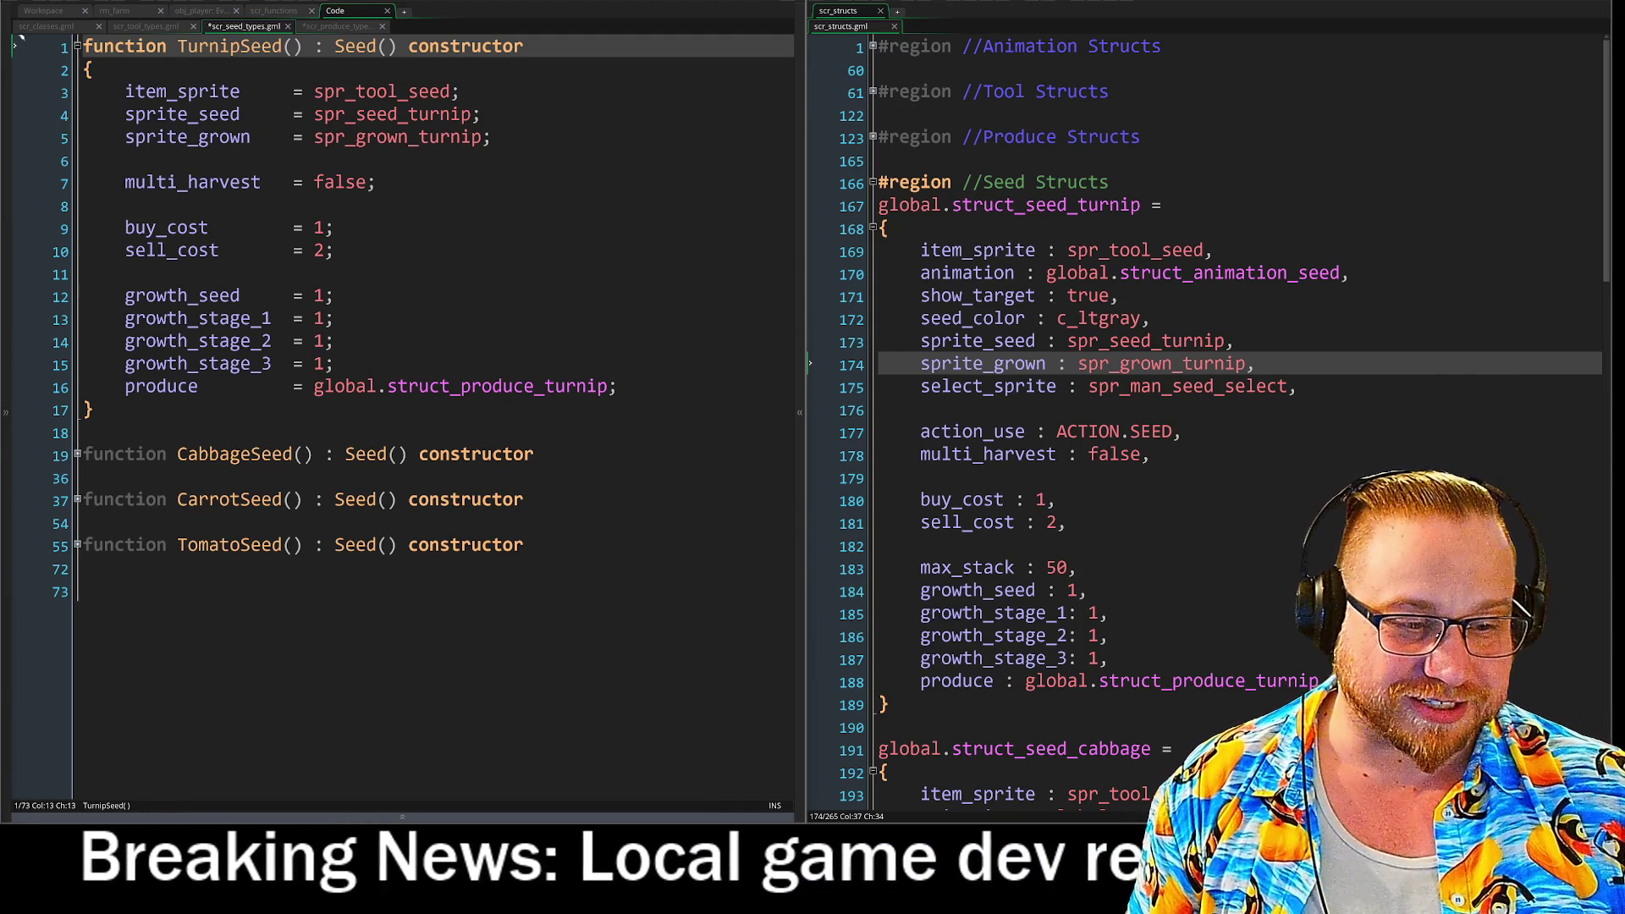
# Bring up the 'Wardstones 2026 Hope's and Dreams' note and move it to the upper middle.
pyautogui.hotkey('alt', 'Tab')
pyautogui.moveTo(796, 96)
pyautogui.mouseDown()
pyautogui.moveTo(711, 4)
pyautogui.moveTo(790, 57)
pyautogui.mouseUp()
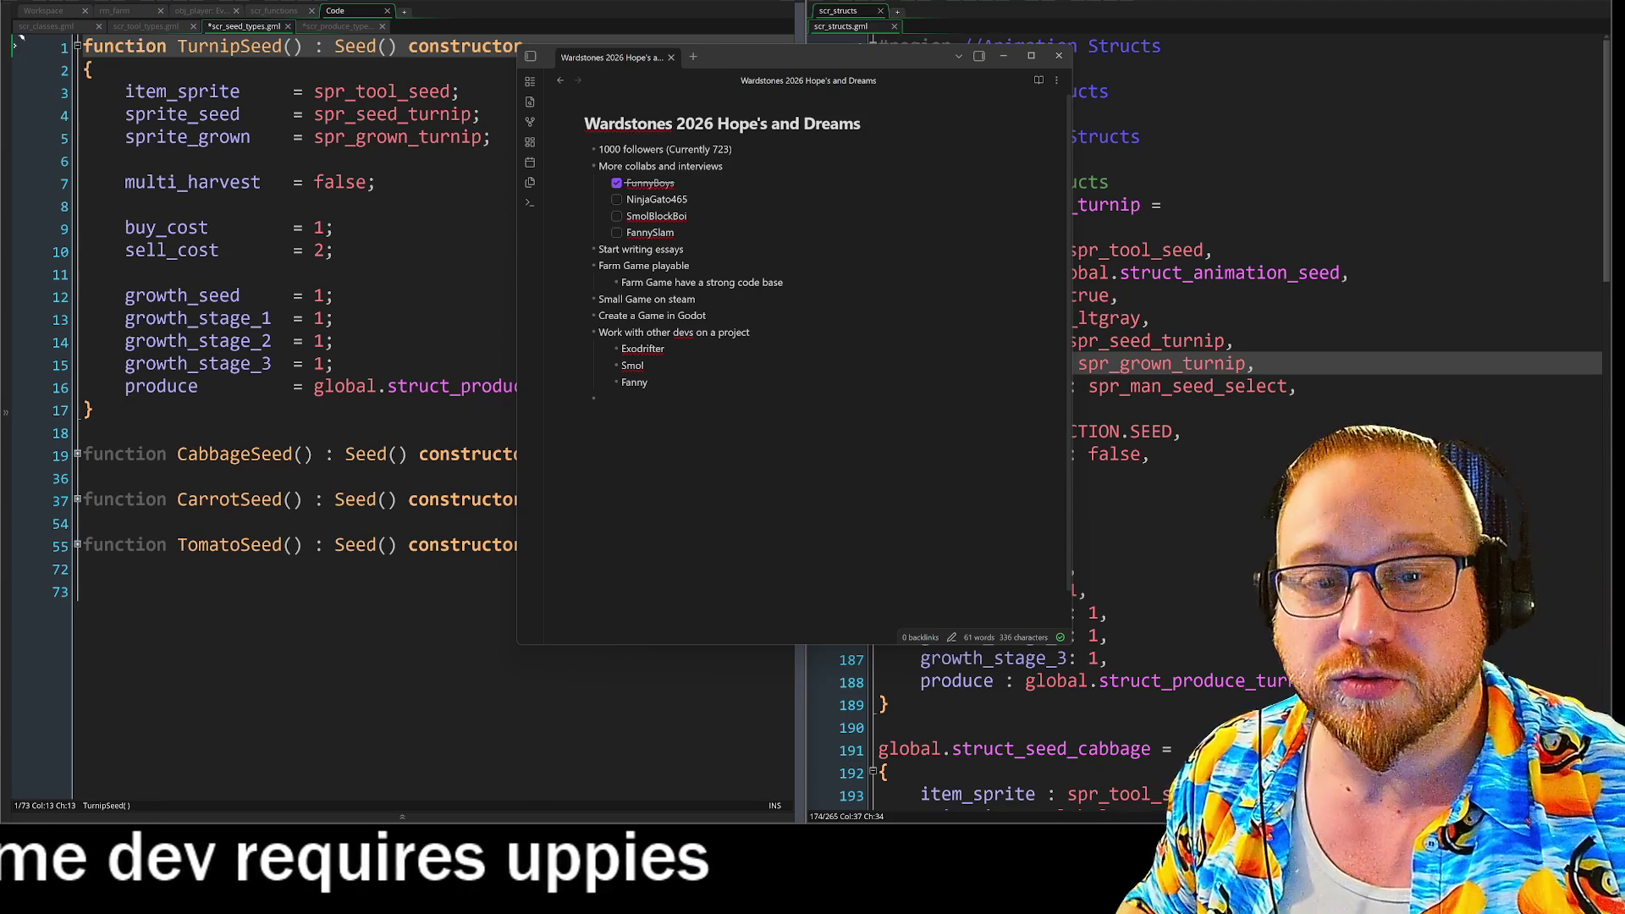
# Add a new checklist item under the collabs list, then move the note aside and minimize it.
pyautogui.press('Return')
pyautogui.write('B')
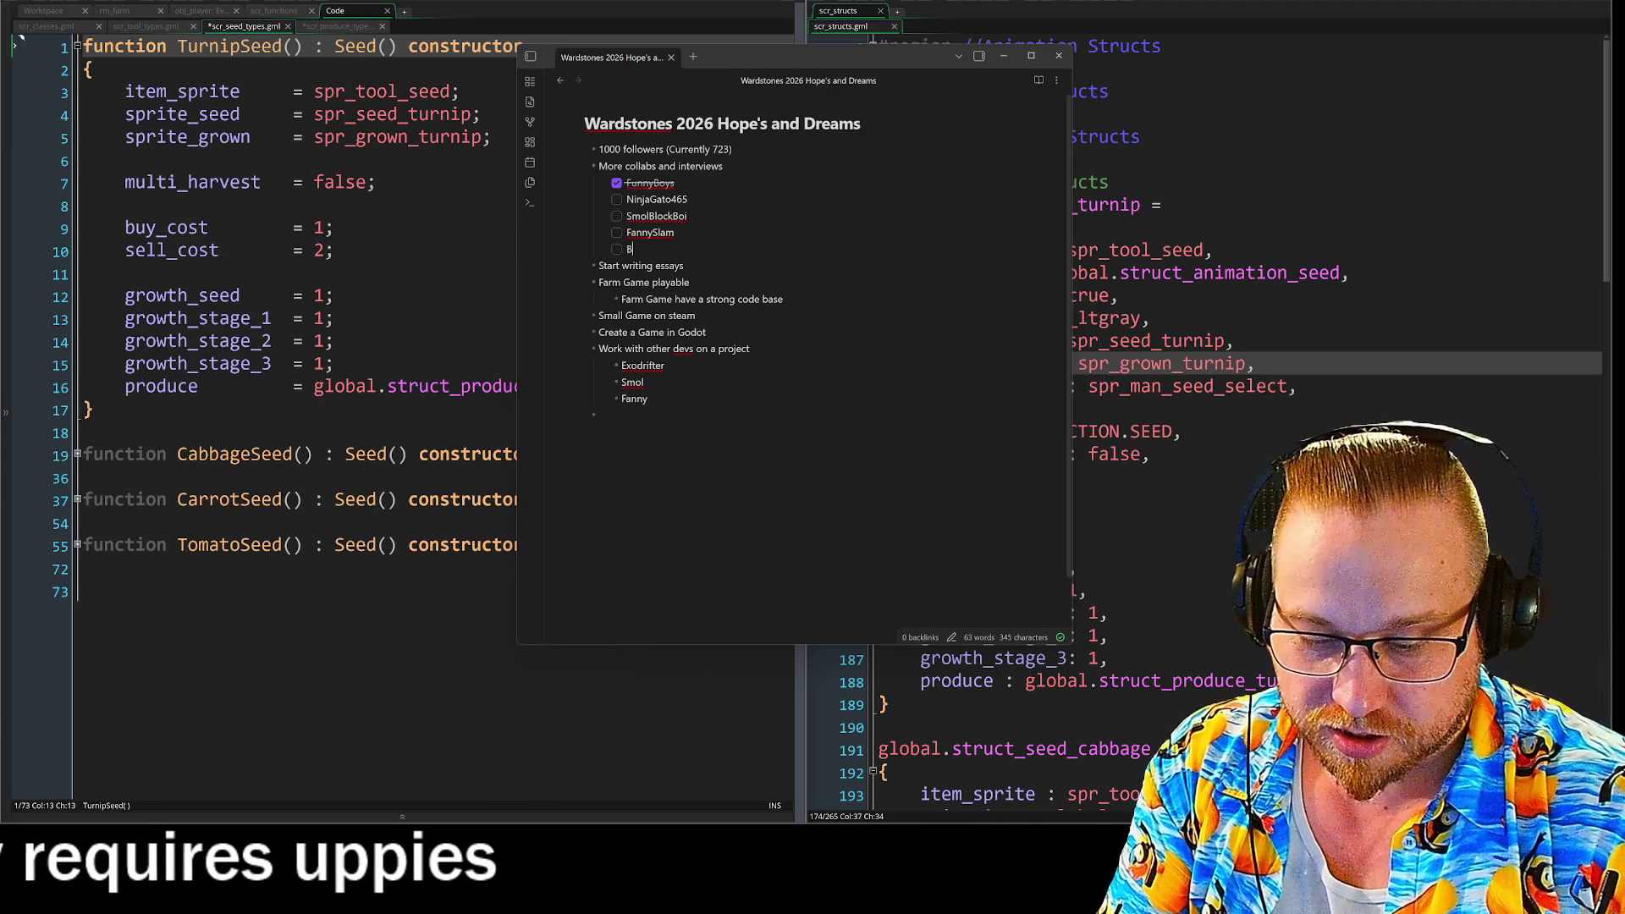
pyautogui.write('3agz')
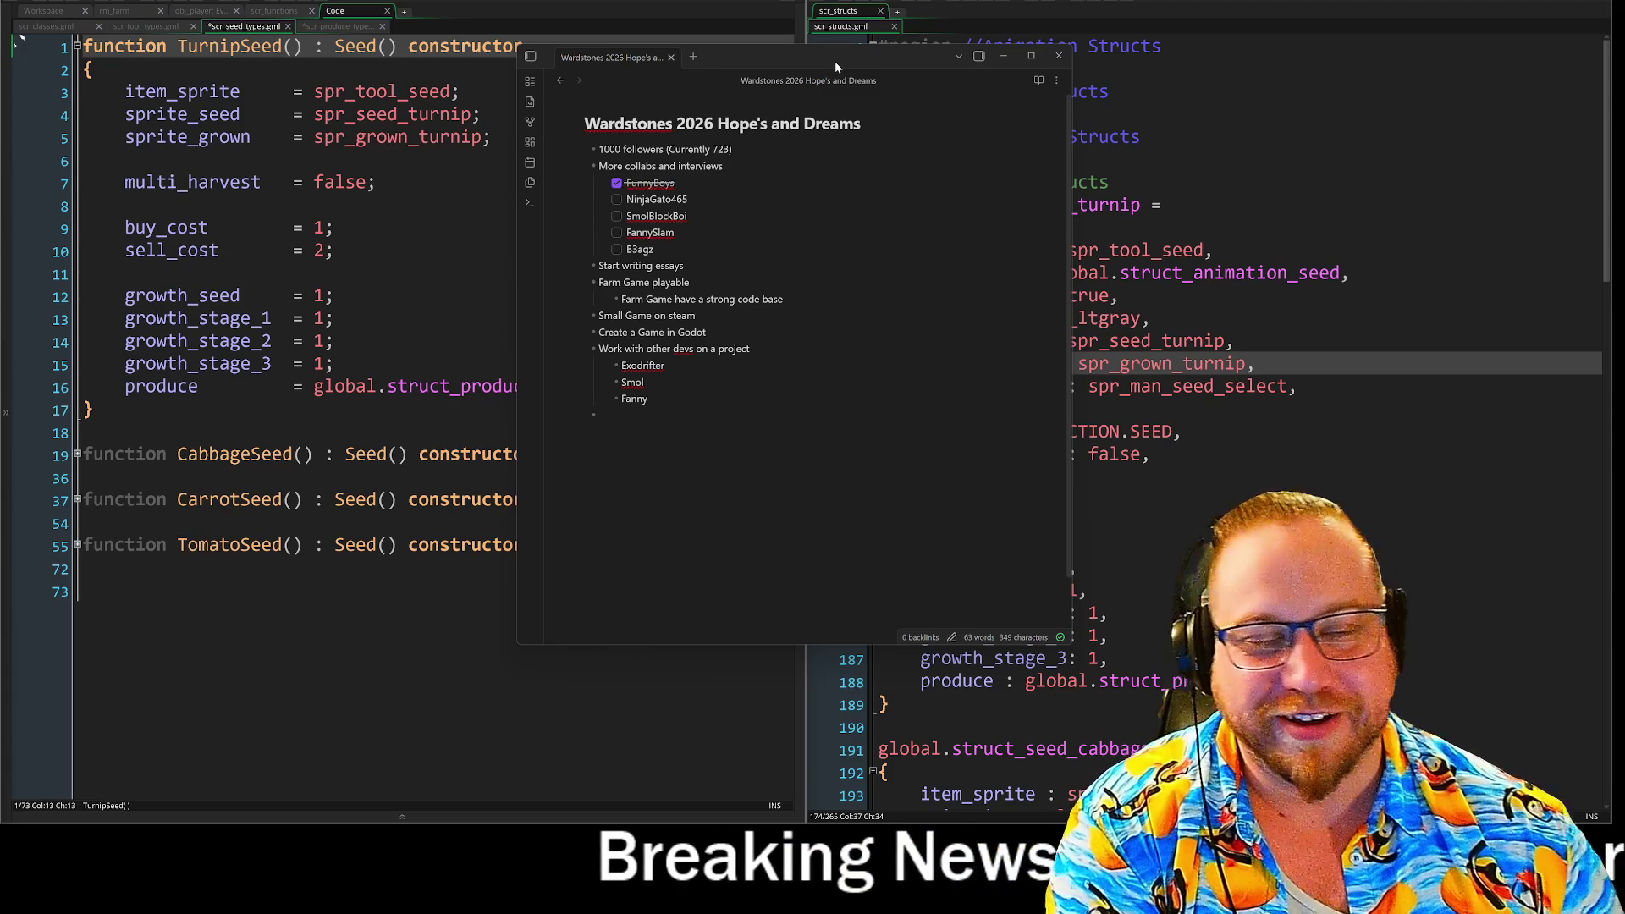
pyautogui.moveTo(835, 61)
pyautogui.mouseDown()
pyautogui.moveTo(394, 53)
pyautogui.moveTo(449, 67)
pyautogui.moveTo(437, 84)
pyautogui.mouseUp()
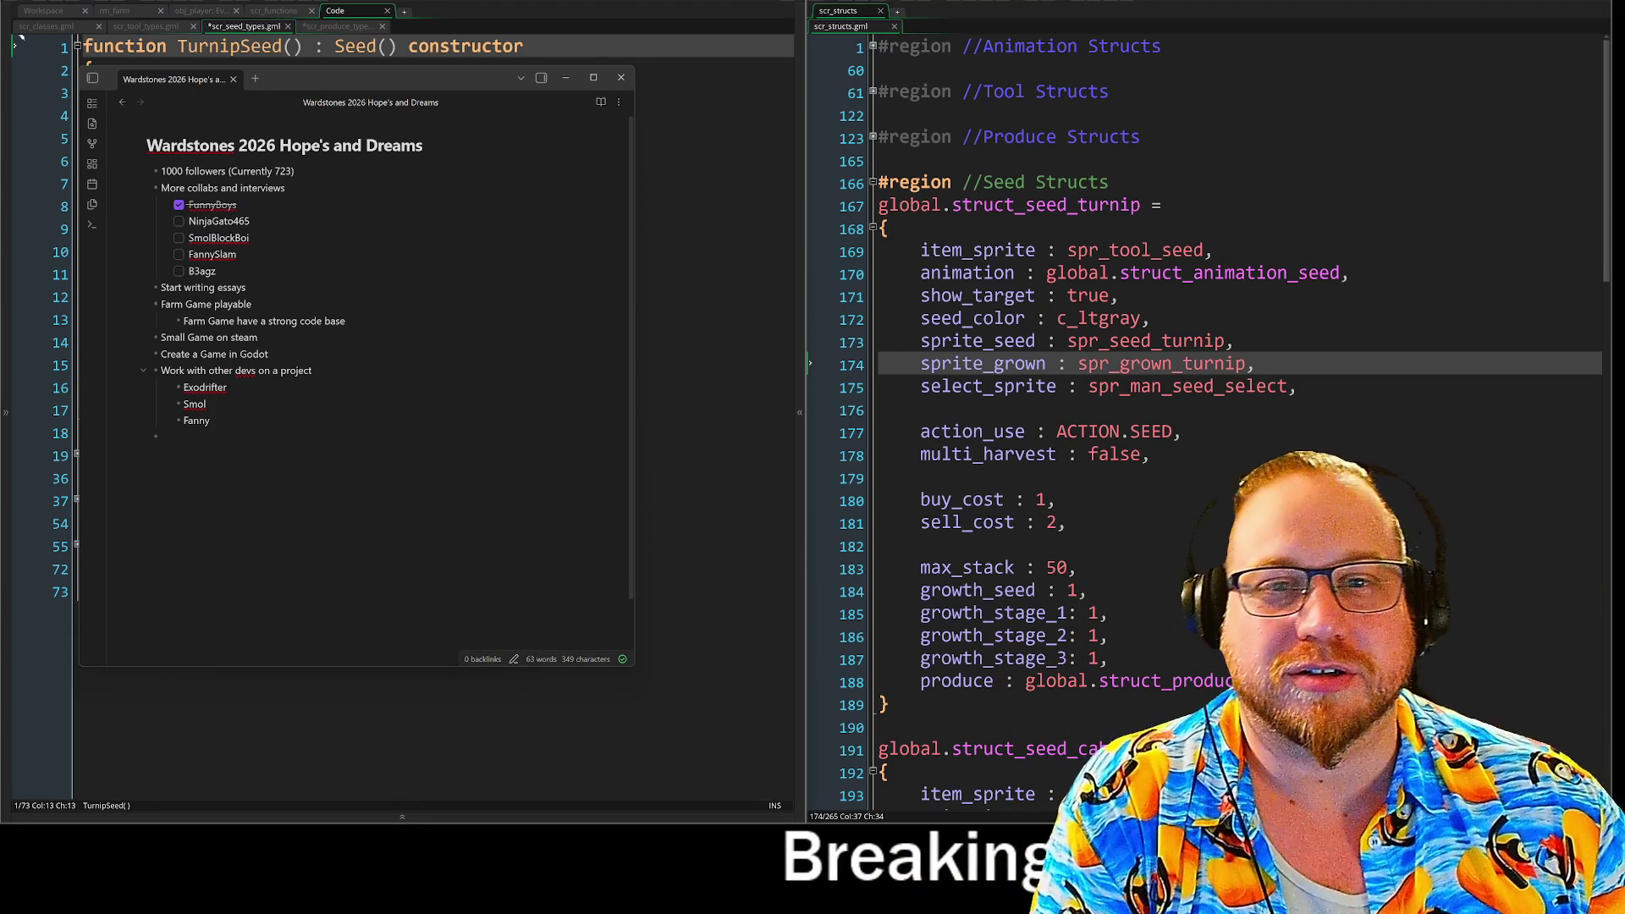
pyautogui.moveTo(453, 76)
pyautogui.mouseDown()
pyautogui.moveTo(474, 100)
pyautogui.moveTo(568, 85)
pyautogui.moveTo(975, 88)
pyautogui.mouseUp()
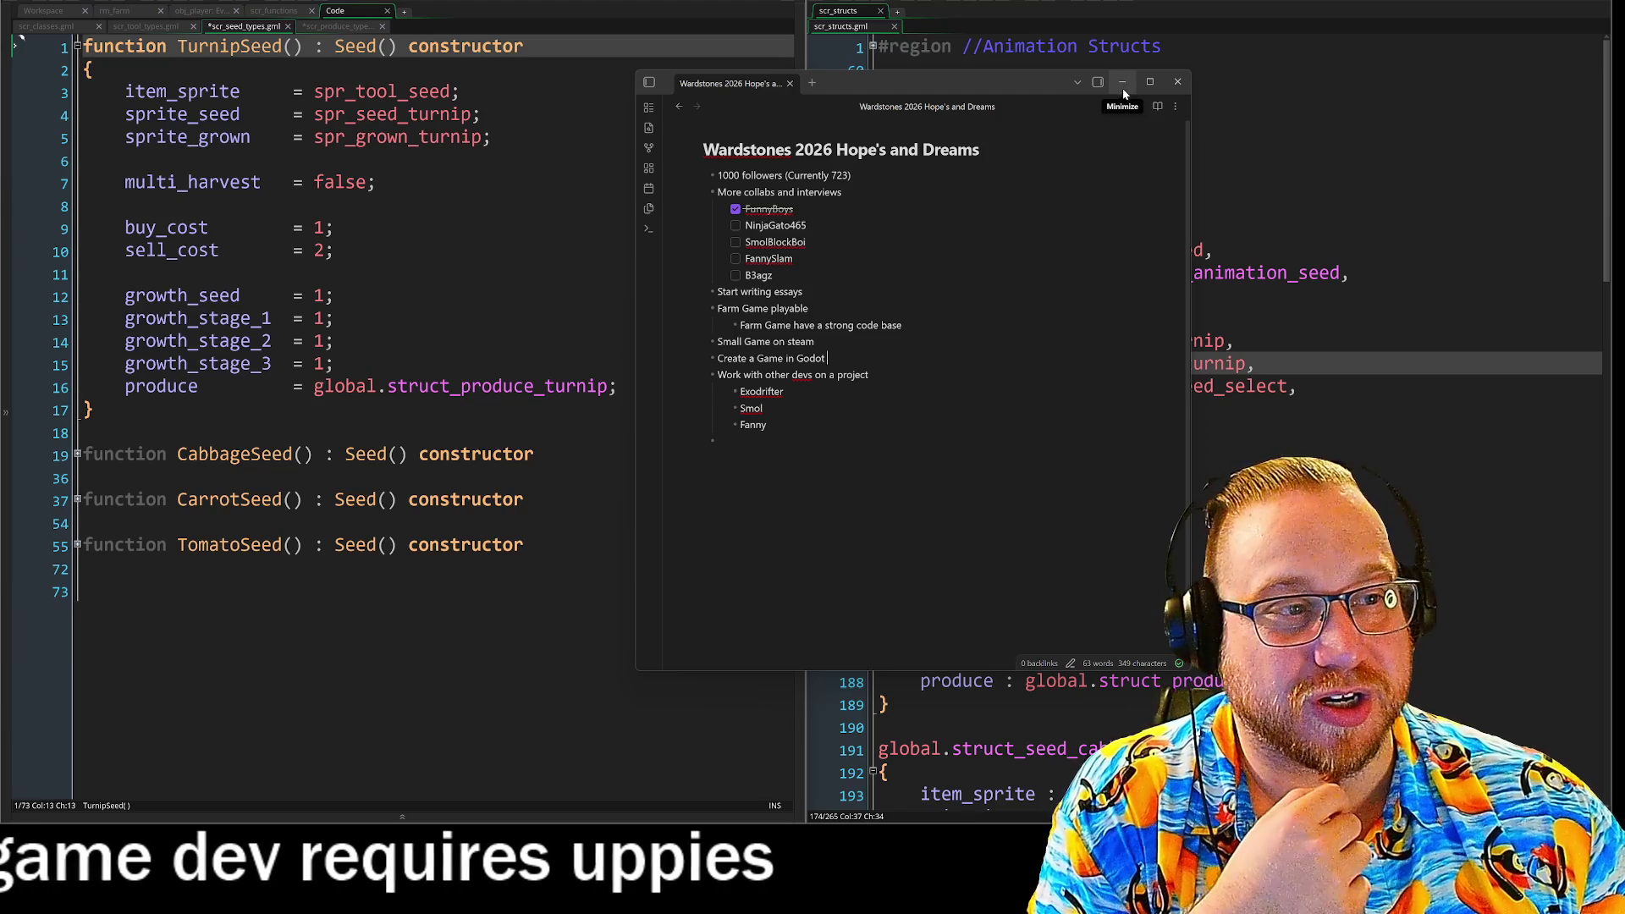
pyautogui.click(1125, 82)
# Unfold the Produce Structs region and copy the turnip produce fields through sell_cost.
pyautogui.click(619, 386)
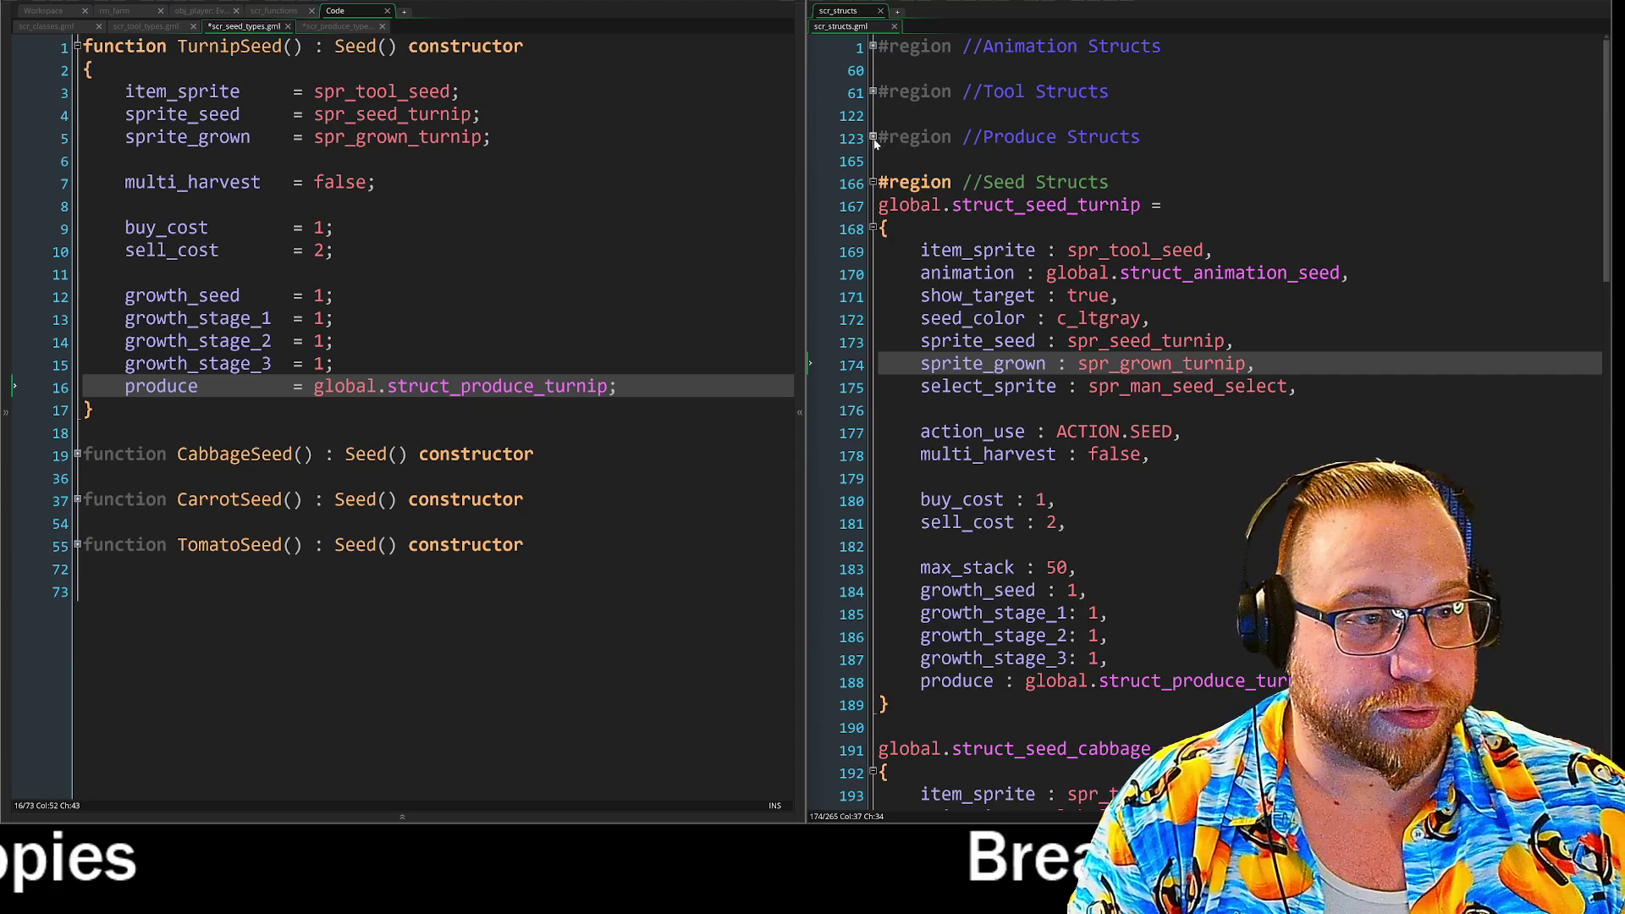
pyautogui.click(873, 137)
pyautogui.click(921, 205)
pyautogui.hotkey('shift', 'Down')
pyautogui.hotkey('shift', 'Down')
pyautogui.hotkey('shift', 'Down')
pyautogui.hotkey('shift', 'End')
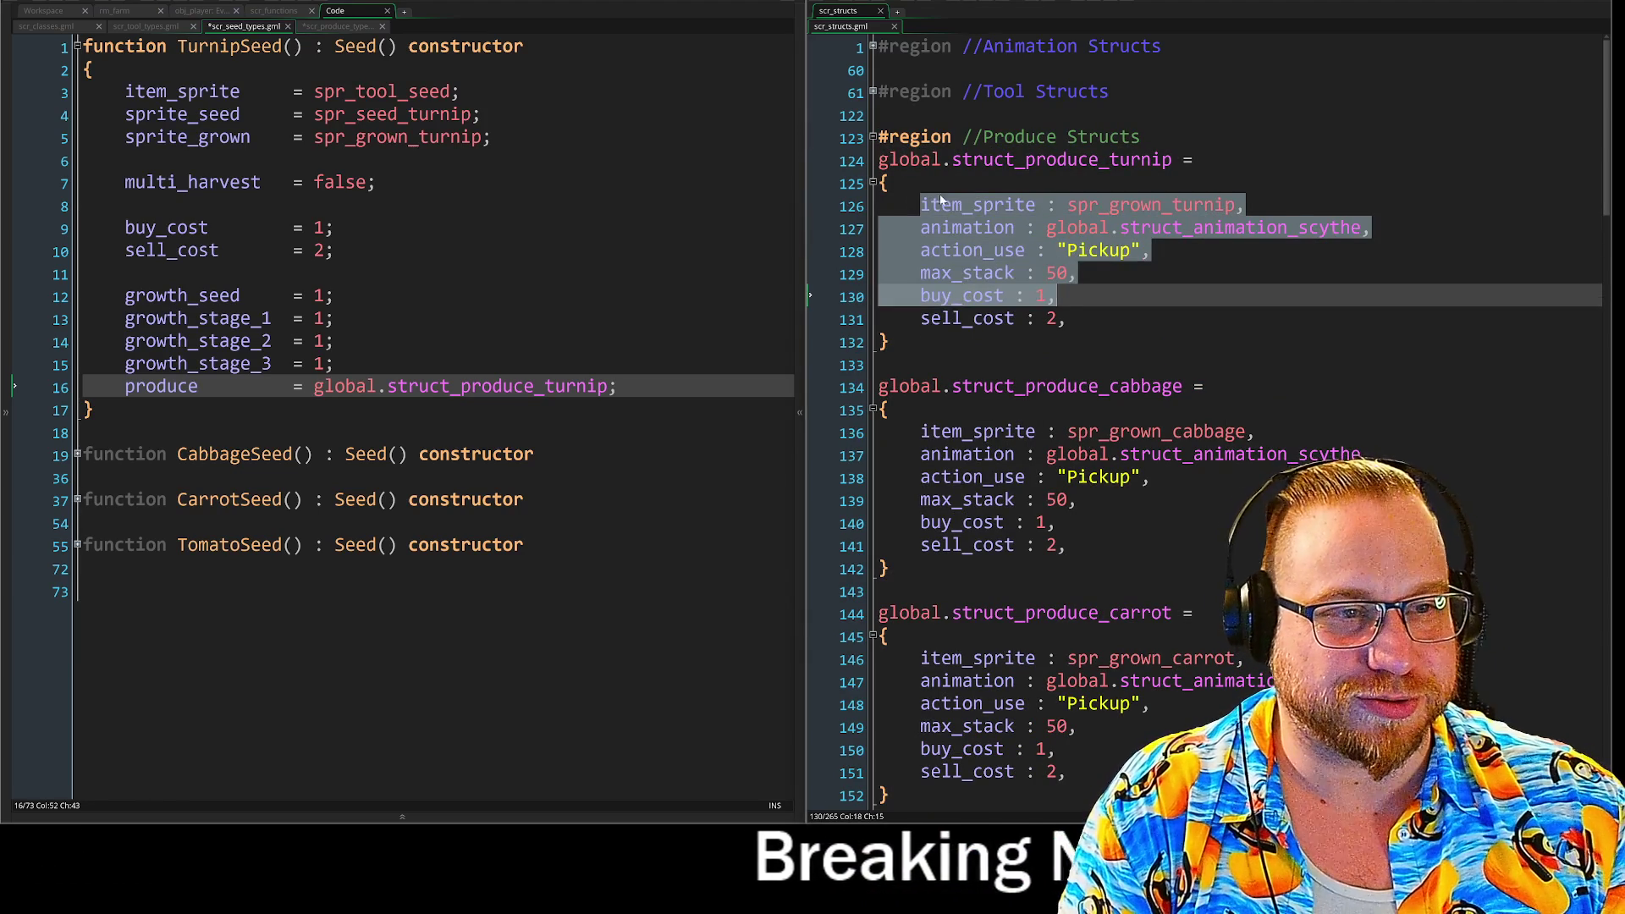
pyautogui.click(960, 205)
pyautogui.press('Home')
pyautogui.hotkey('shift', 'Down')
pyautogui.hotkey('shift', 'Down')
pyautogui.hotkey('shift', 'Down')
pyautogui.hotkey('shift', 'End')
pyautogui.hotkey('ctrl', 'c')
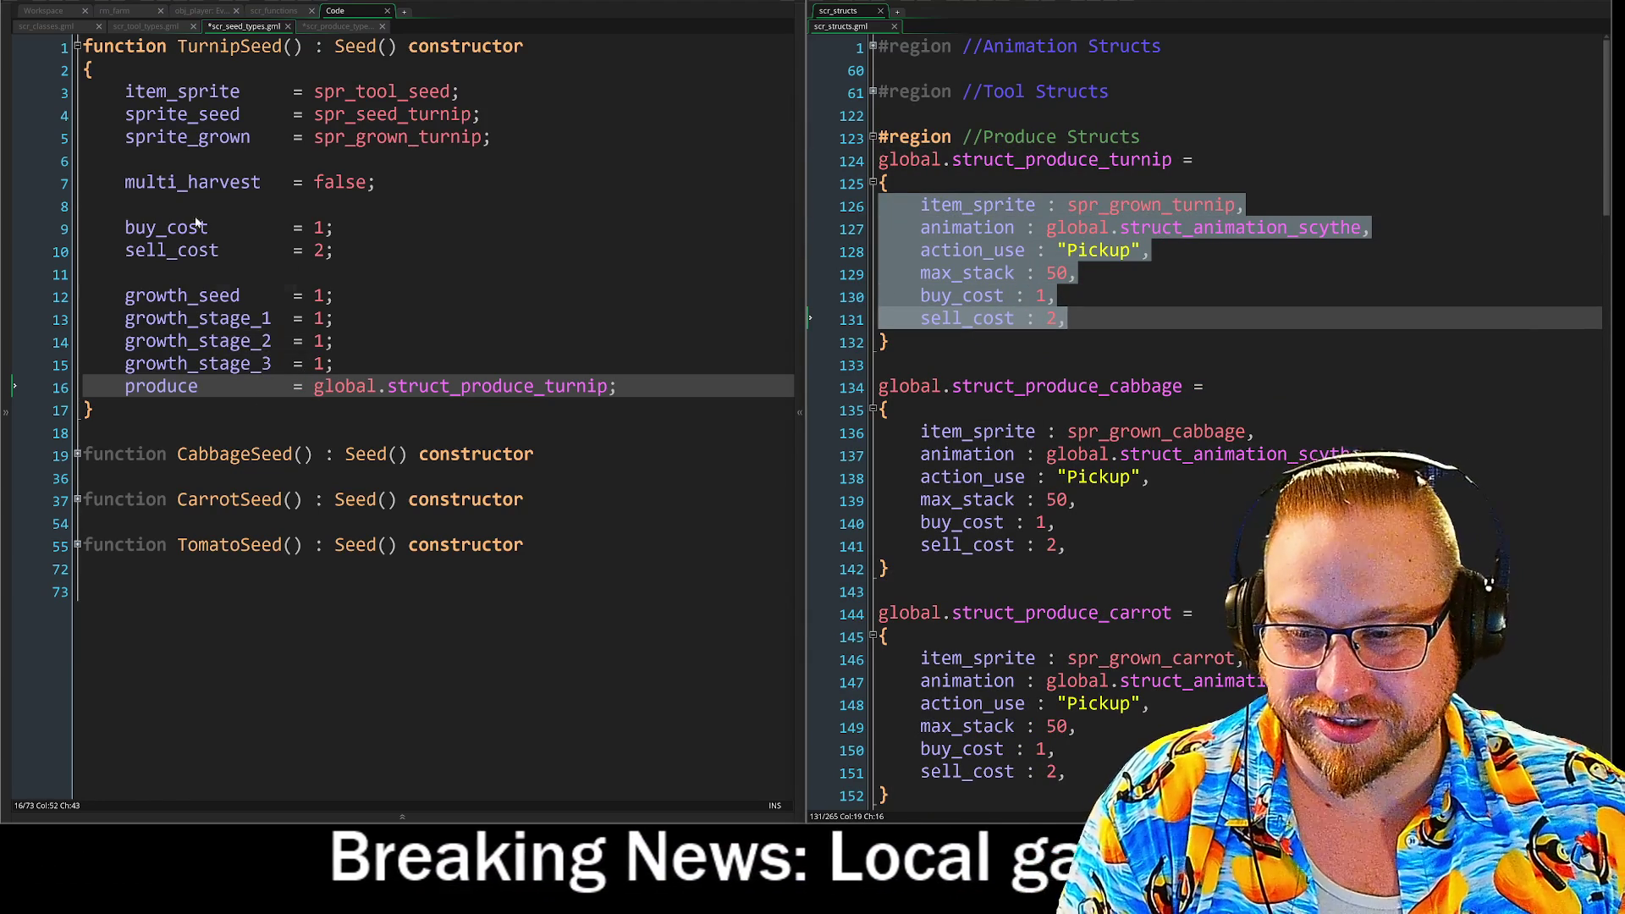
# Replace TurnipSeed's body (lines 3-16) with the copied fields, ending each with a semicolon.
pyautogui.moveTo(636, 391)
pyautogui.mouseDown()
pyautogui.moveTo(127, 389)
pyautogui.moveTo(83, 92)
pyautogui.mouseUp()
pyautogui.hotkey('ctrl', 'v')
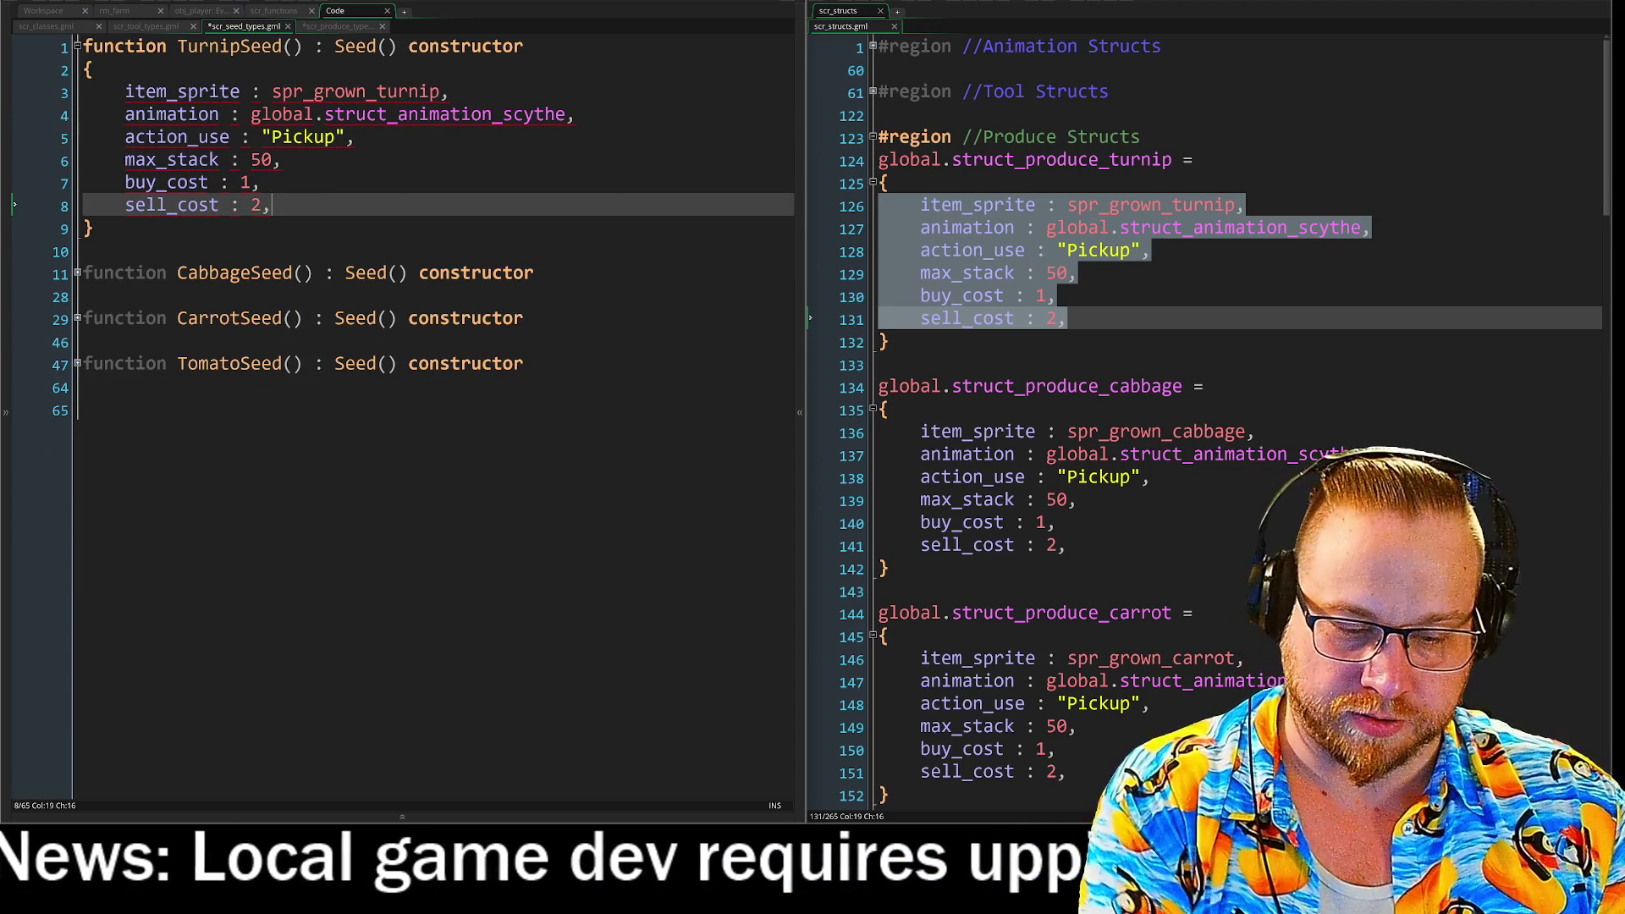
pyautogui.press('BackSpace')
pyautogui.write(';')
pyautogui.press('Up')
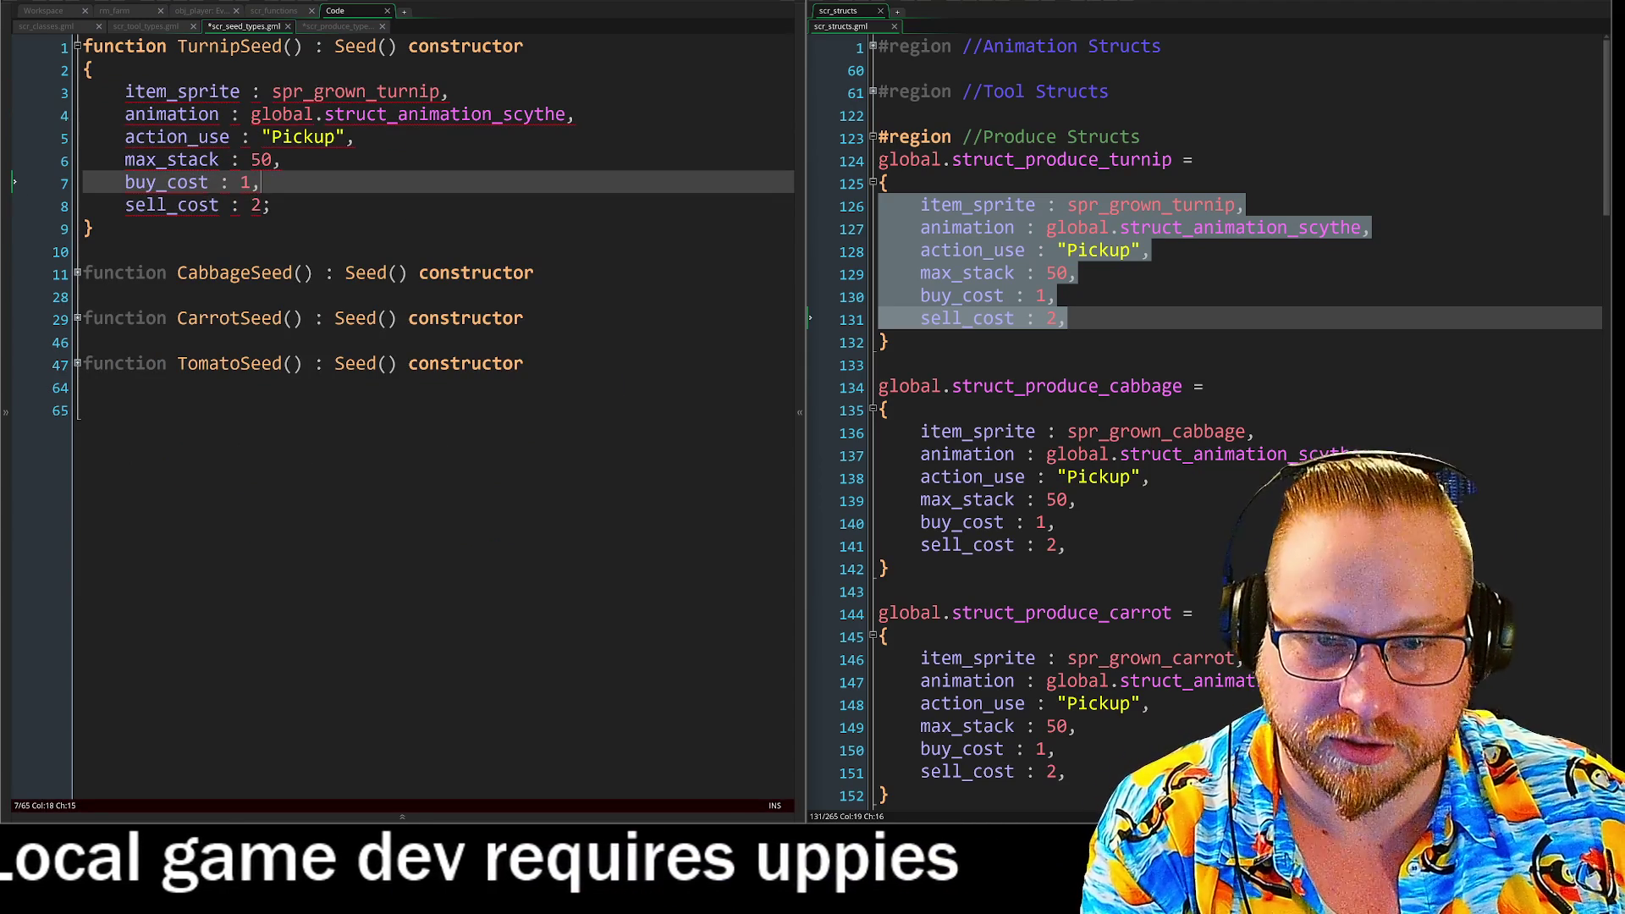
pyautogui.press('BackSpace')
pyautogui.write(';')
pyautogui.press('Up')
pyautogui.press('BackSpace')
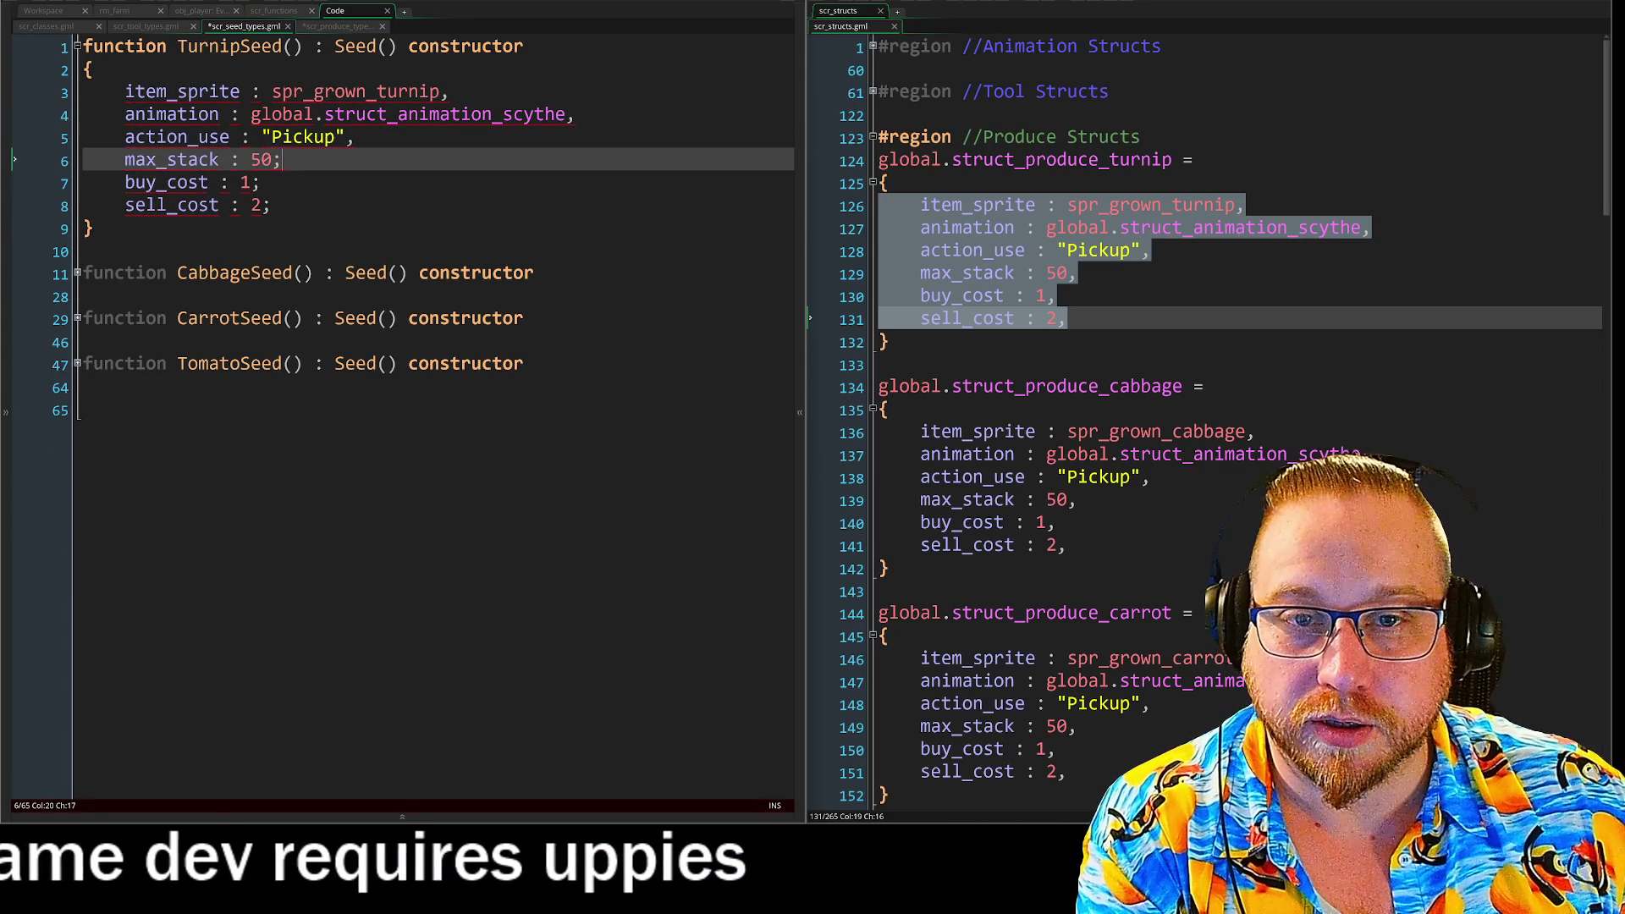
pyautogui.write(';')
pyautogui.press('Up')
pyautogui.press('BackSpace')
pyautogui.write(';')
pyautogui.press('Up')
pyautogui.press('BackSpace')
pyautogui.write(';')
pyautogui.press('Up')
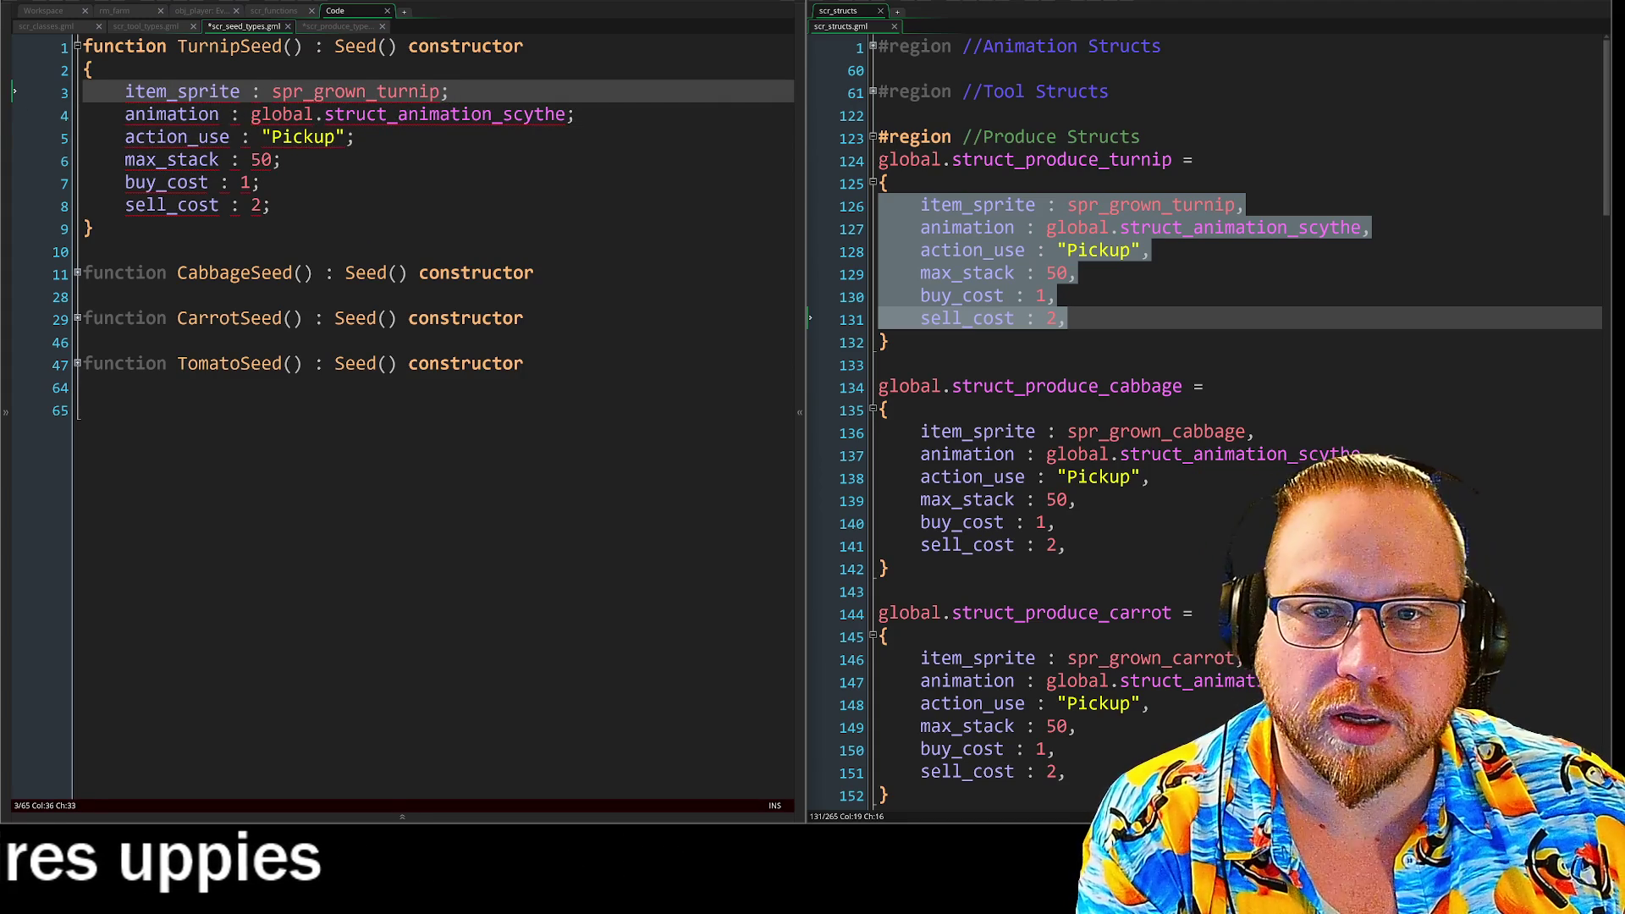
# Inspect the syntax warnings on TurnipSeed's animation and item_sprite lines.
pyautogui.click(575, 113)
pyautogui.click(450, 92)
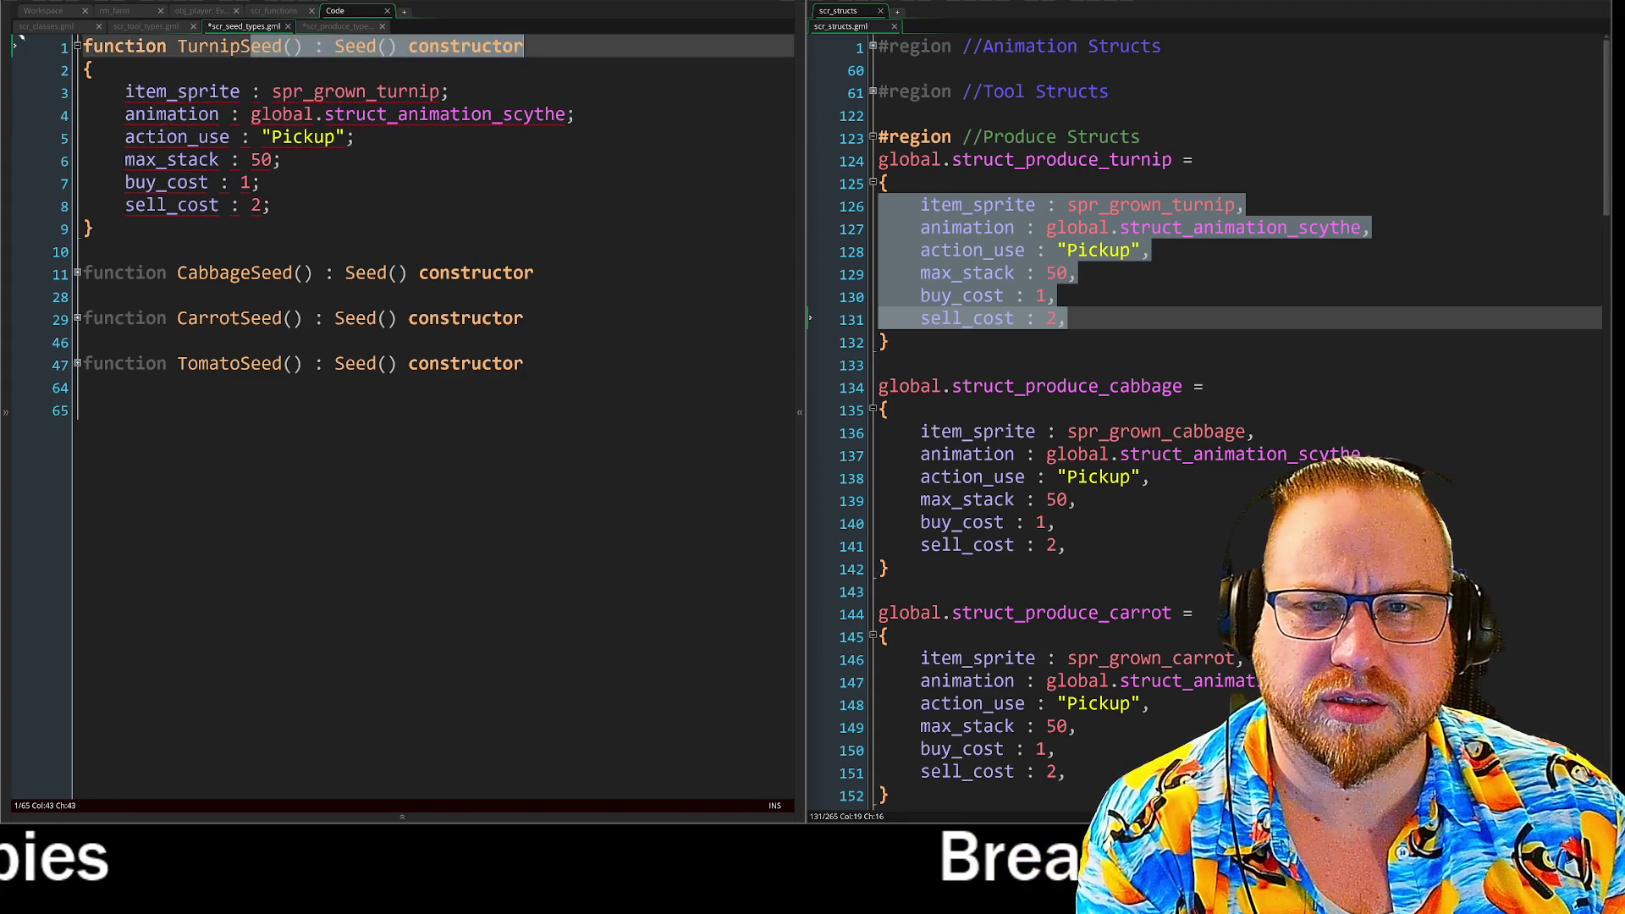
pyautogui.click(575, 114)
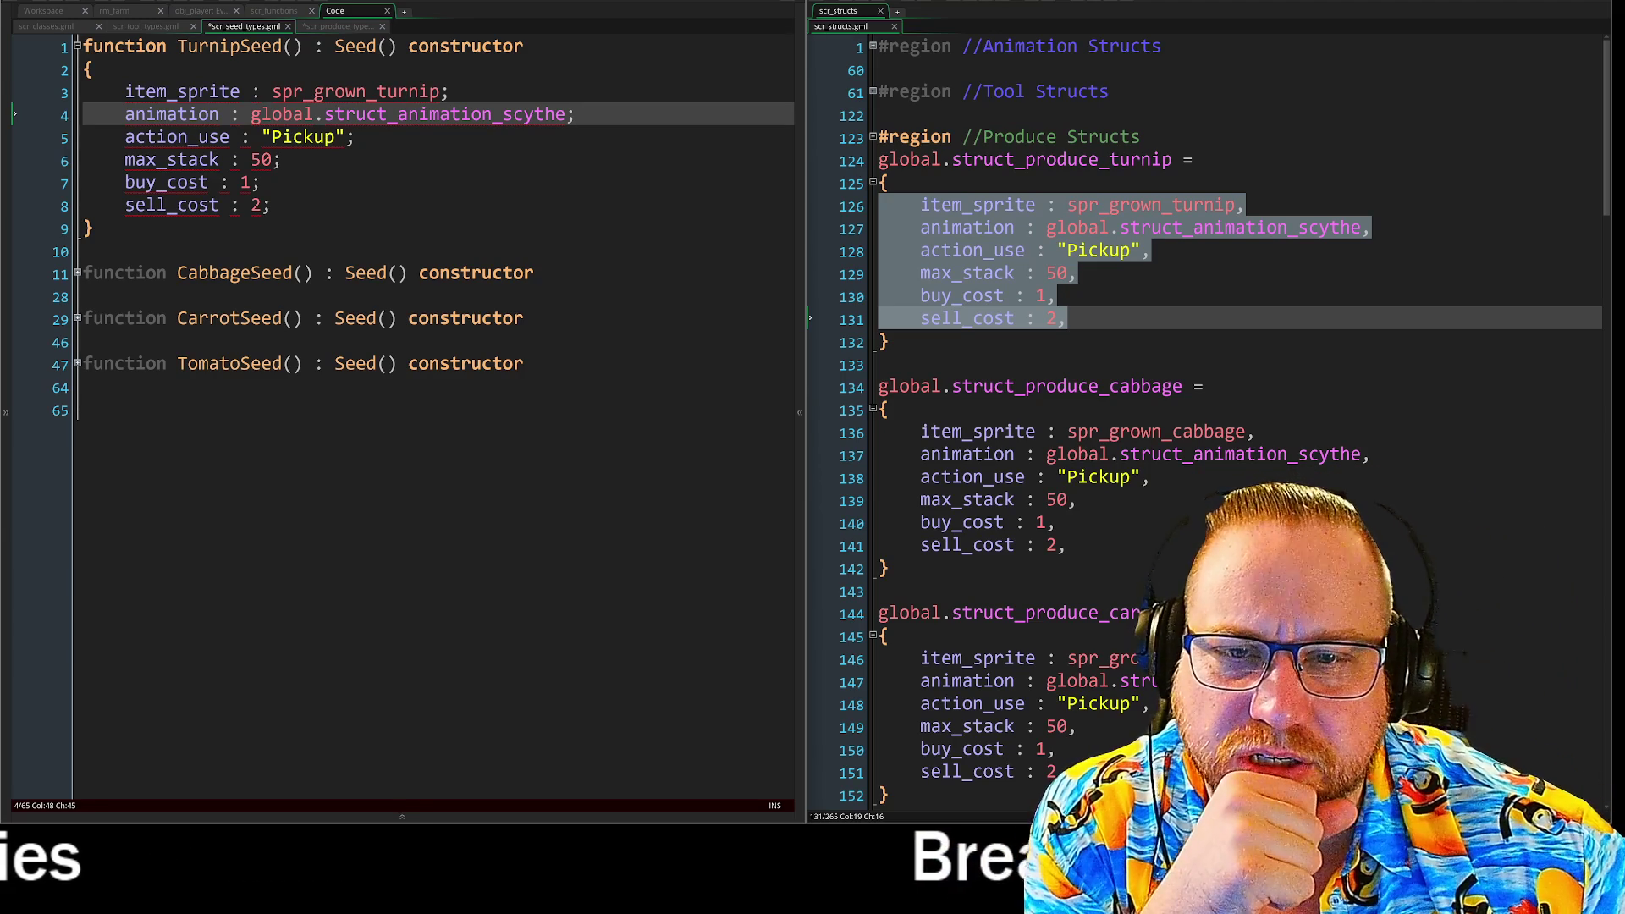
# Change the field-line endings in TurnipSeed back from semicolons to commas.
pyautogui.press('BackSpace')
pyautogui.write(',')
pyautogui.press('Up')
pyautogui.press('BackSpace')
pyautogui.write(',')
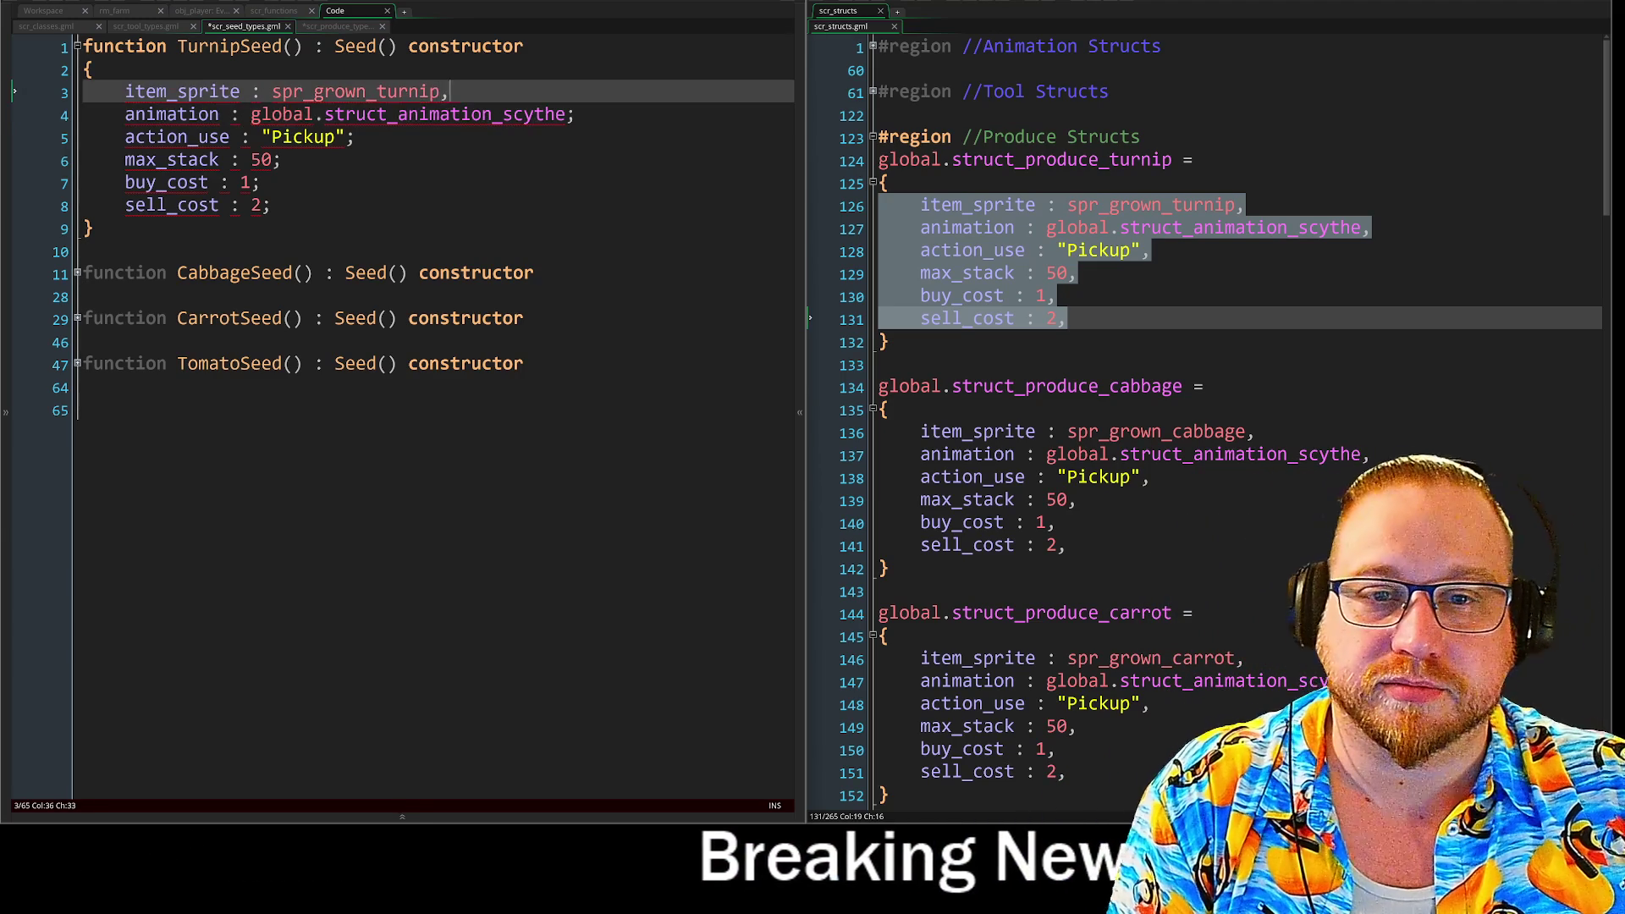
pyautogui.press('Down')
pyautogui.press('Down')
pyautogui.press('BackSpace')
pyautogui.write(',')
pyautogui.press('Down')
pyautogui.press('BackSpace')
pyautogui.write(',')
pyautogui.press('Down')
pyautogui.press('BackSpace')
pyautogui.write(',')
pyautogui.press('Down')
pyautogui.press('BackSpace')
pyautogui.write(',')
# Undo back to the original TurnipSeed body and fold the function to one line.
pyautogui.hotkey('ctrl', 'z')
pyautogui.click(125, 206)
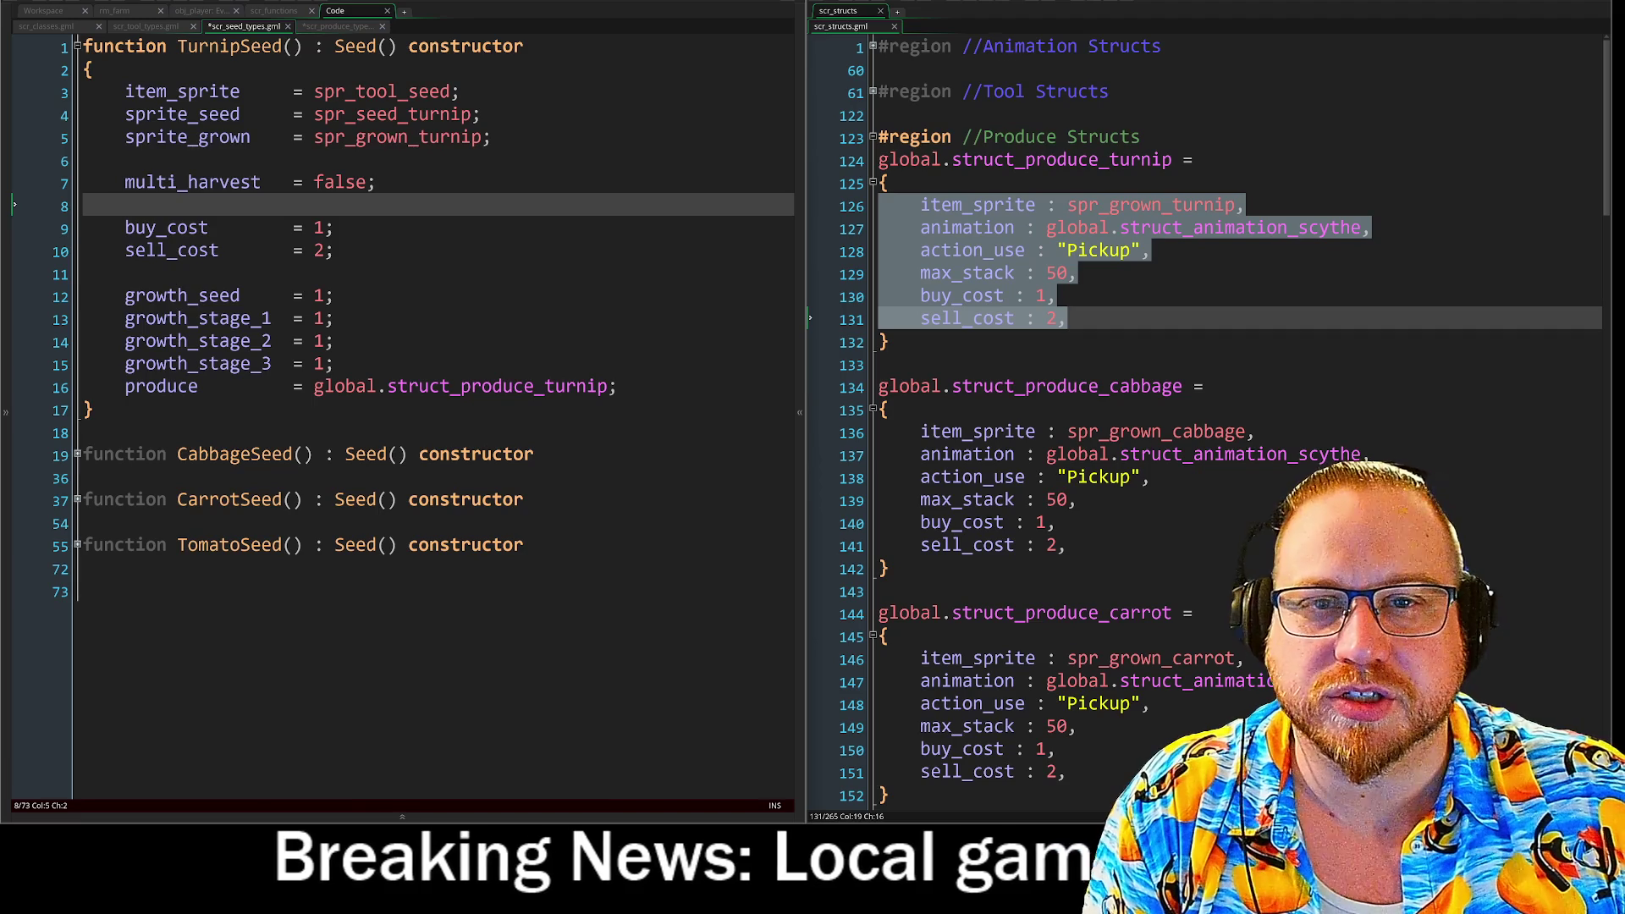
pyautogui.click(21, 40)
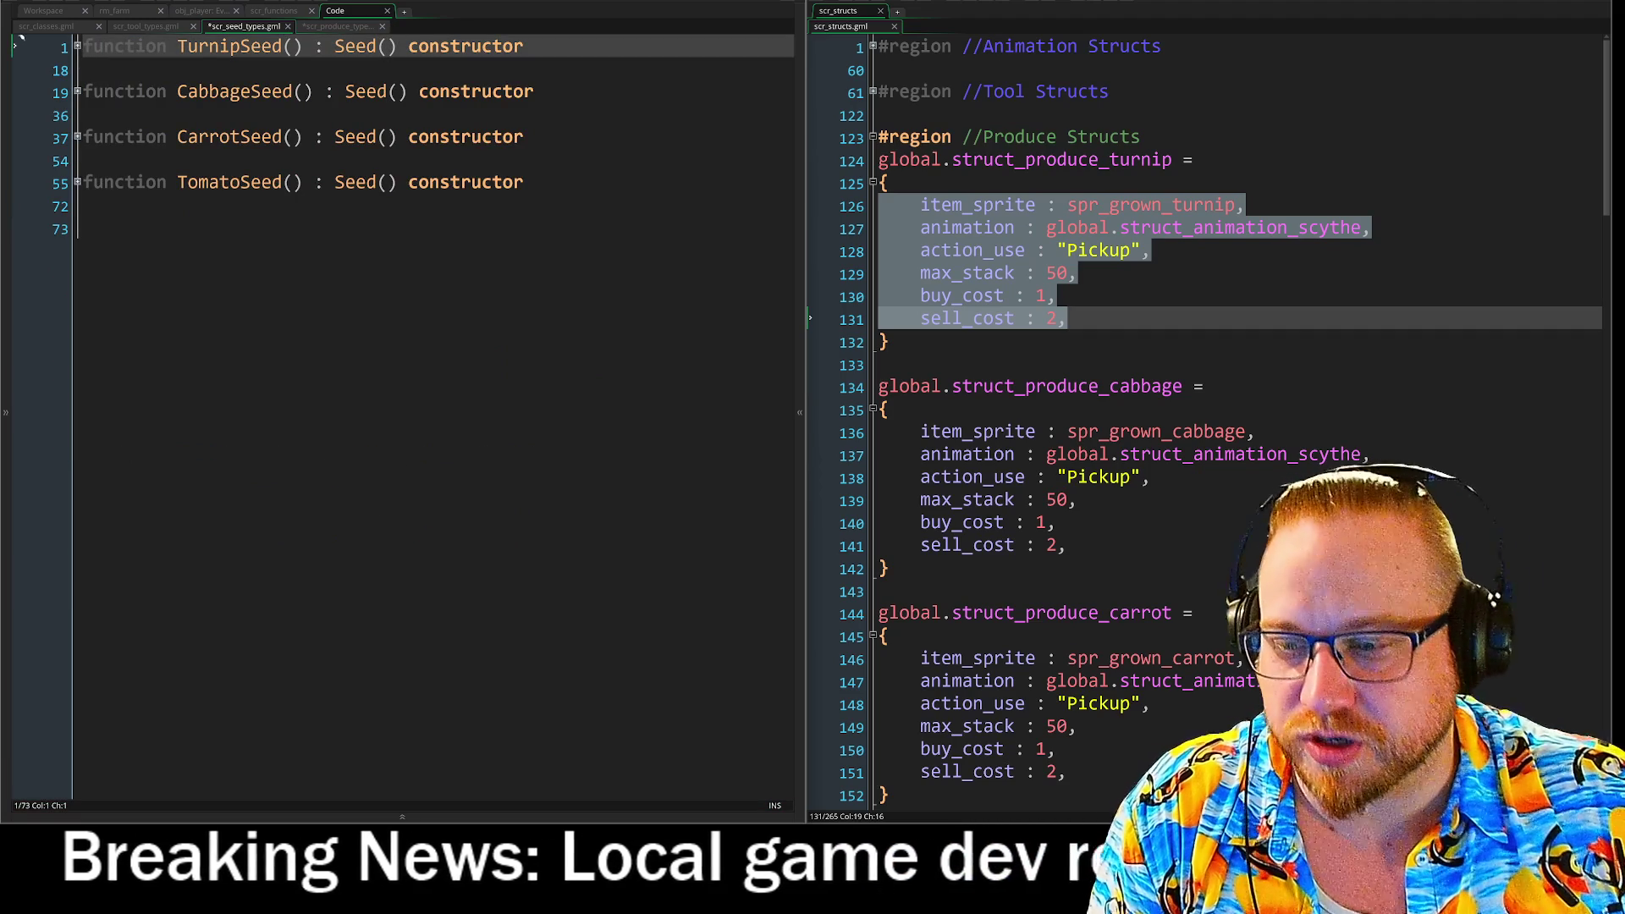
pyautogui.click(337, 27)
# Paste the turnip produce fields into TurnipItem and remove the extra indent on item_sprite.
pyautogui.click(125, 93)
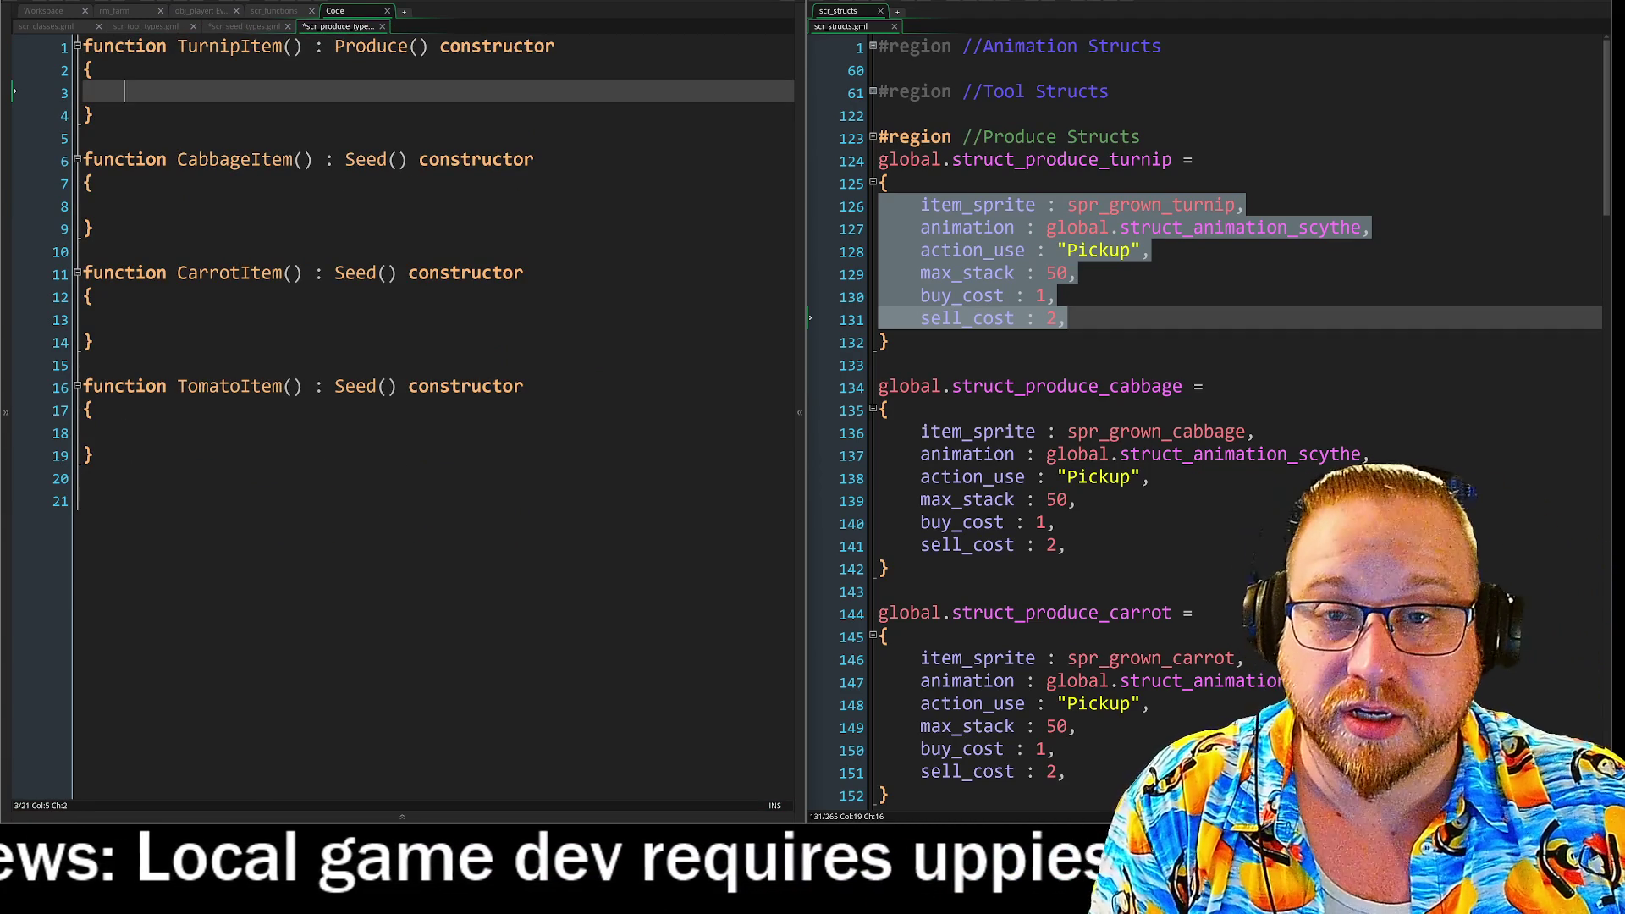
pyautogui.write('item_sprite : spr_grown_turnip, \tanimation : global.struct_animation_scythe, \taction_use : "Pickup", \tmax_stack : 50, \tbuy_cost : 1, \tsell_cost : 2,')
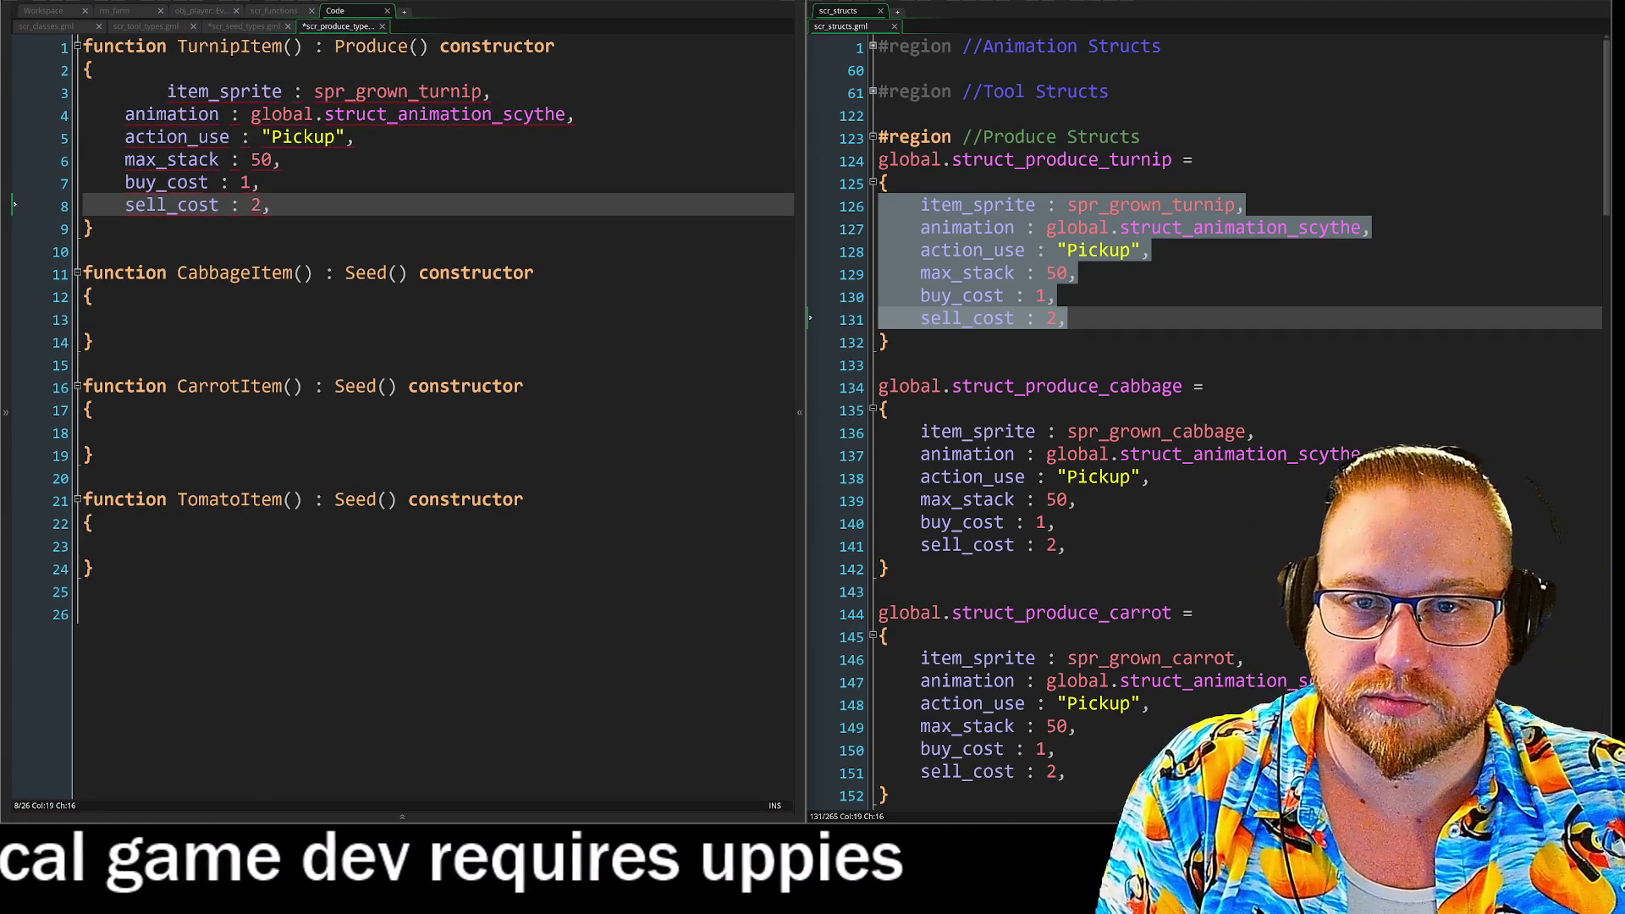
pyautogui.press('Up')
pyautogui.press('Up')
pyautogui.press('Up')
pyautogui.press('Home')
pyautogui.hotkey('shift', 'Tab')
pyautogui.press('Down')
pyautogui.press('Down')
pyautogui.press('Down')
pyautogui.press('End')
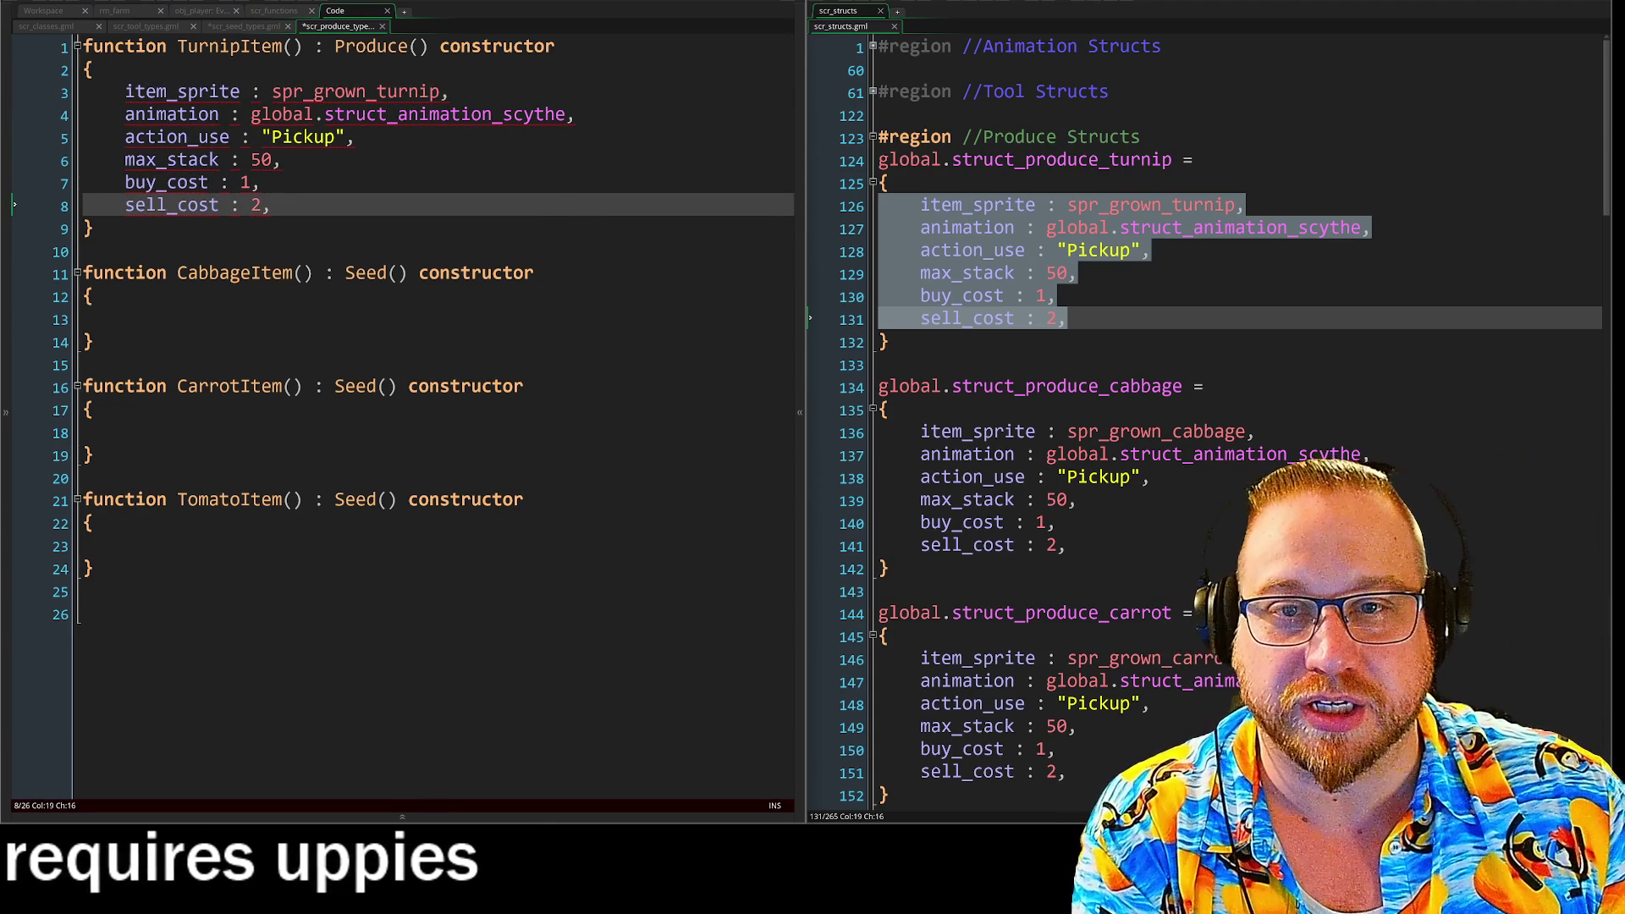
pyautogui.press('Up')
pyautogui.press('Up')
pyautogui.press('Up')
pyautogui.press('Right')
pyautogui.press('Right')
pyautogui.press('Right')
pyautogui.click(1076, 228)
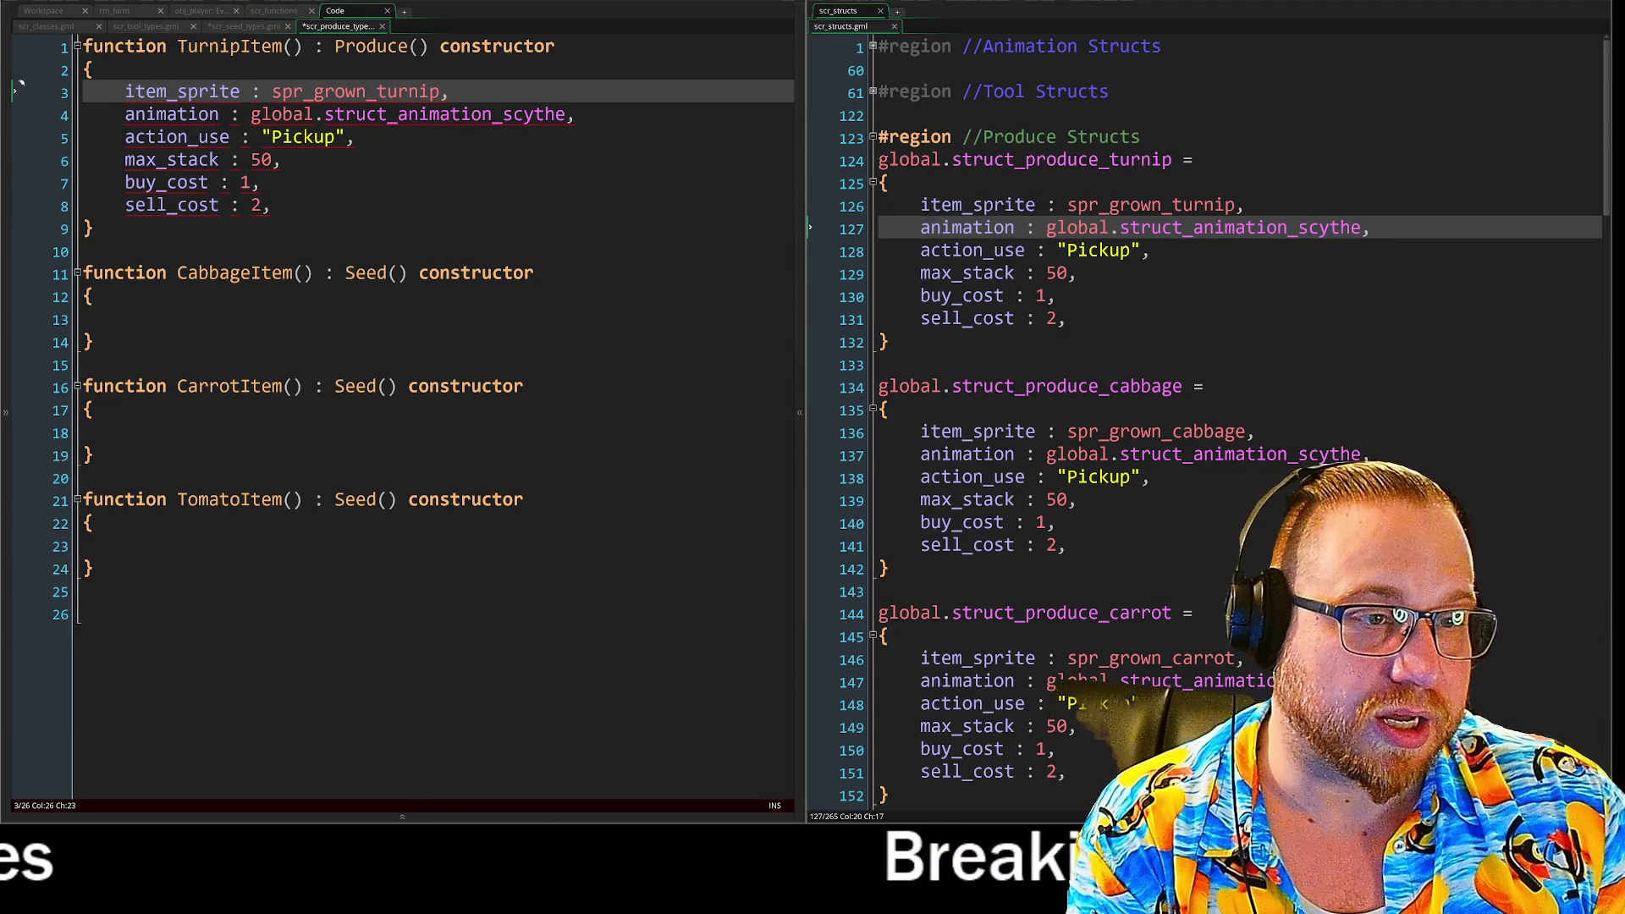
pyautogui.moveTo(1016, 241)
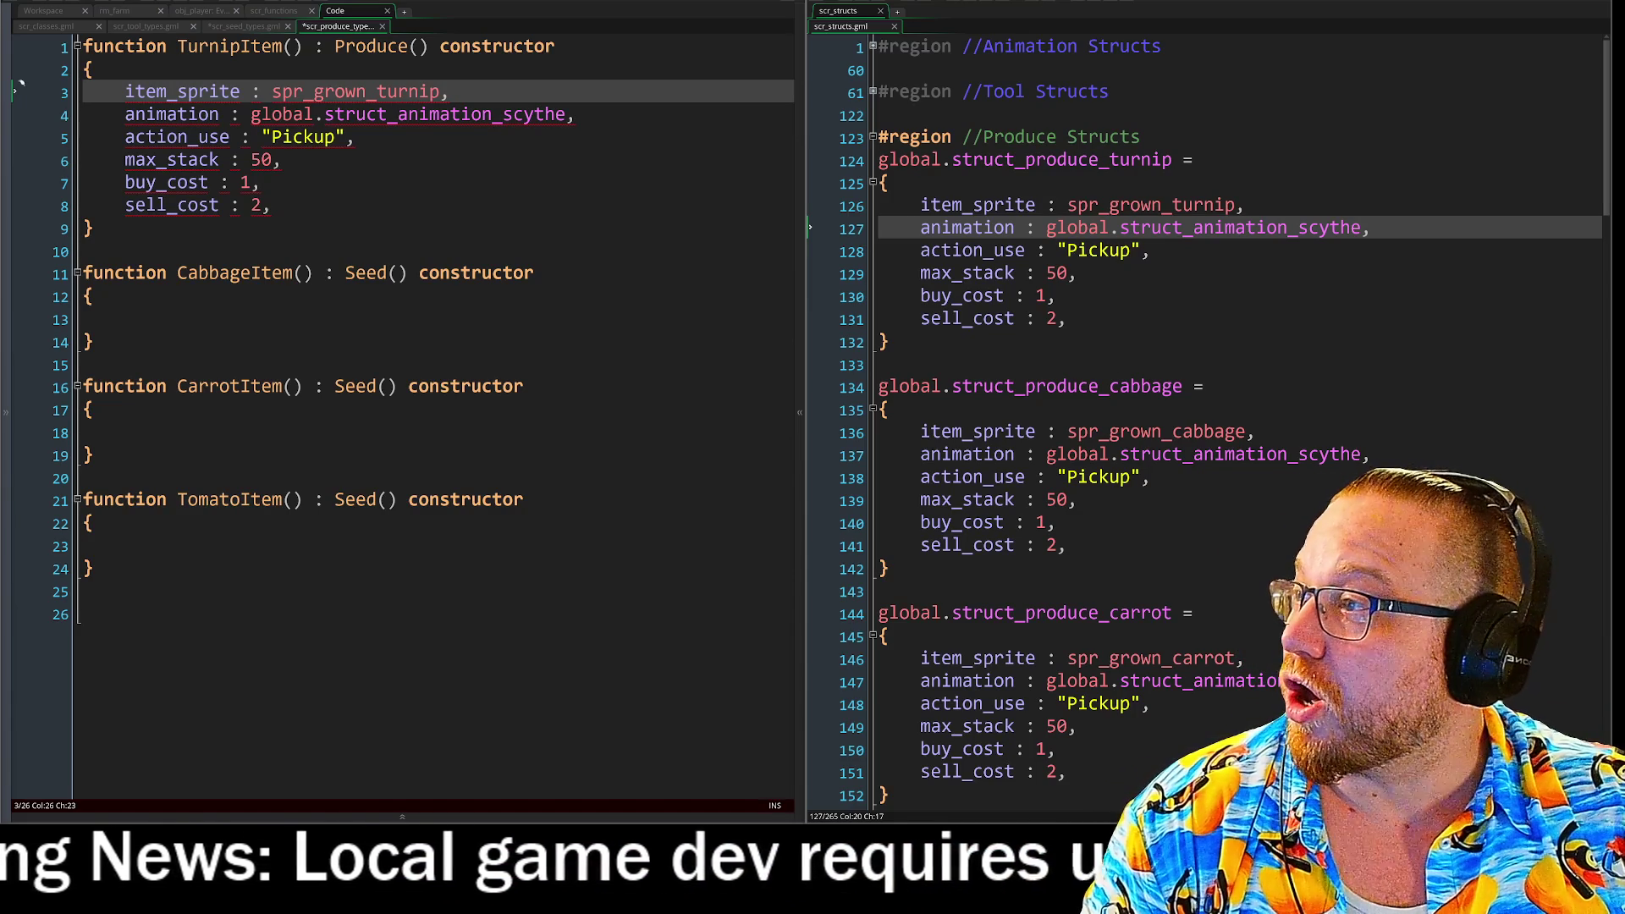
pyautogui.hotkey('alt', 'Tab')
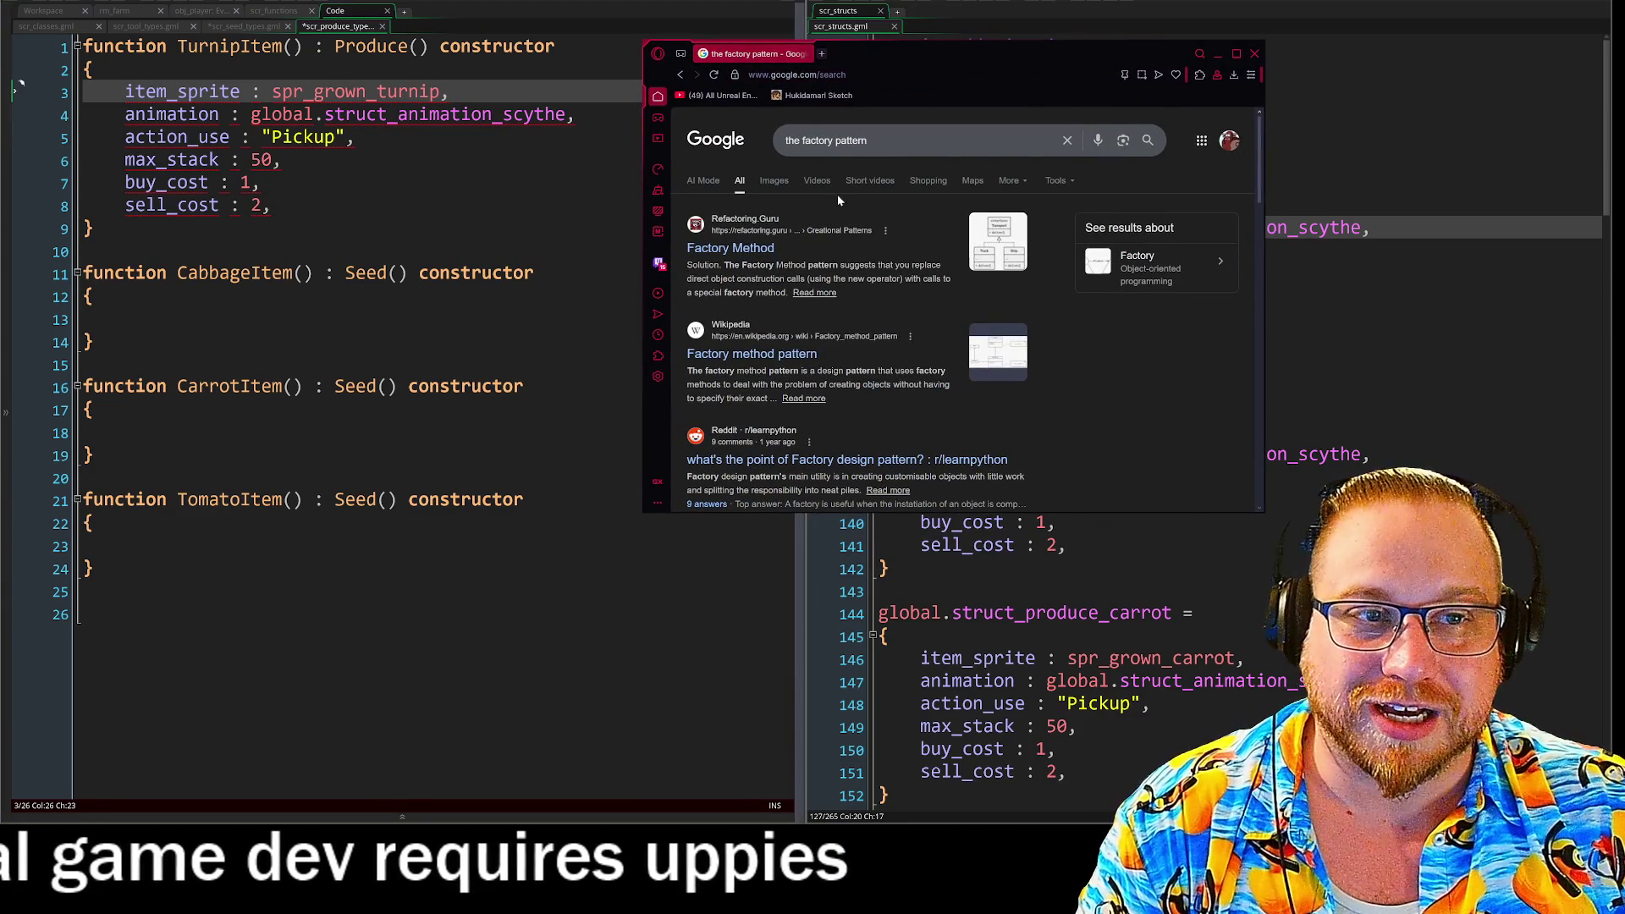
pyautogui.middleClick(742, 56)
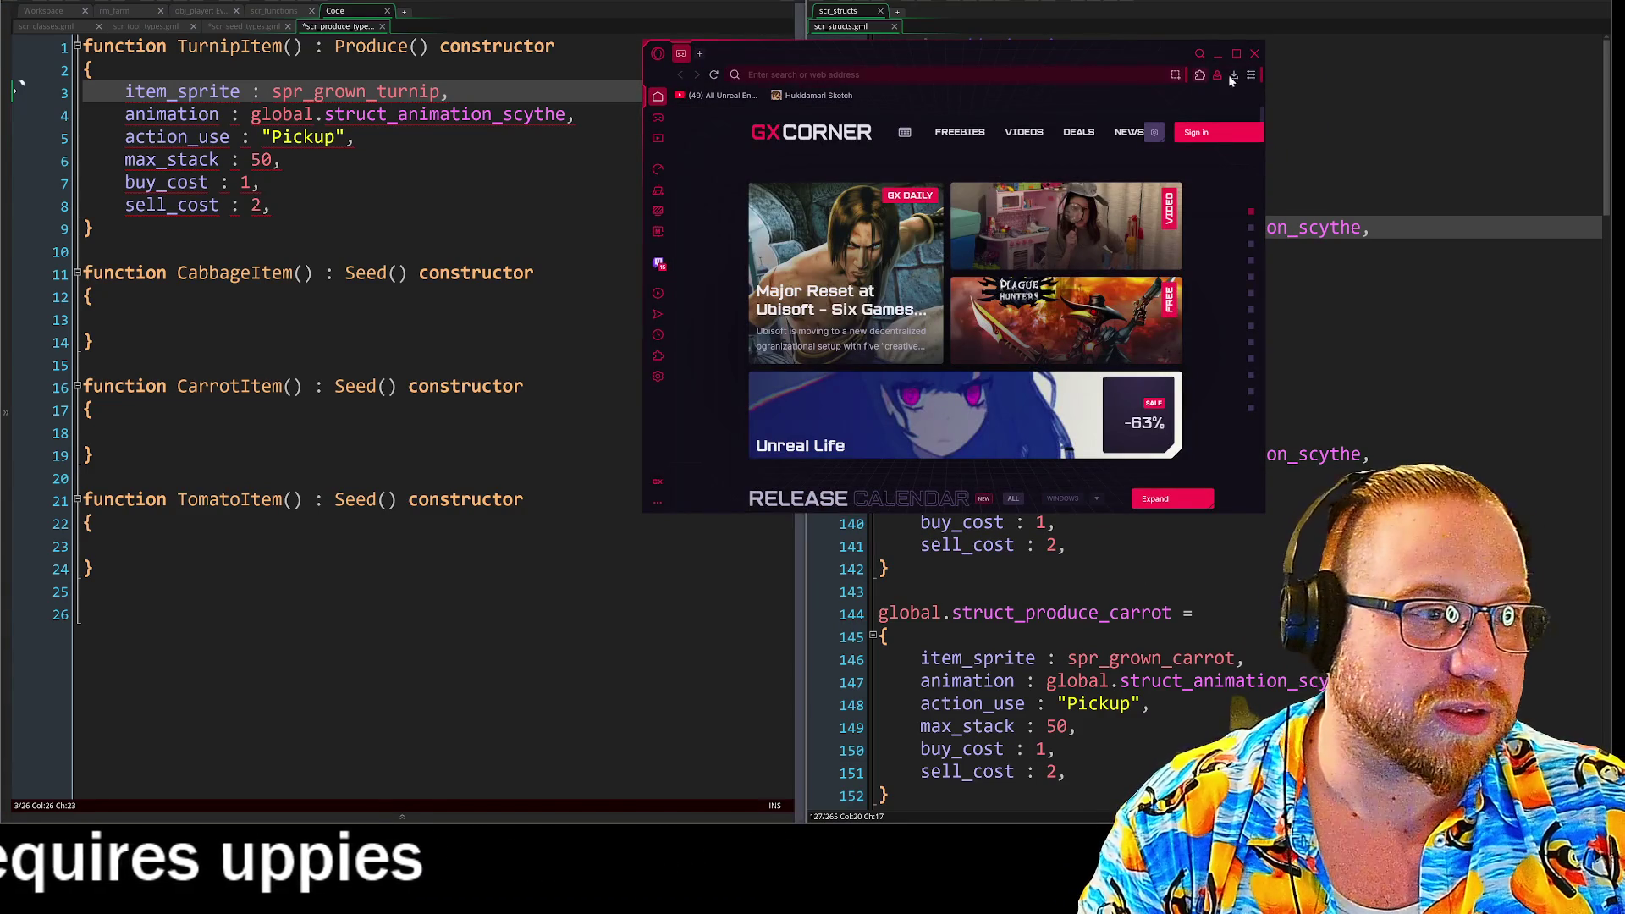
pyautogui.click(1255, 53)
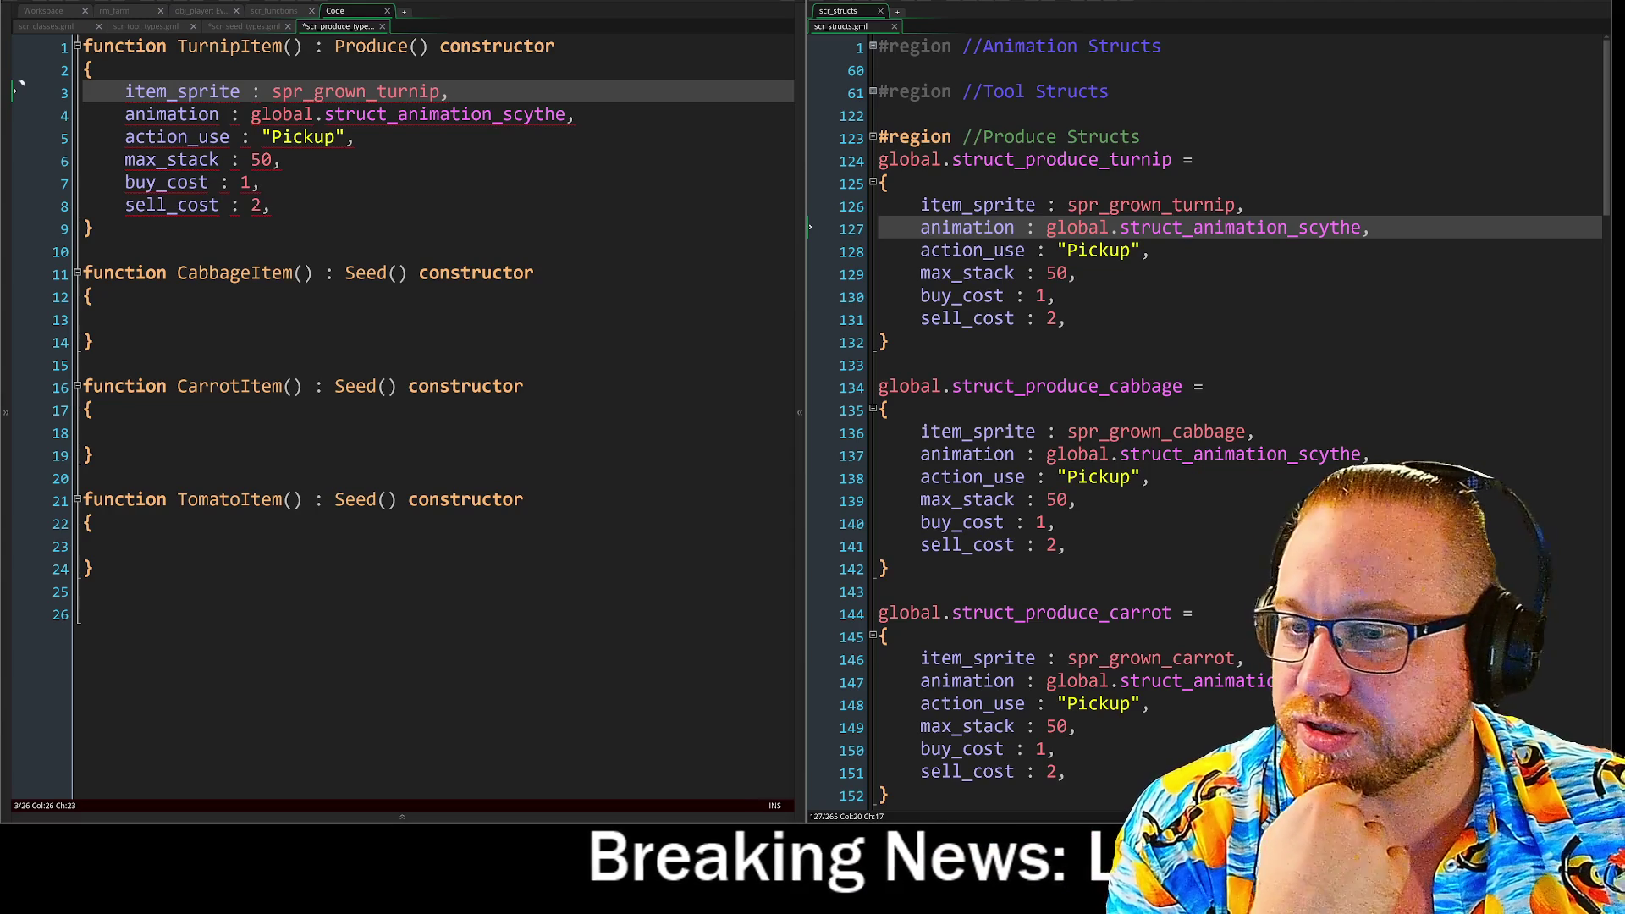
pyautogui.hotkey('alt', 'Tab')
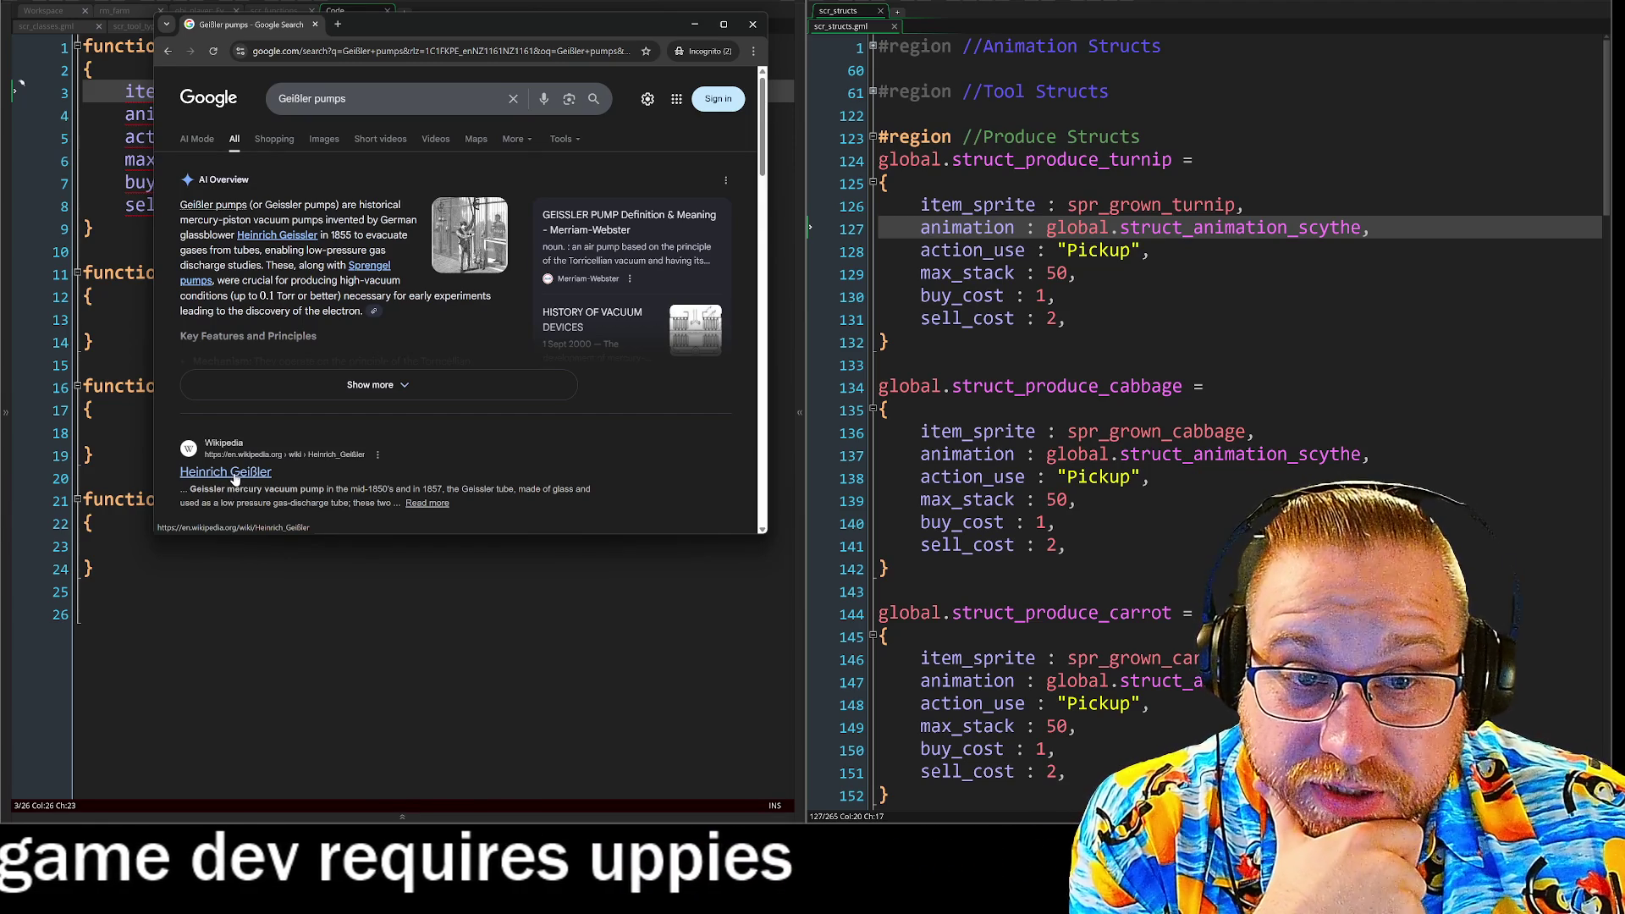
# Open the Heinrich Geißler Wikipedia article from the Geißler pumps results and scroll through it.
pyautogui.click(236, 478)
pyautogui.scroll(-3, 511, 254)
pyautogui.scroll(-3, 511, 254)
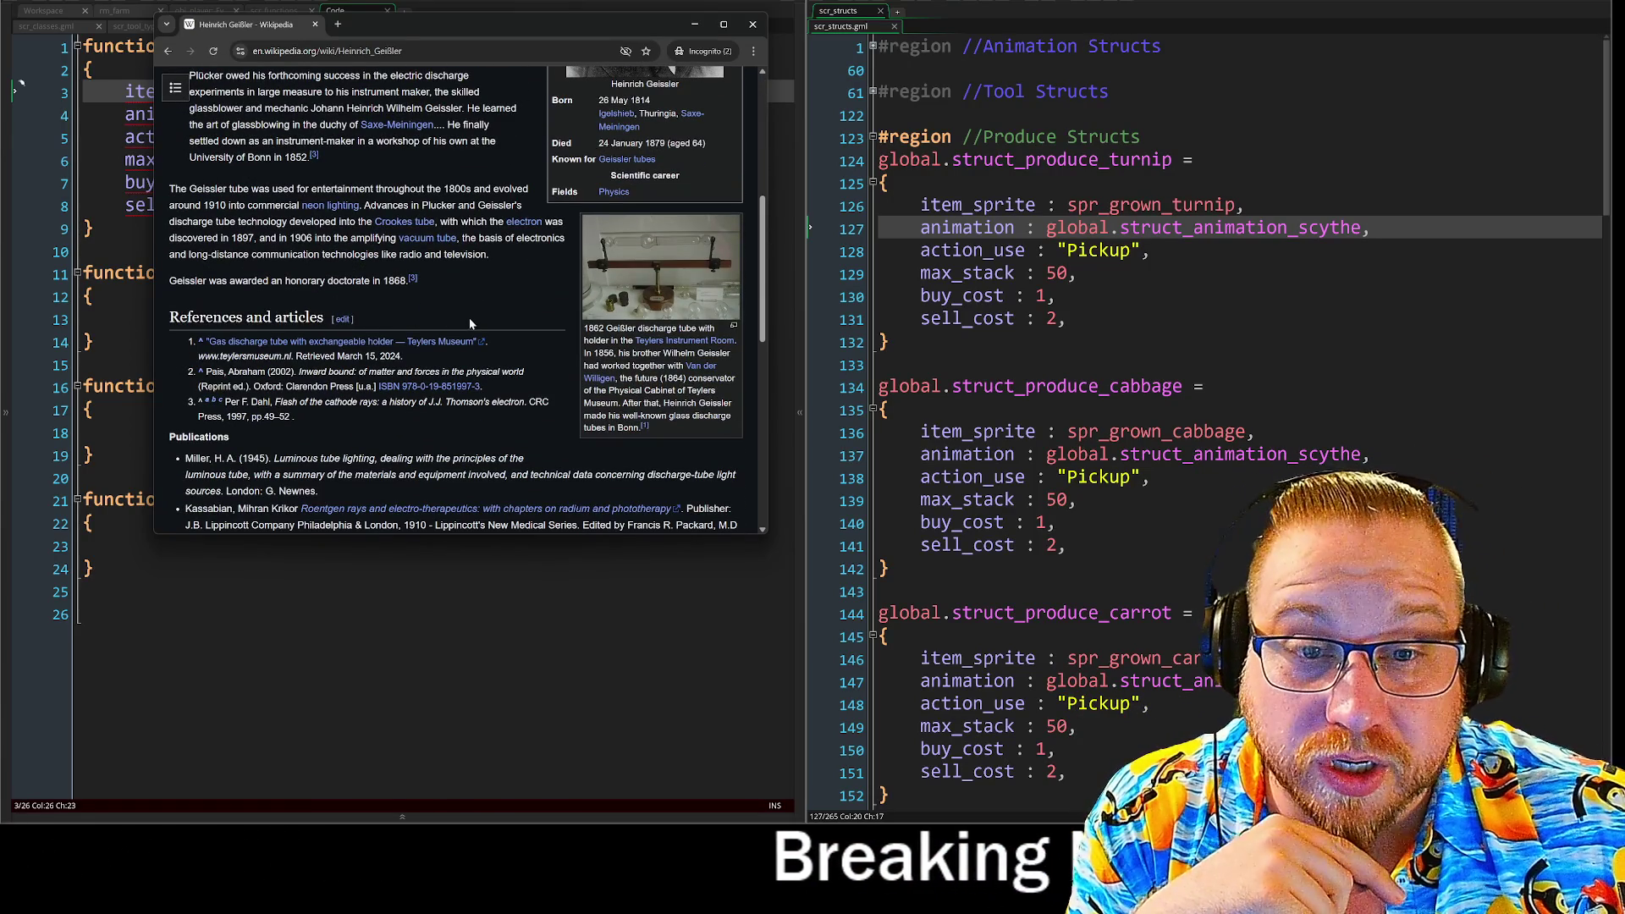
pyautogui.click(164, 51)
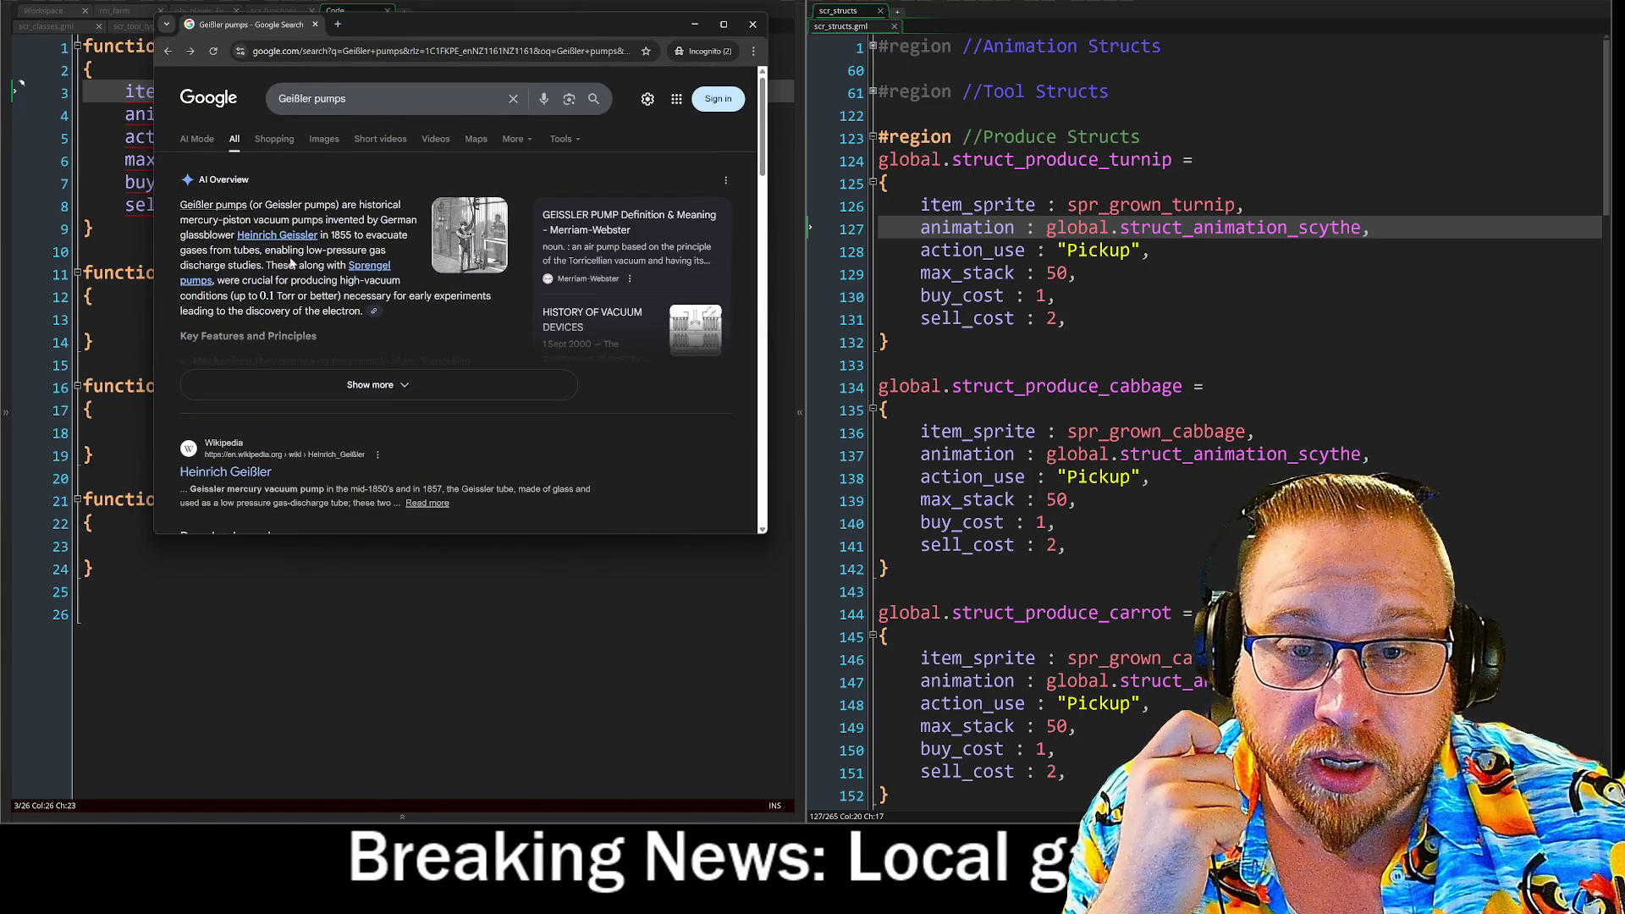
pyautogui.scroll(-4, 427, 345)
pyautogui.scroll(3, 366, 411)
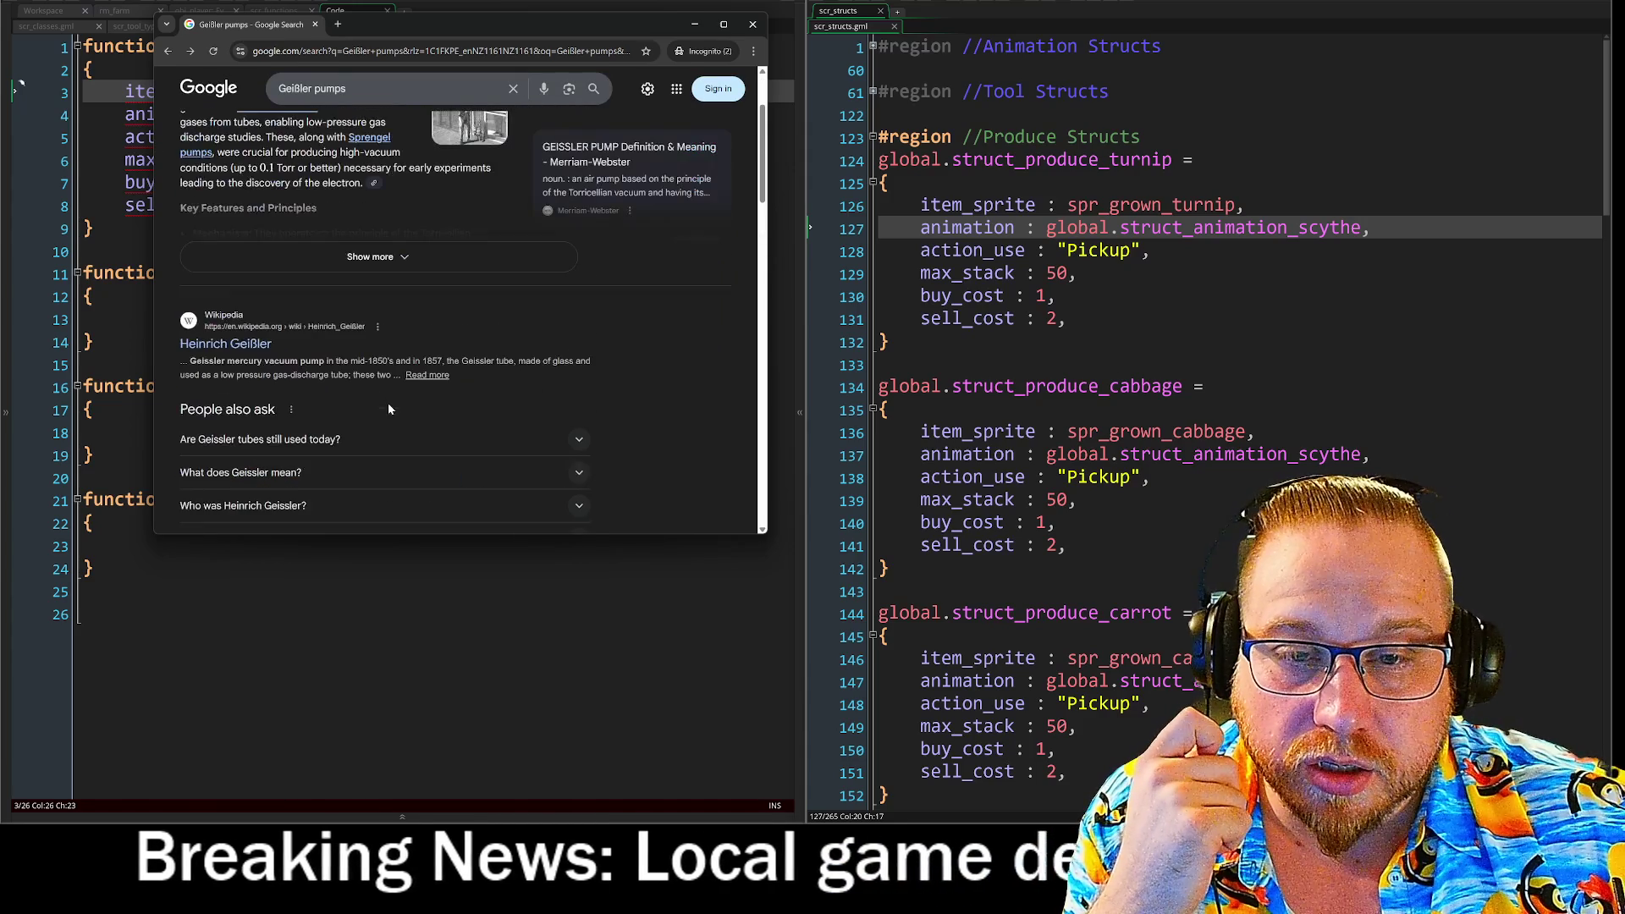
pyautogui.click(250, 351)
pyautogui.scroll(-5, 650, 343)
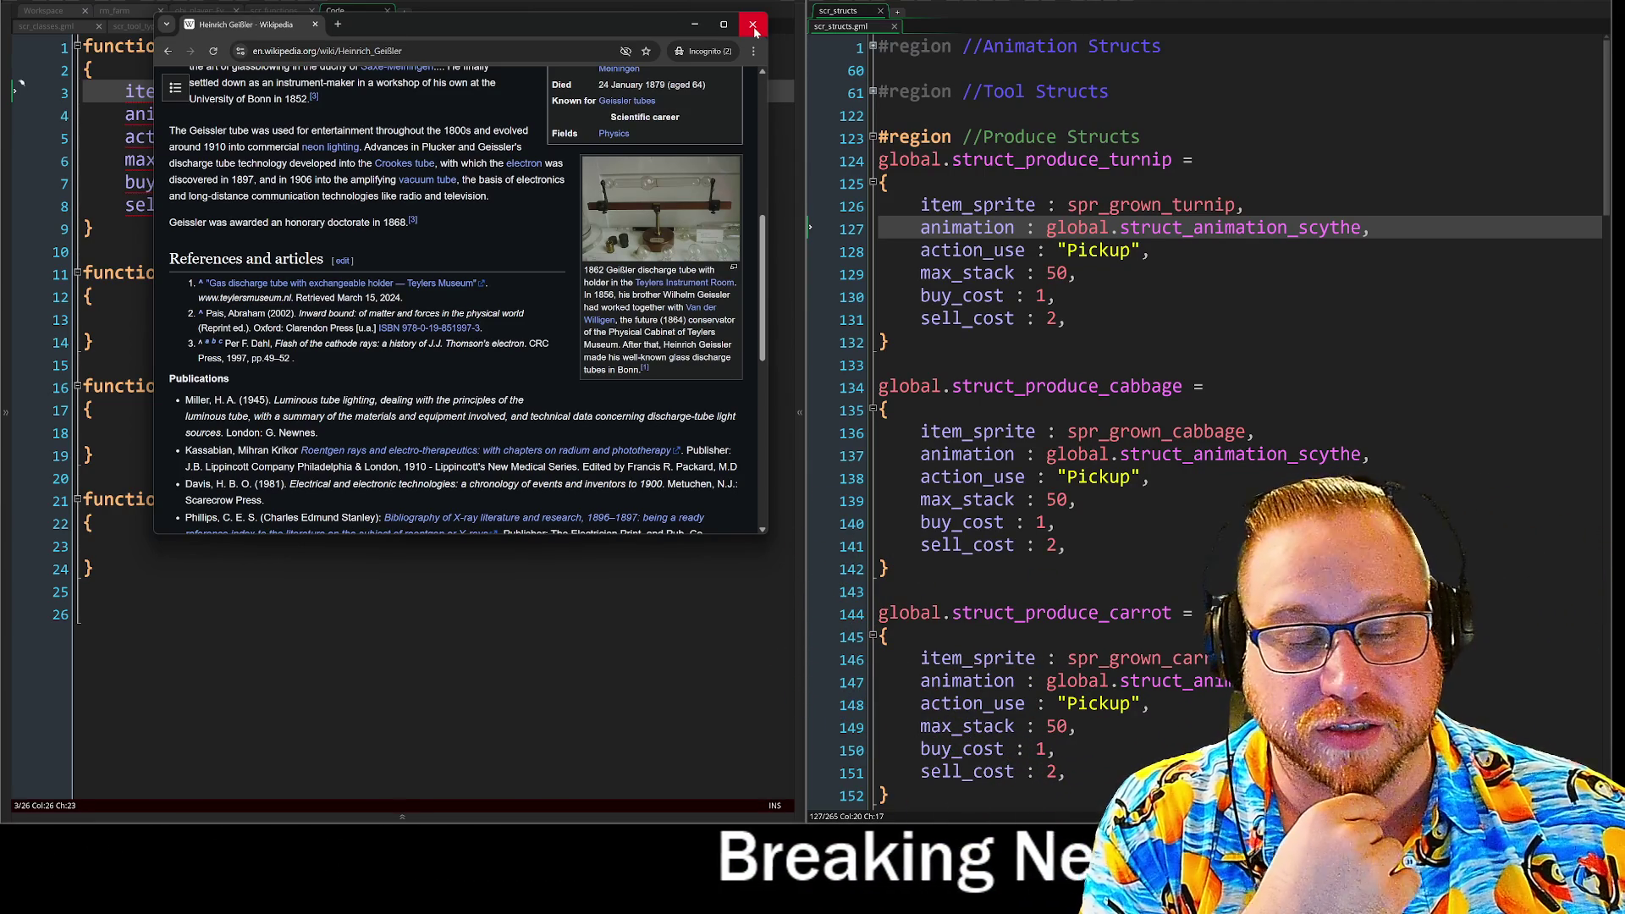
# Replace the trailing commas on the six TurnipItem field lines with semicolons.
pyautogui.click(753, 25)
pyautogui.click(271, 227)
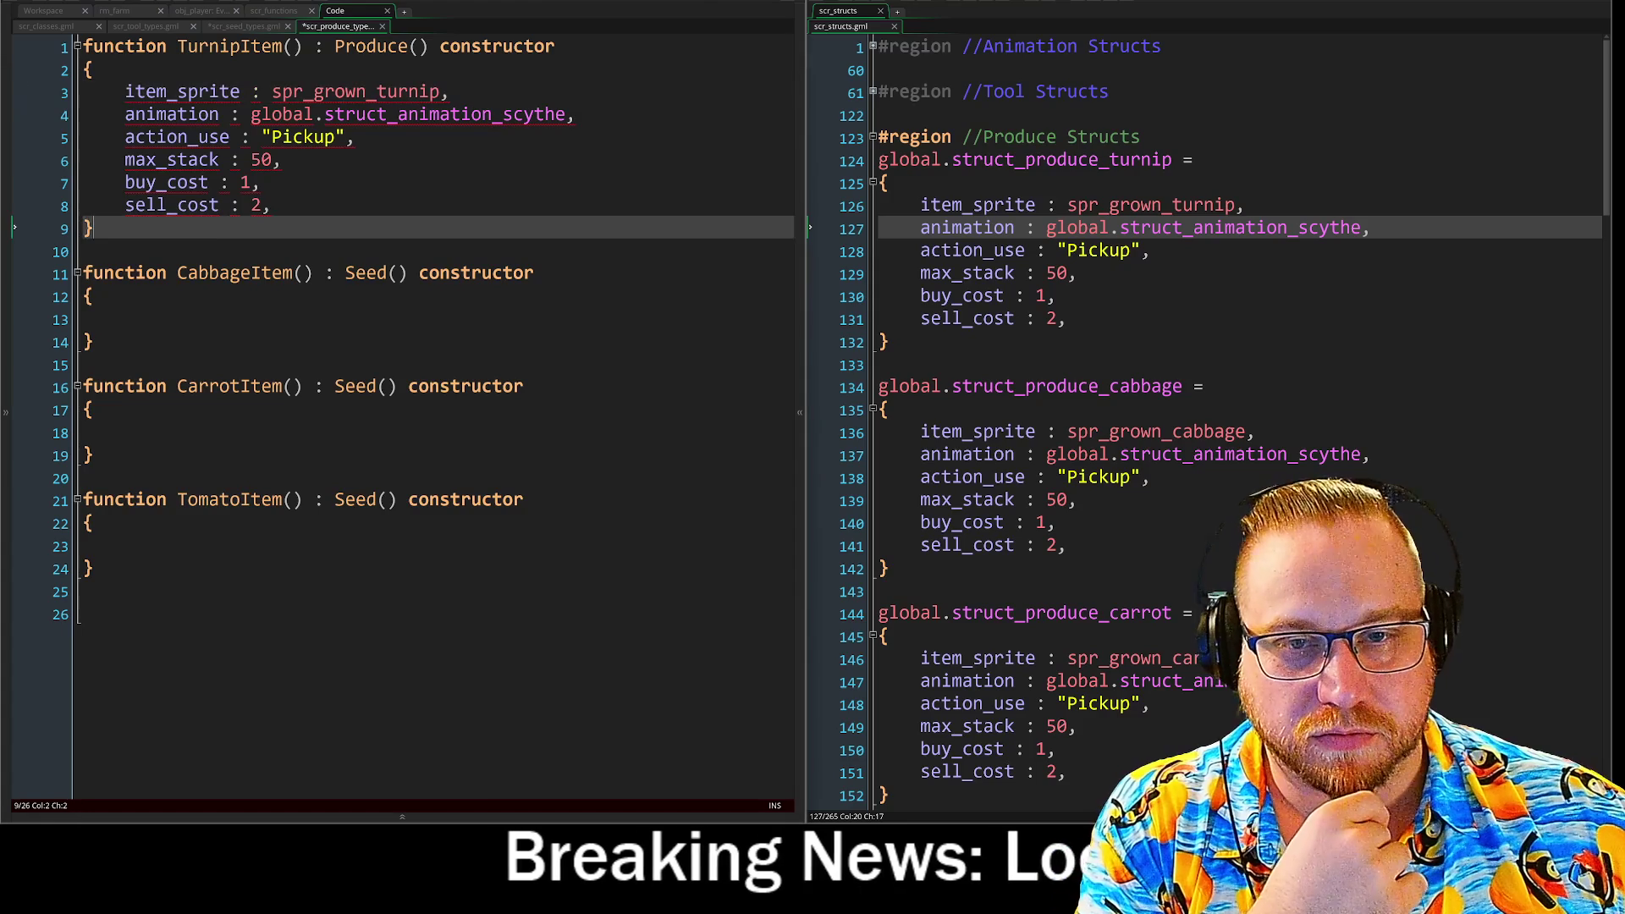
pyautogui.press('Up')
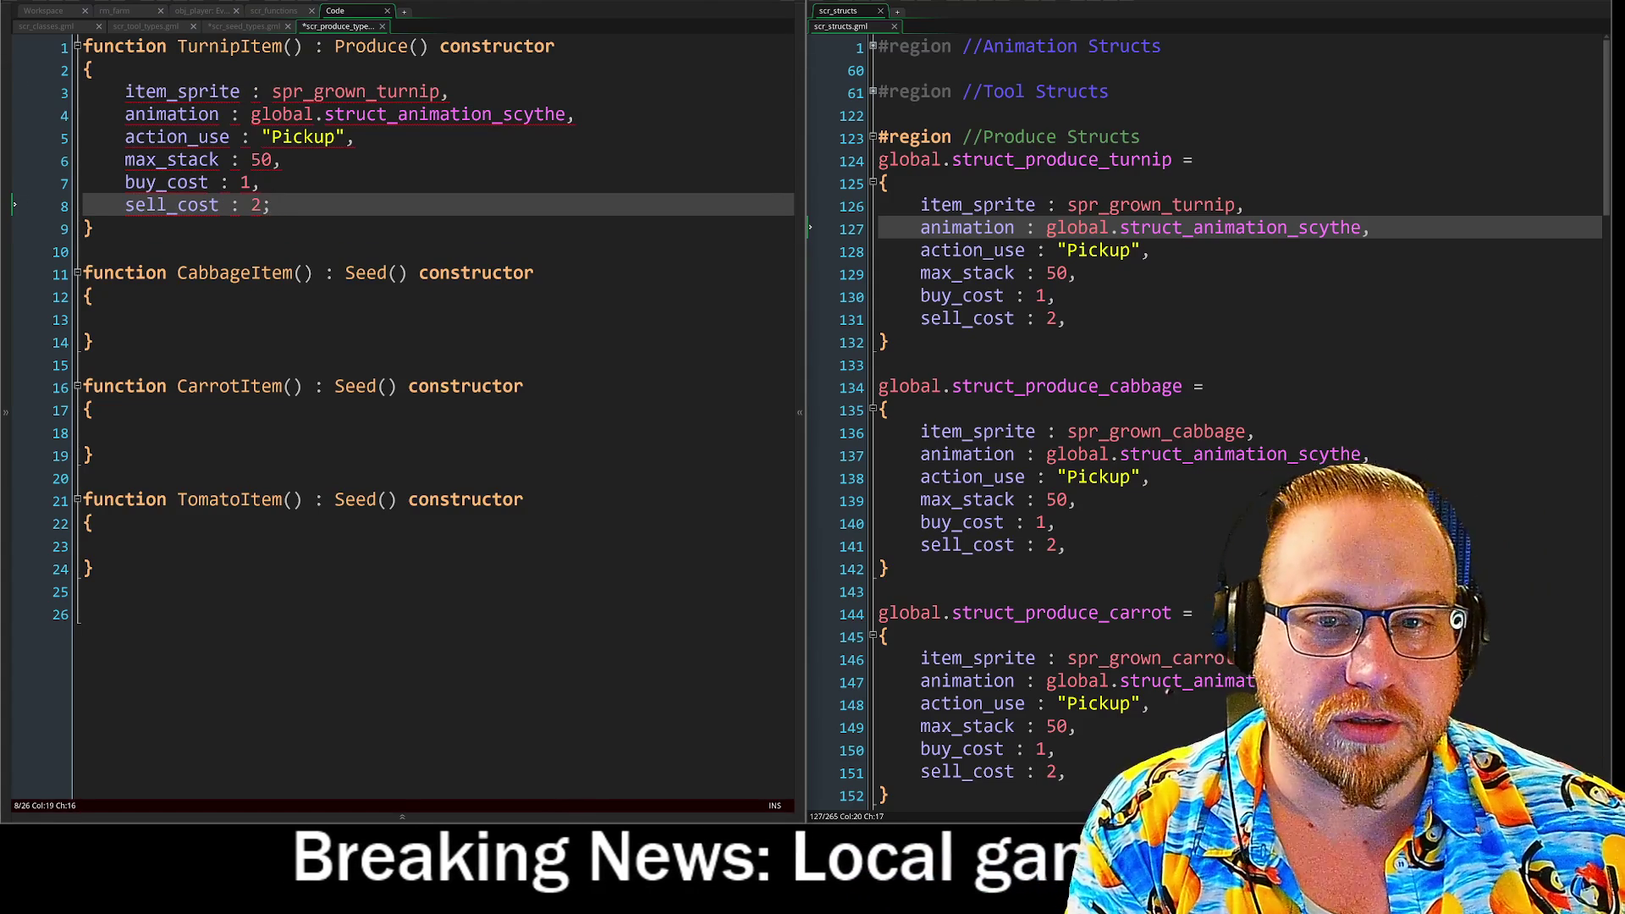
pyautogui.press('BackSpace')
pyautogui.write(';')
pyautogui.press('Up')
pyautogui.press('BackSpace')
pyautogui.write(';')
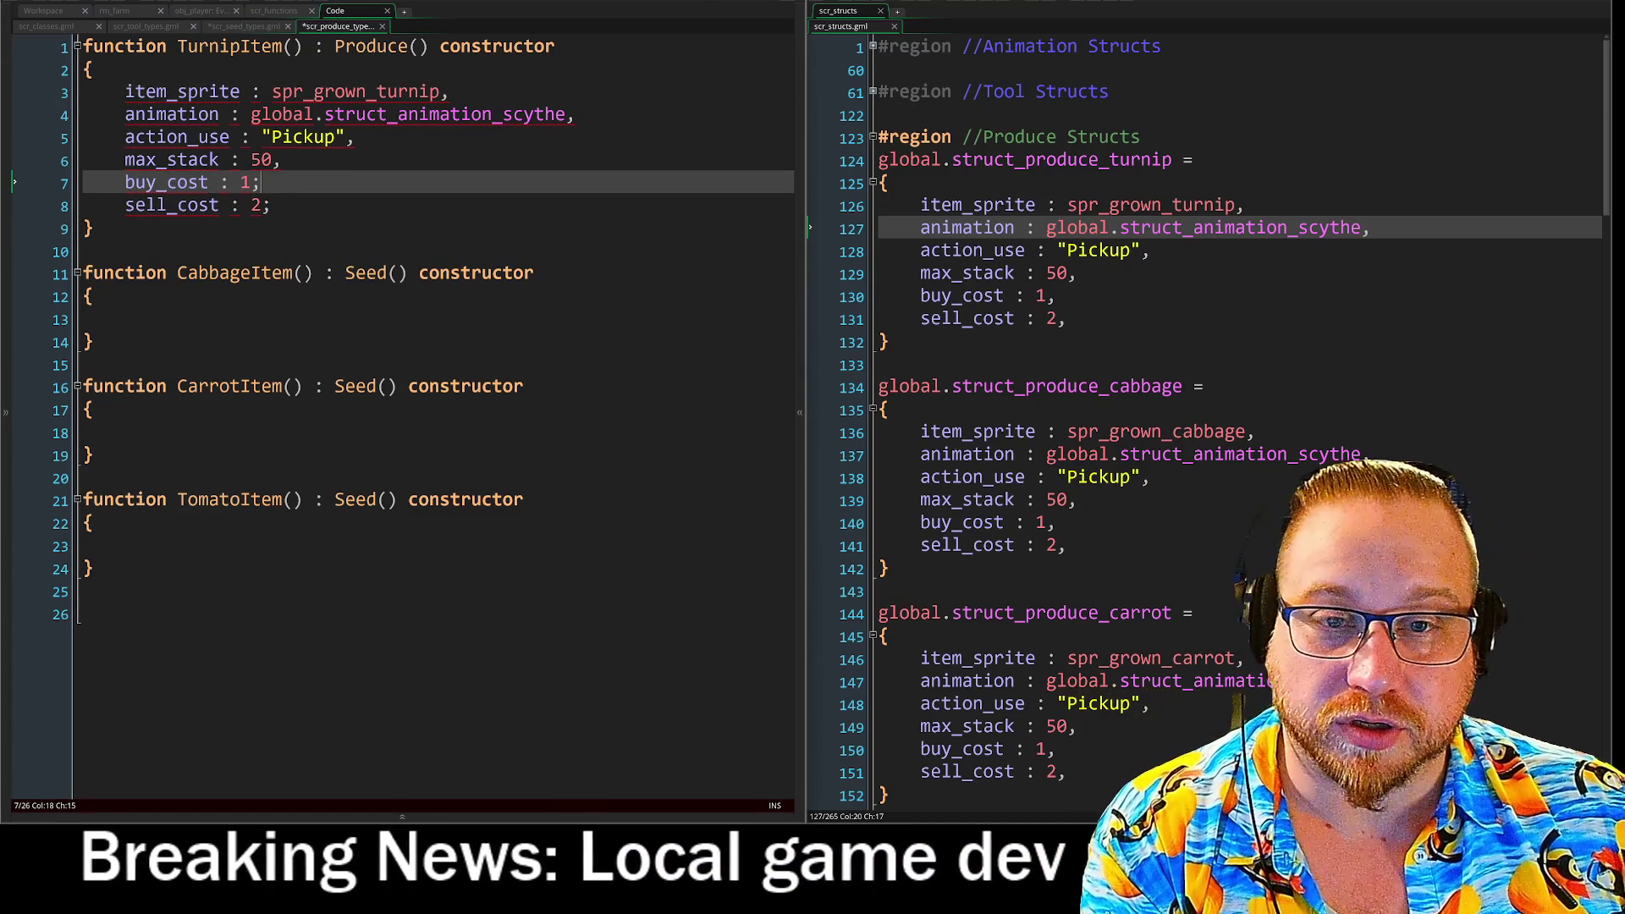
pyautogui.press('Up')
pyautogui.press('BackSpace')
pyautogui.write(';')
pyautogui.press('Up')
pyautogui.press('BackSpace')
pyautogui.write(';')
pyautogui.press('Up')
pyautogui.press('BackSpace')
pyautogui.write(';')
pyautogui.press('Up')
pyautogui.press('BackSpace')
pyautogui.write(';')
# Change the colon after each of the six TurnipItem field names to an equals sign.
pyautogui.click(261, 92)
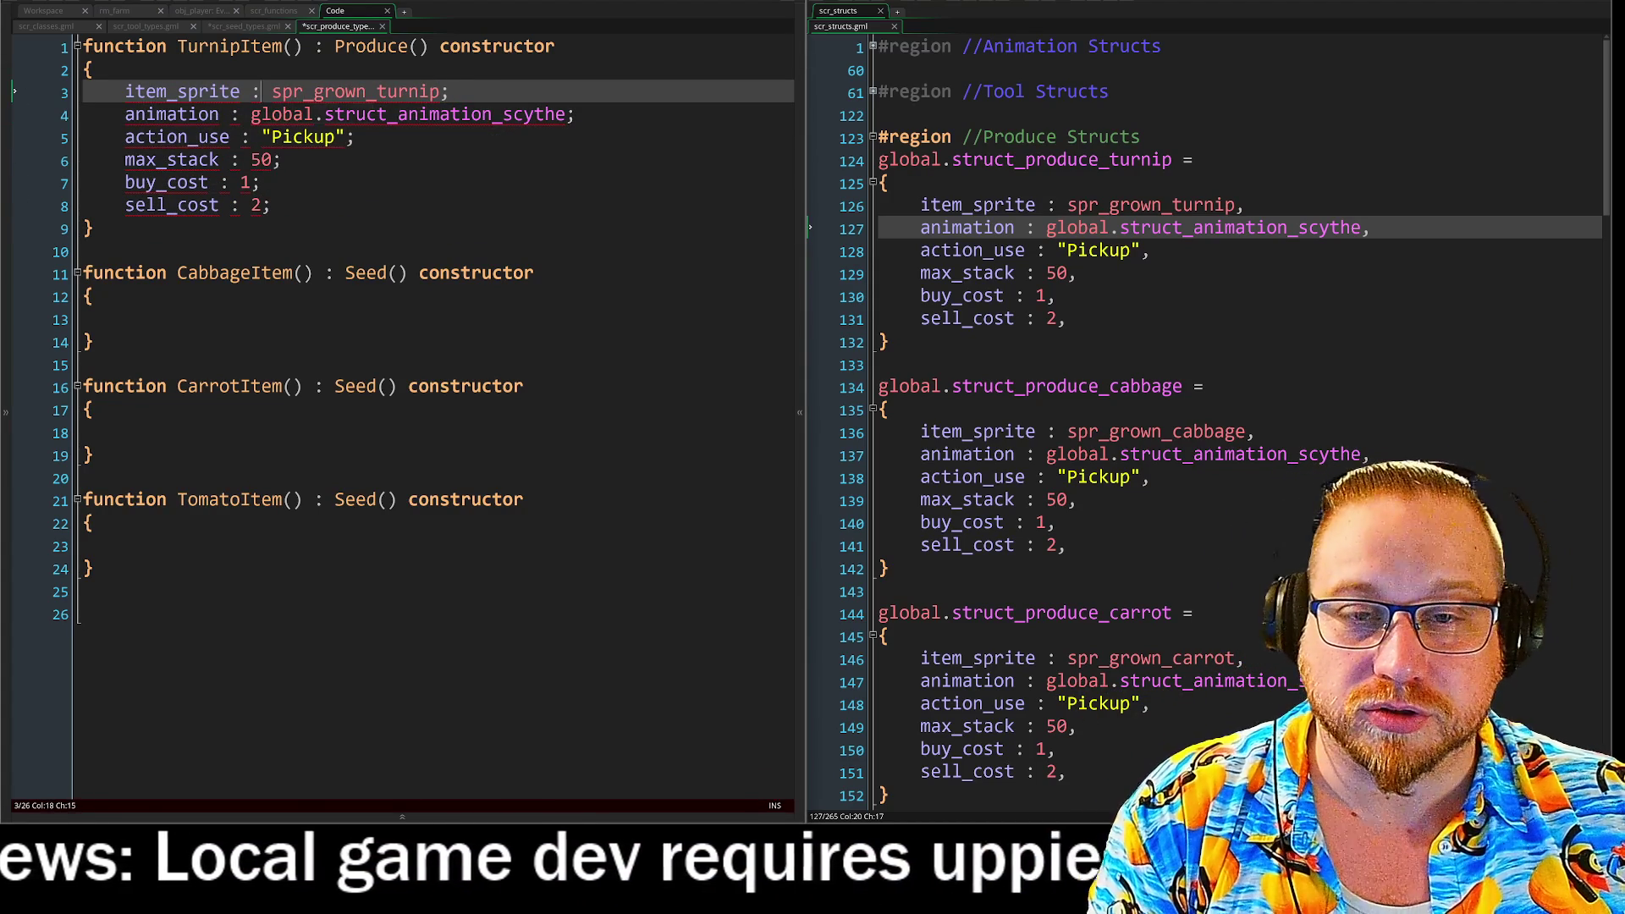
pyautogui.press('Return')
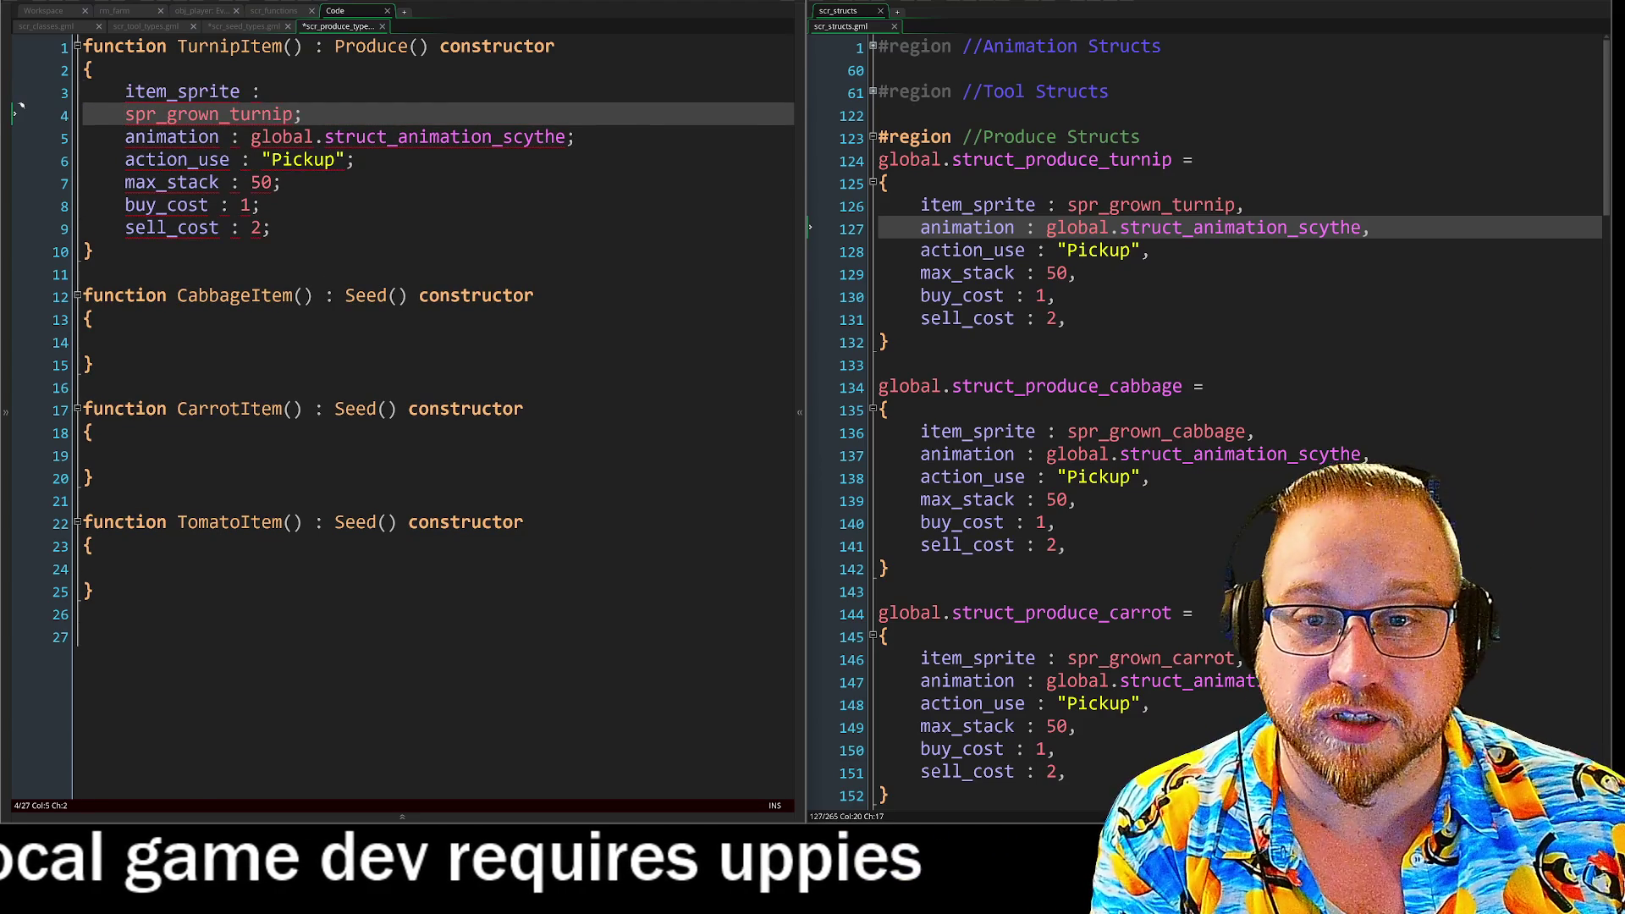
pyautogui.hotkey('ctrl', 'z')
pyautogui.press('BackSpace')
pyautogui.write('=spr_grown_turnip;')
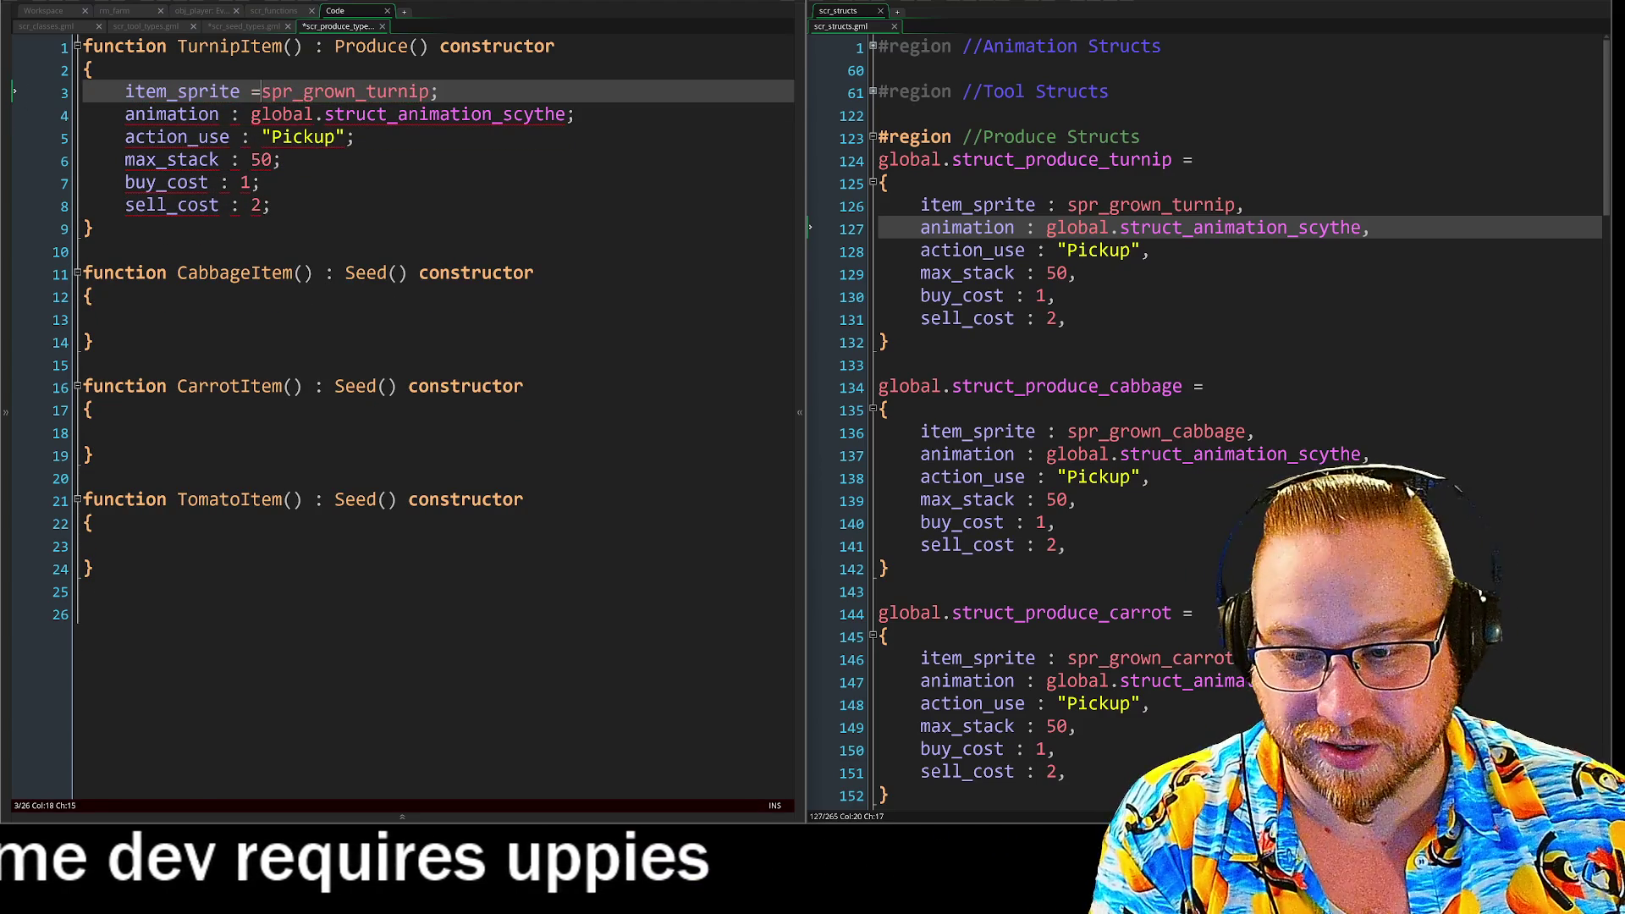
pyautogui.press('Down')
pyautogui.press('Left')
pyautogui.press('Left')
pyautogui.press('Left')
pyautogui.press('BackSpace')
pyautogui.write('=')
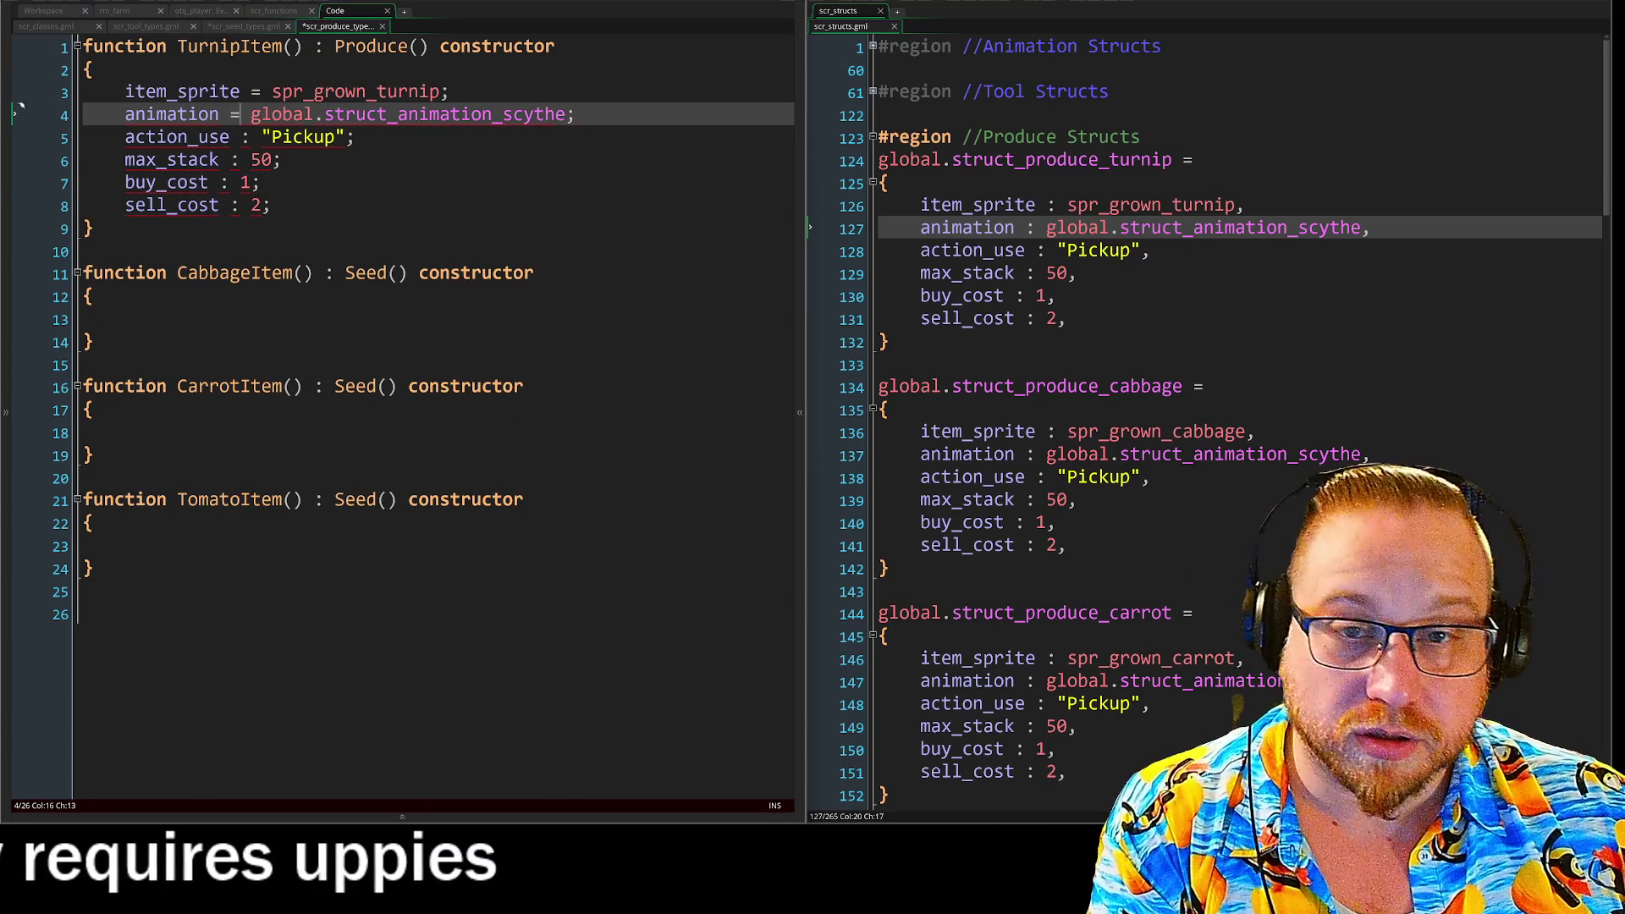
pyautogui.press('Down')
pyautogui.press('Delete')
pyautogui.write('=')
pyautogui.press('Down')
pyautogui.press('Left')
pyautogui.press('Left')
pyautogui.press('BackSpace')
pyautogui.write('=')
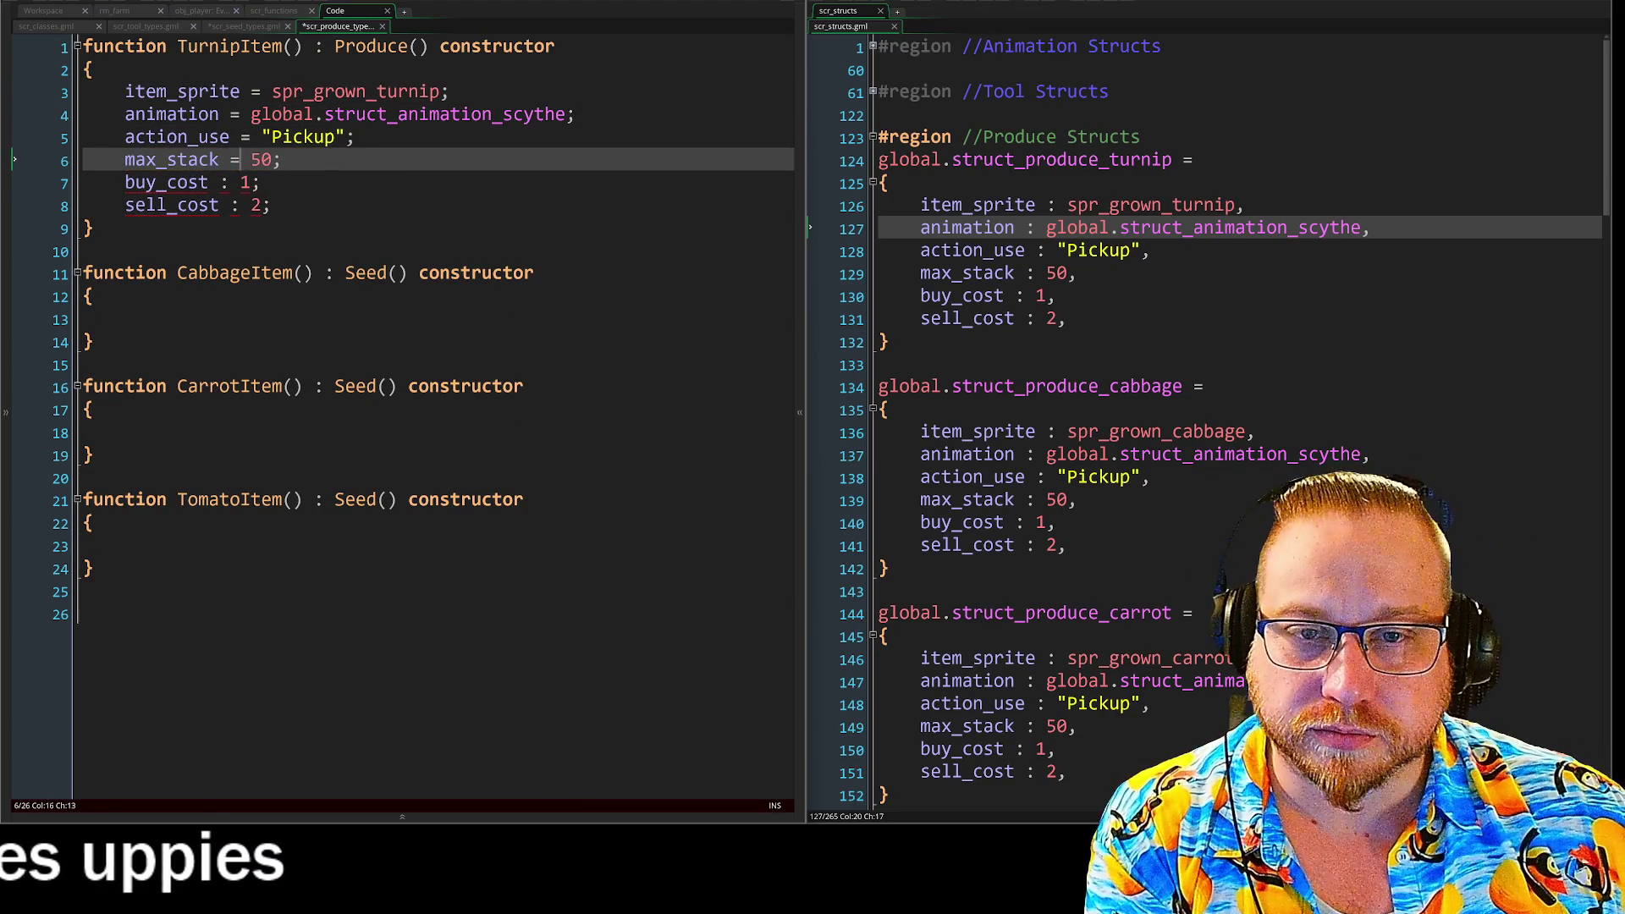
pyautogui.press('Down')
pyautogui.press('Left')
pyautogui.press('BackSpace')
pyautogui.write('=')
pyautogui.press('Down')
pyautogui.press('Delete')
pyautogui.write('=')
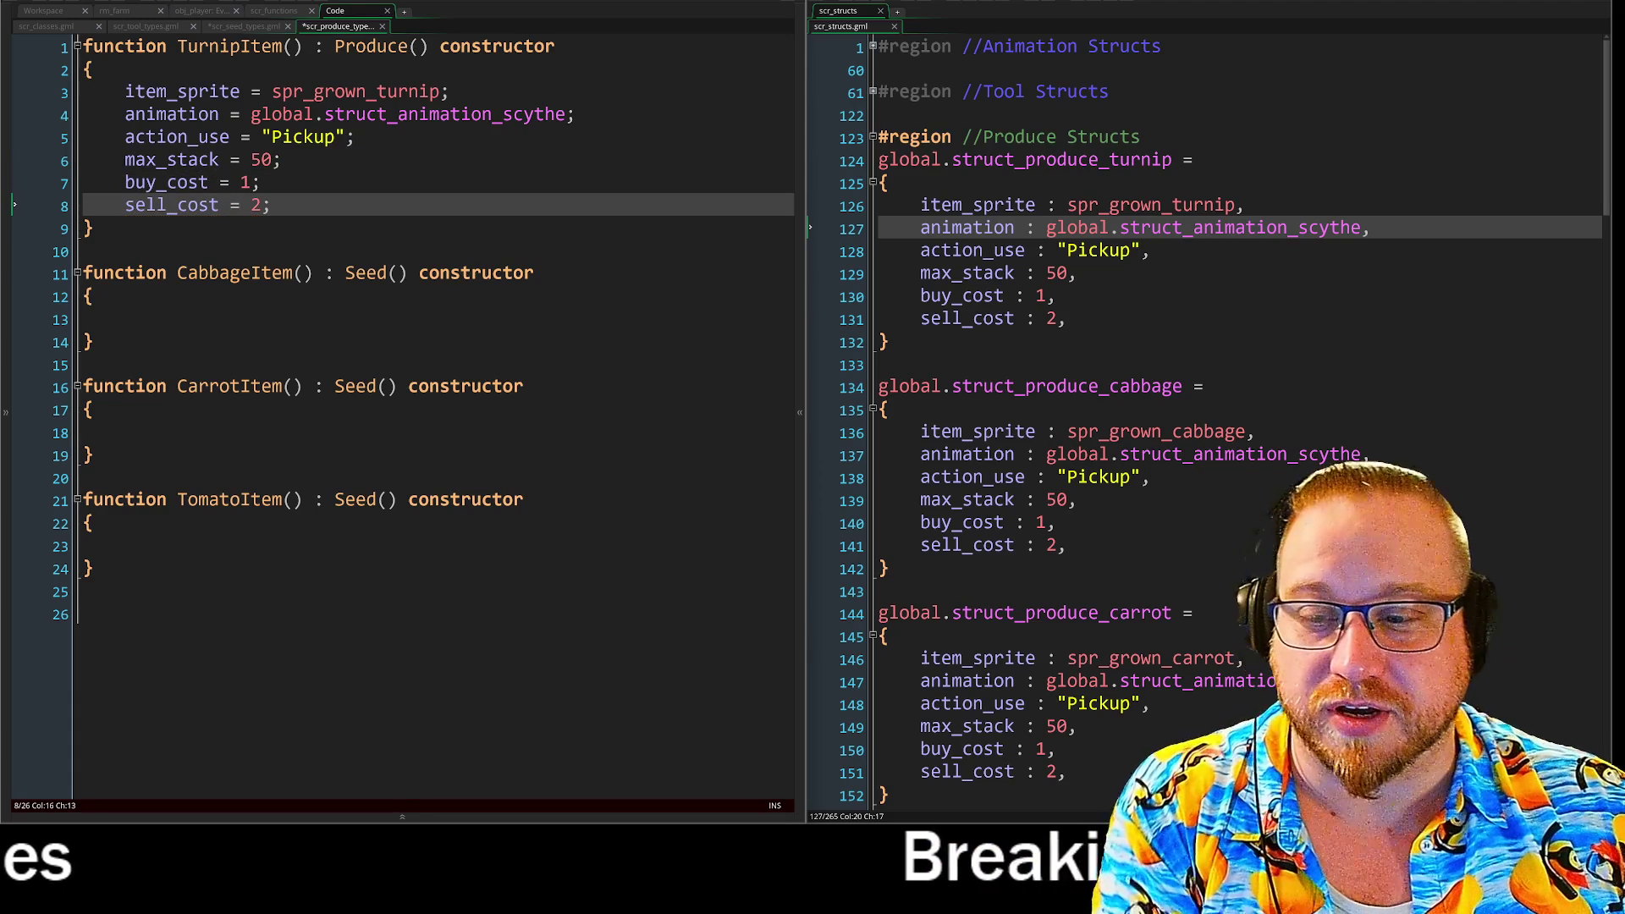
# Tab-align the equals signs of item_sprite through sell_cost into one column.
pyautogui.click(250, 91)
pyautogui.press('Tab')
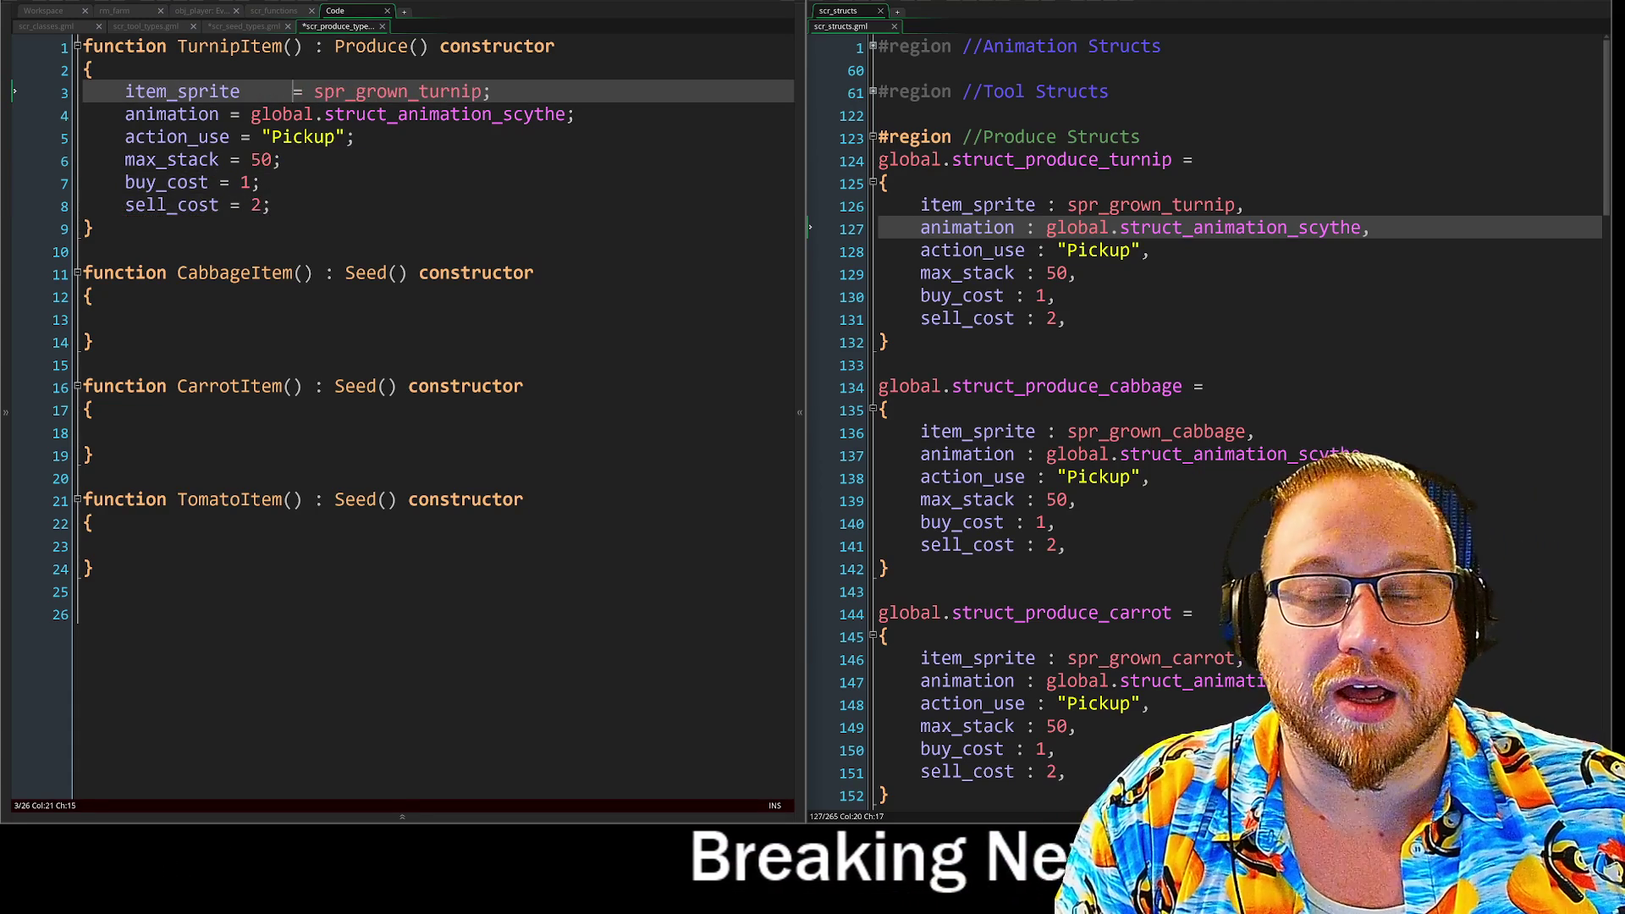
pyautogui.click(241, 114)
pyautogui.press('Tab')
pyautogui.press('Tab')
pyautogui.click(240, 136)
pyautogui.press('Tab')
pyautogui.press('Tab')
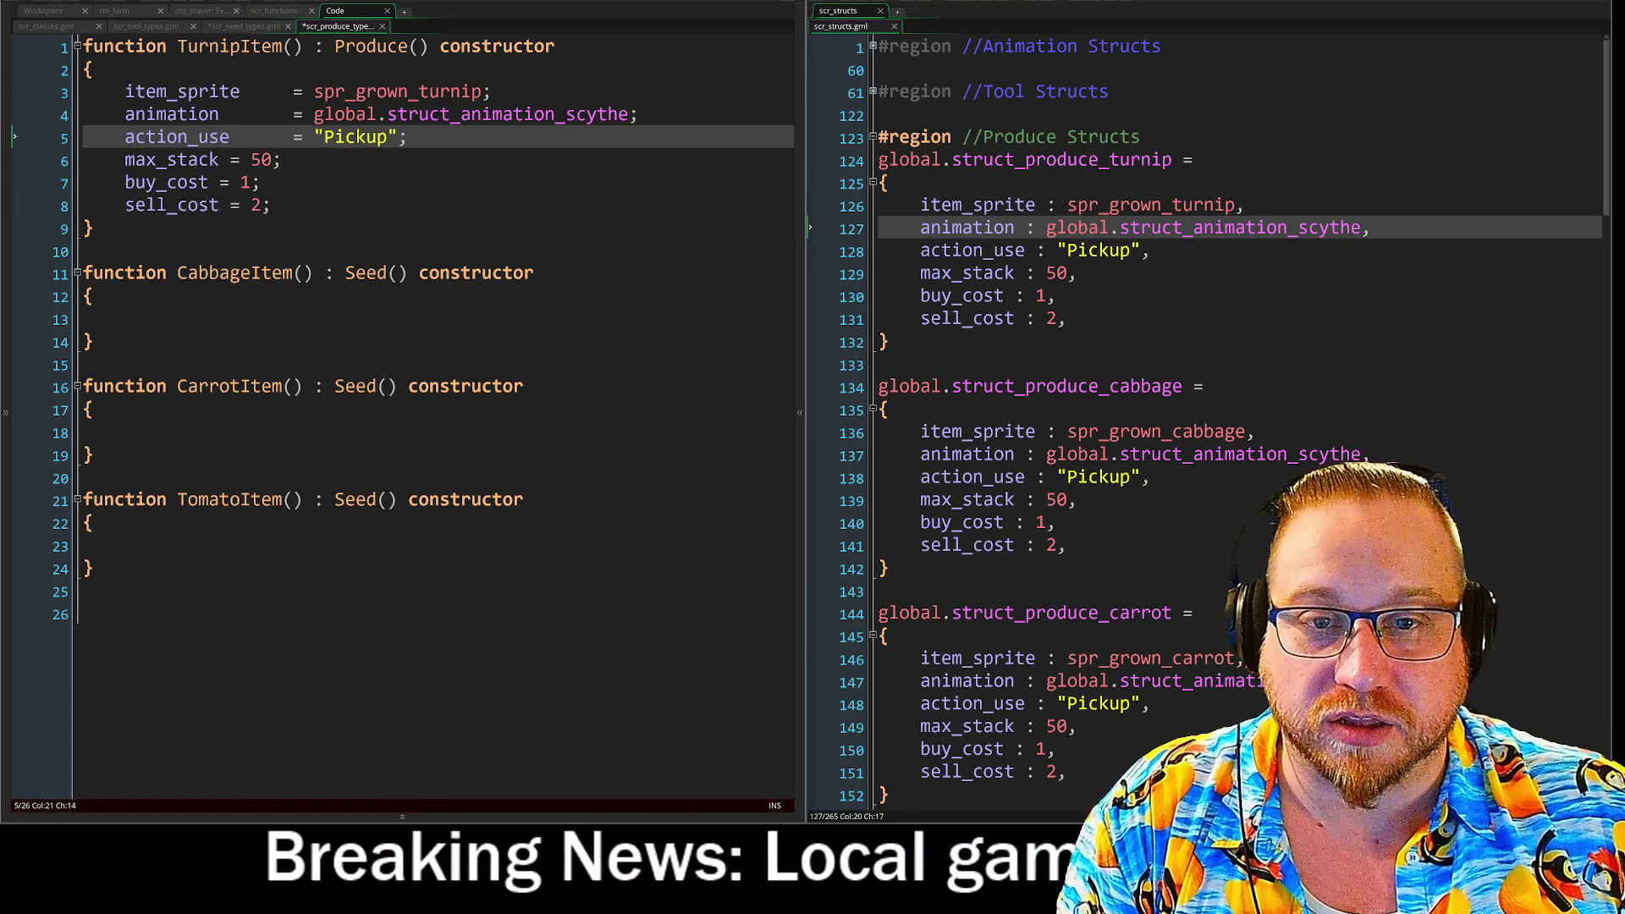
pyautogui.click(239, 159)
pyautogui.press('Tab')
pyautogui.press('Tab')
pyautogui.click(209, 182)
pyautogui.press('Tab')
pyautogui.press('Tab')
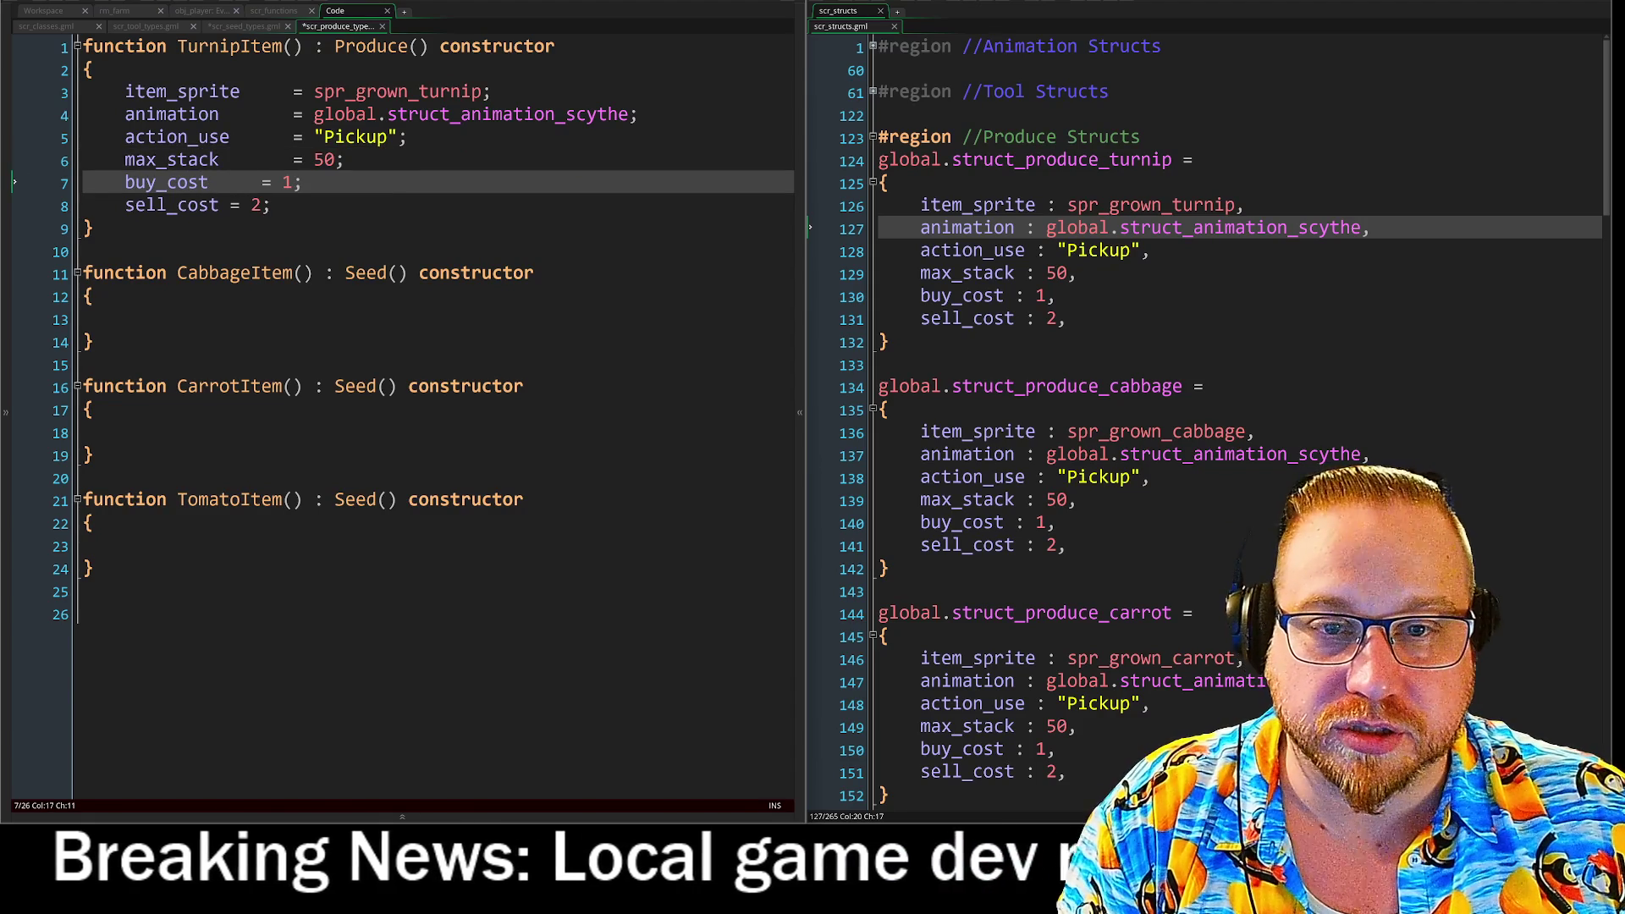
pyautogui.press('Tab')
pyautogui.click(229, 205)
pyautogui.press('Tab')
pyautogui.press('Tab')
# Trim the surplus spacing before the equals signs and select field lines 3–8.
pyautogui.moveTo(294, 205)
pyautogui.mouseDown()
pyautogui.moveTo(276, 84)
pyautogui.moveTo(254, 90)
pyautogui.mouseUp()
pyautogui.press('Delete')
pyautogui.press('Down')
pyautogui.press('Down')
pyautogui.press('Down')
pyautogui.press('End')
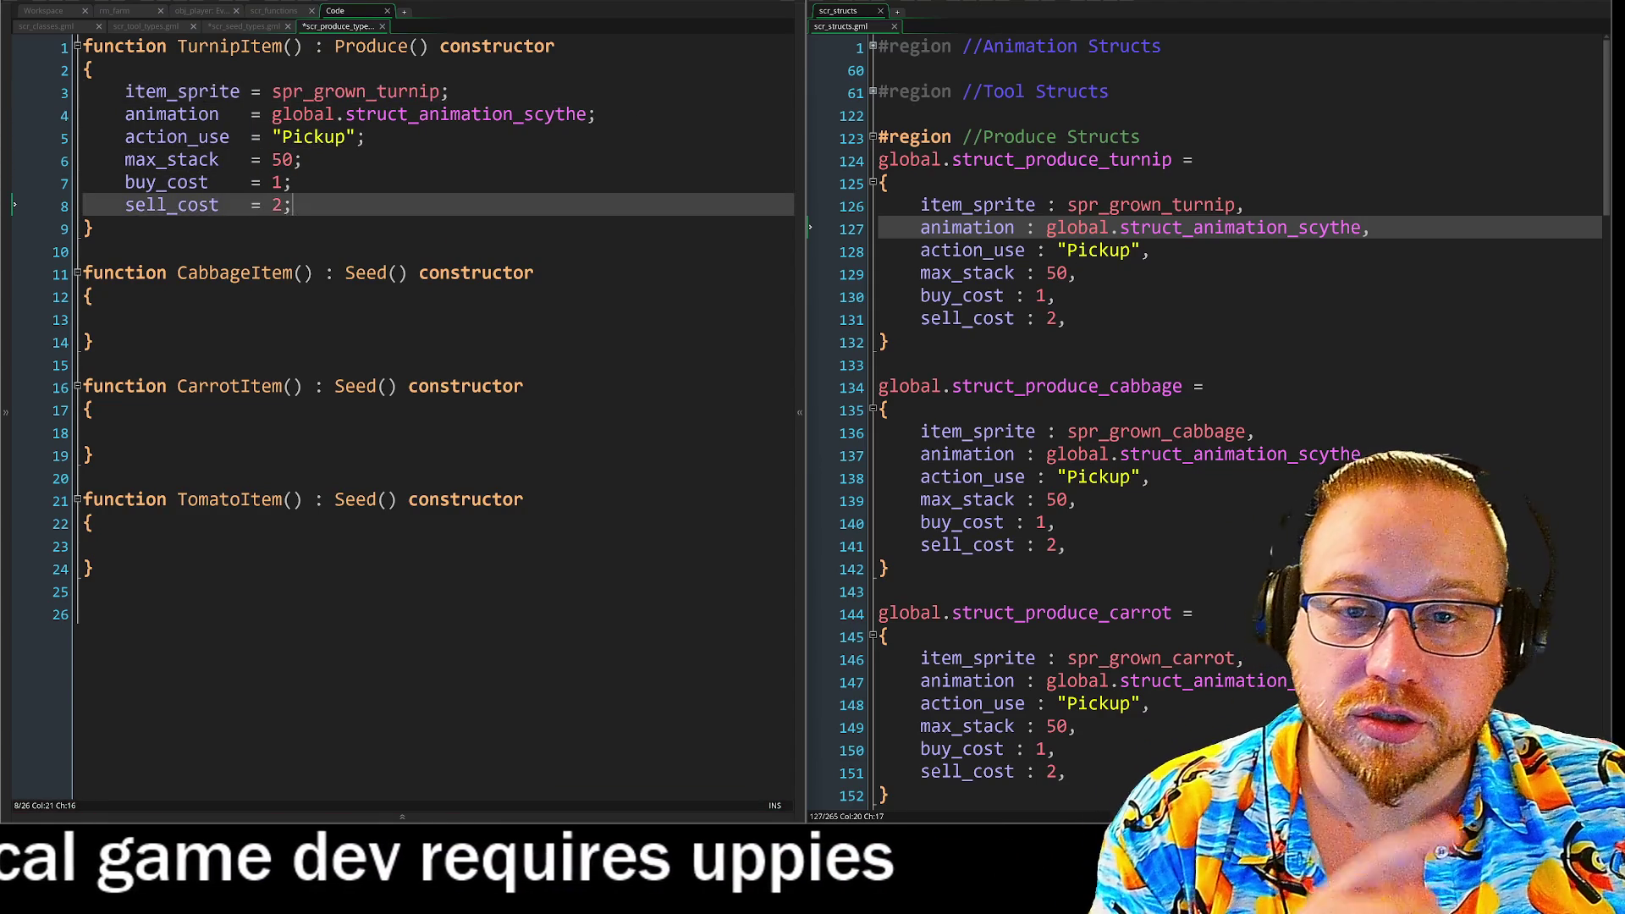
pyautogui.moveTo(292, 204); pyautogui.dragTo(82, 89)
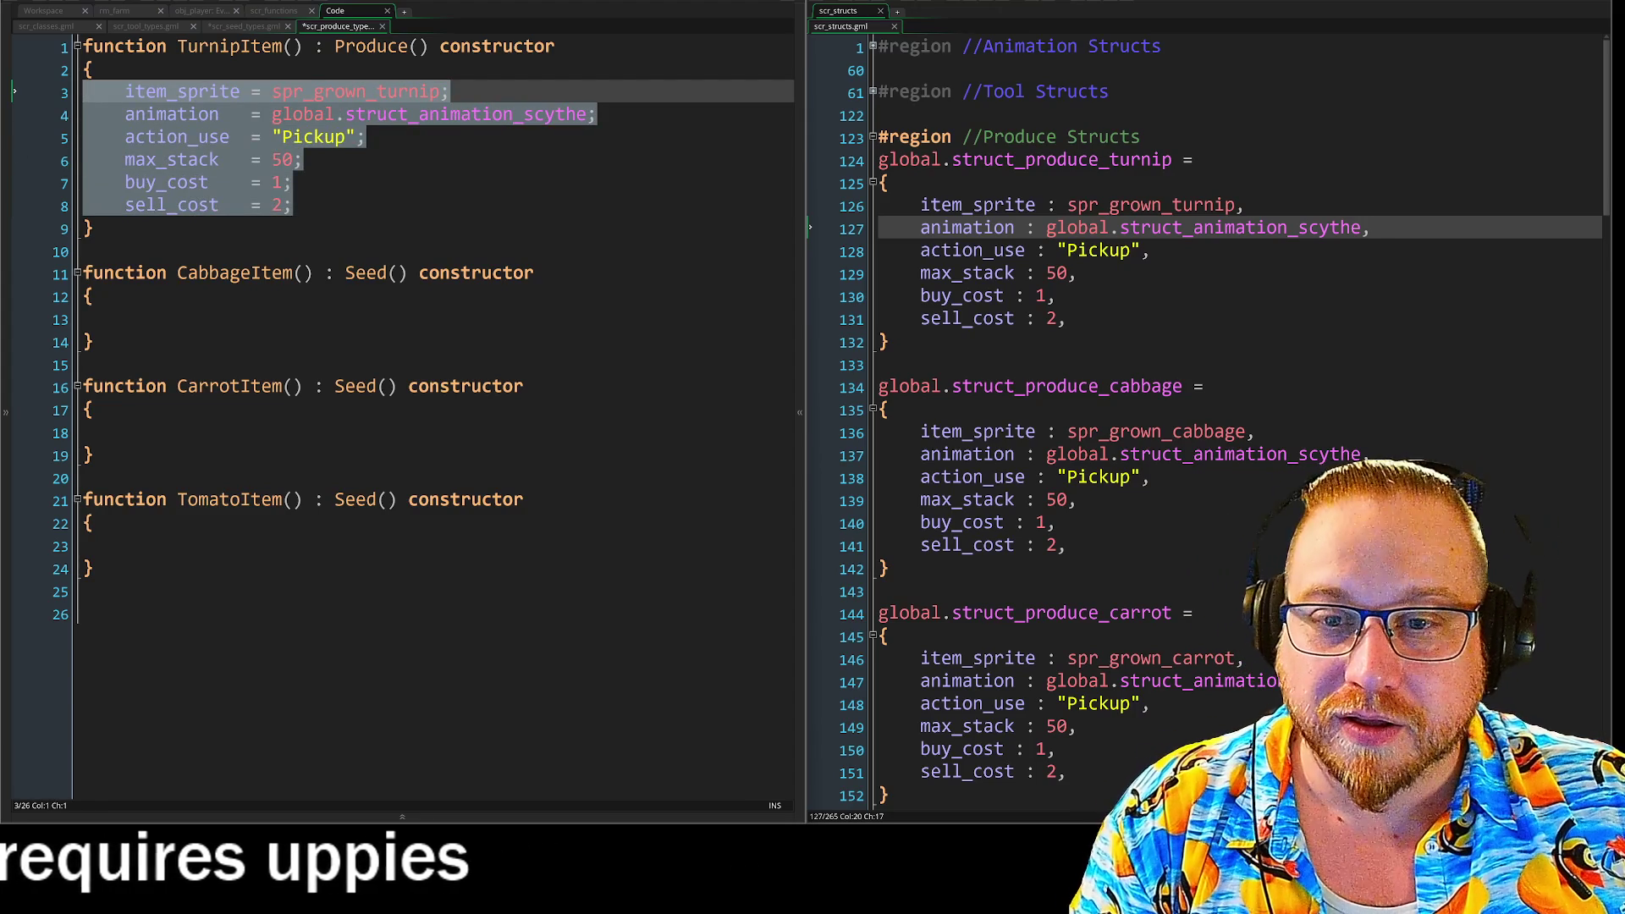
# Copy the six TurnipItem fields into the empty CabbageItem, CarrotItem and TomatoItem bodies.
pyautogui.hotkey('ctrl', 'c')
pyautogui.click(85, 320)
pyautogui.hotkey('ctrl', 'v')
pyautogui.click(85, 545)
pyautogui.hotkey('ctrl', 'v')
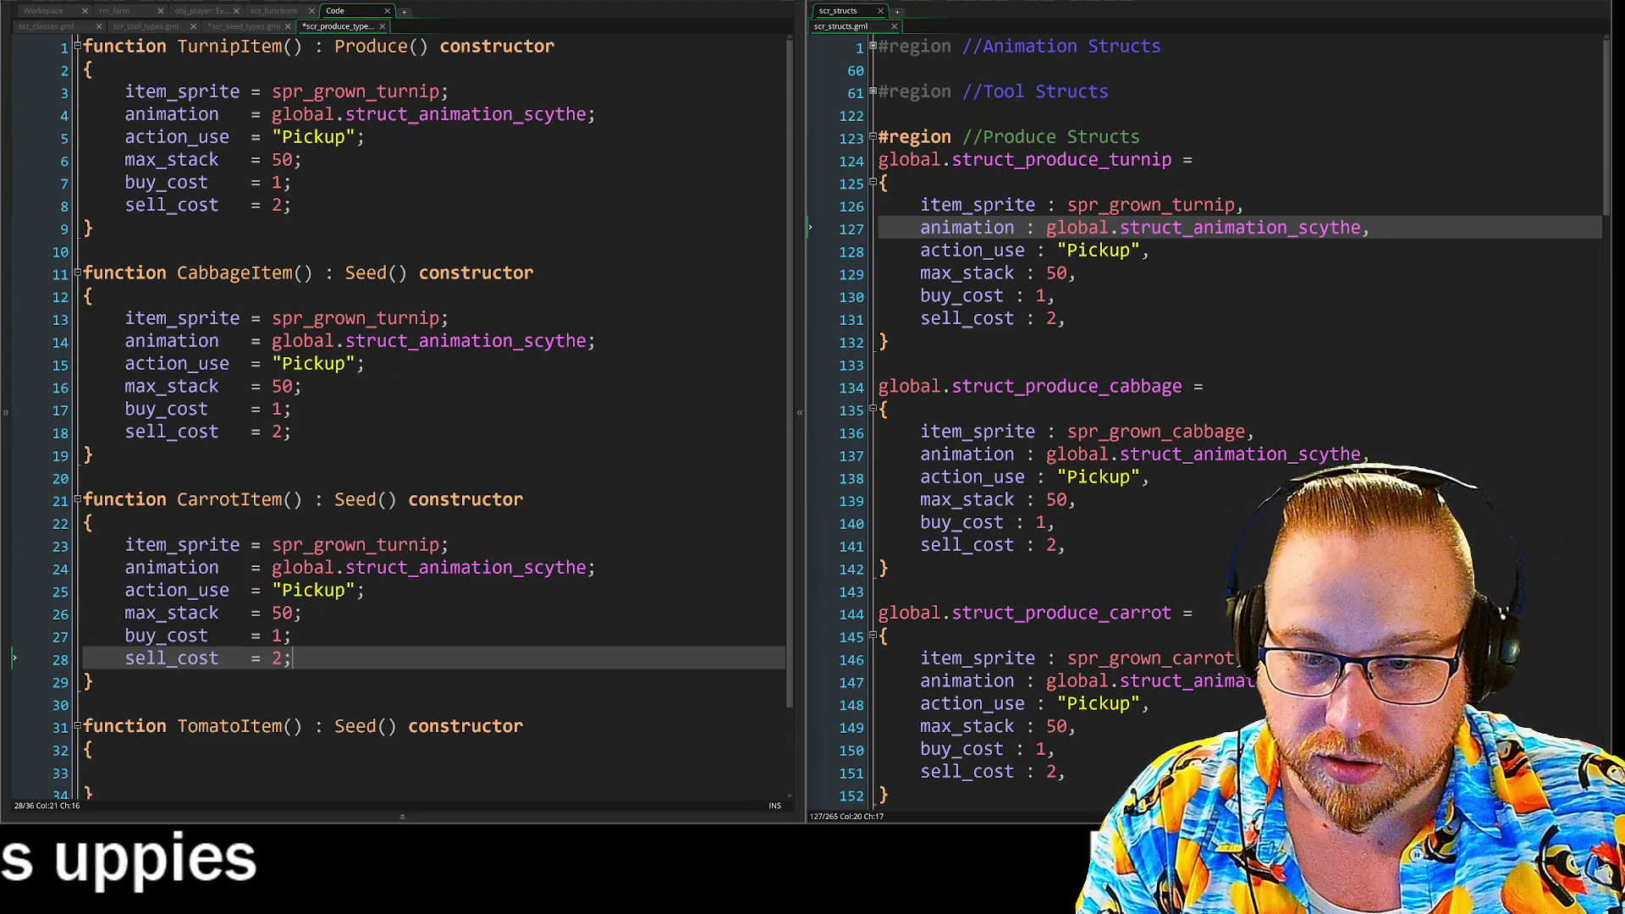
pyautogui.scroll(-2, 398, 415)
pyautogui.click(85, 672)
pyautogui.hotkey('ctrl', 'v')
pyautogui.scroll(2, 398, 414)
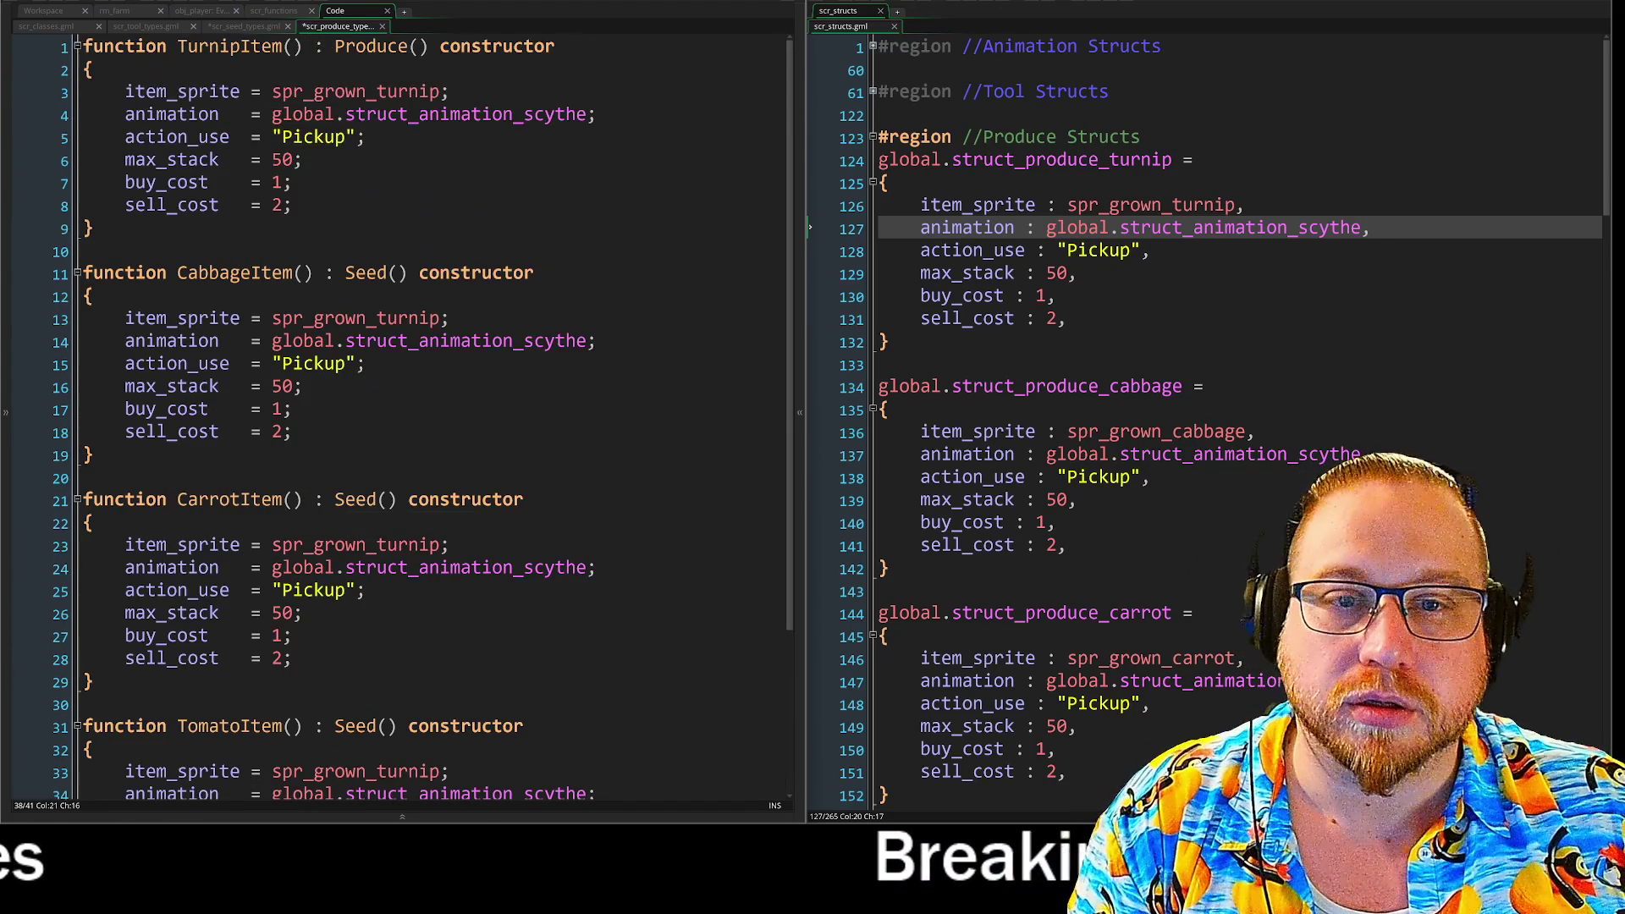
# Change CabbageItem's sprite from the turnip sprite to spr_grown_cabbage.
pyautogui.doubleClick(435, 318)
pyautogui.write('c')
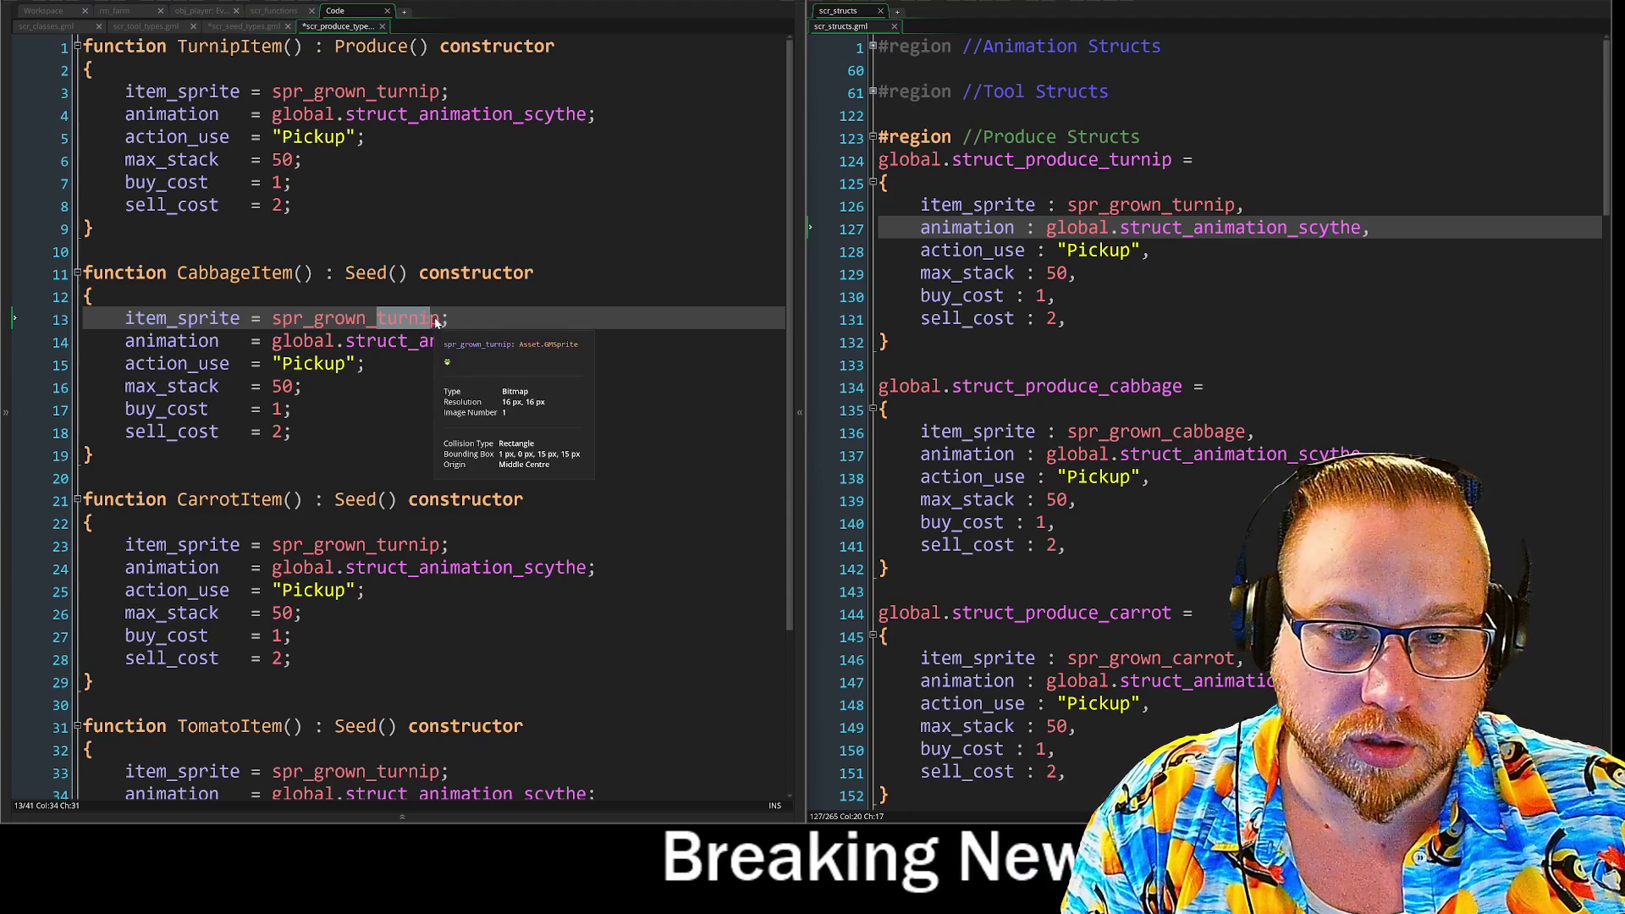
pyautogui.write('ab')
pyautogui.press('Return')
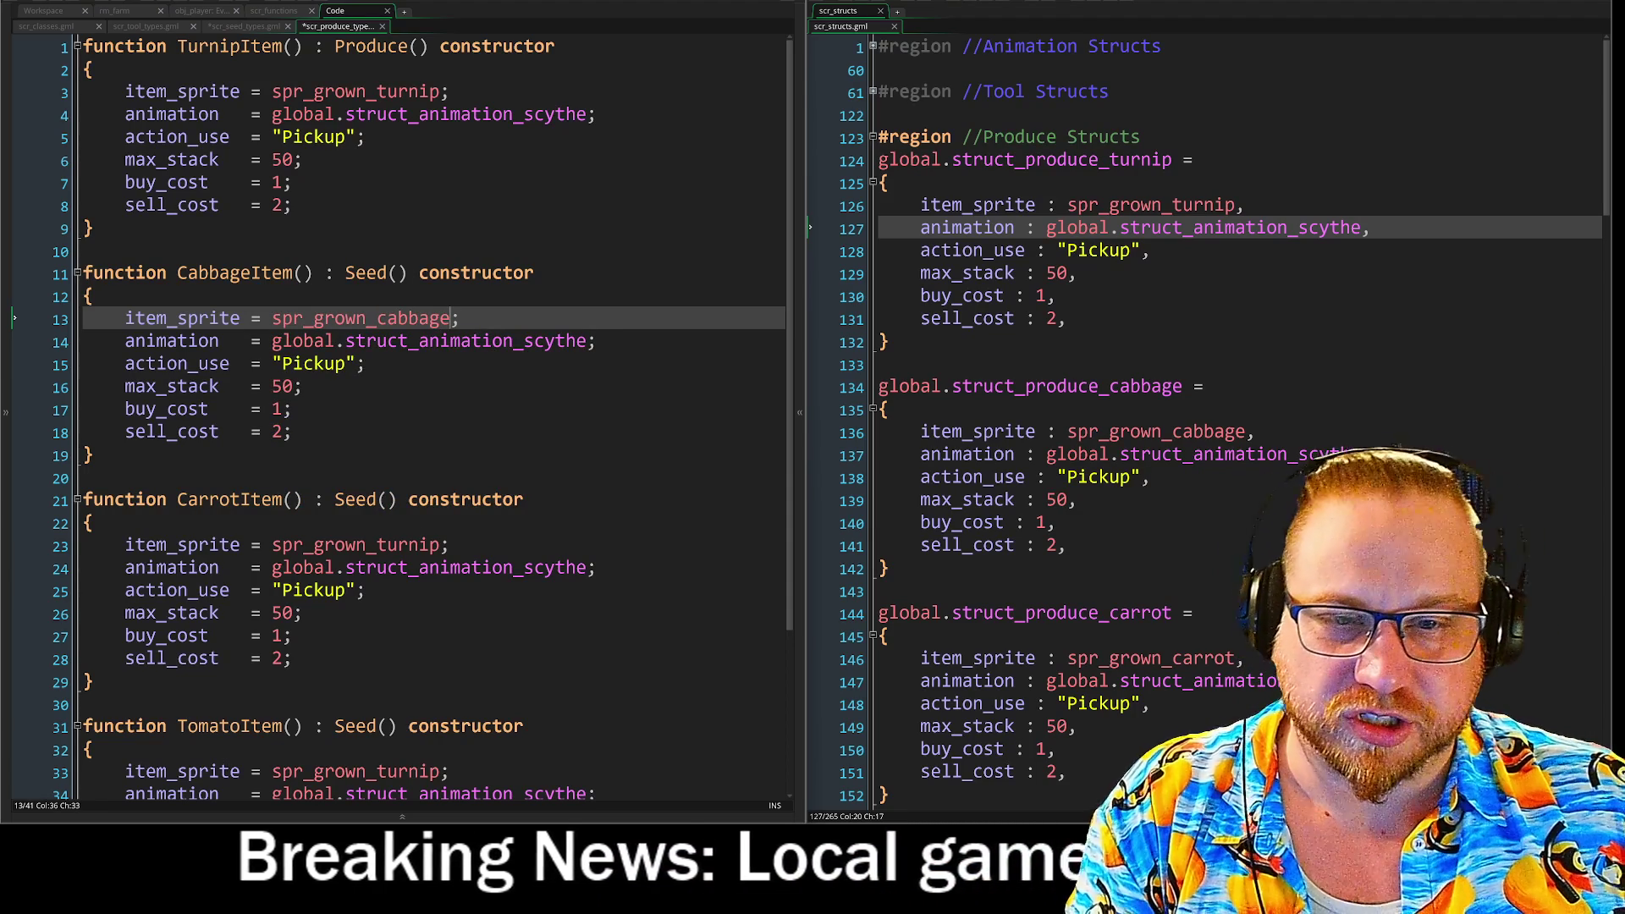
pyautogui.moveTo(272, 340); pyautogui.dragTo(504, 340)
pyautogui.click(585, 340)
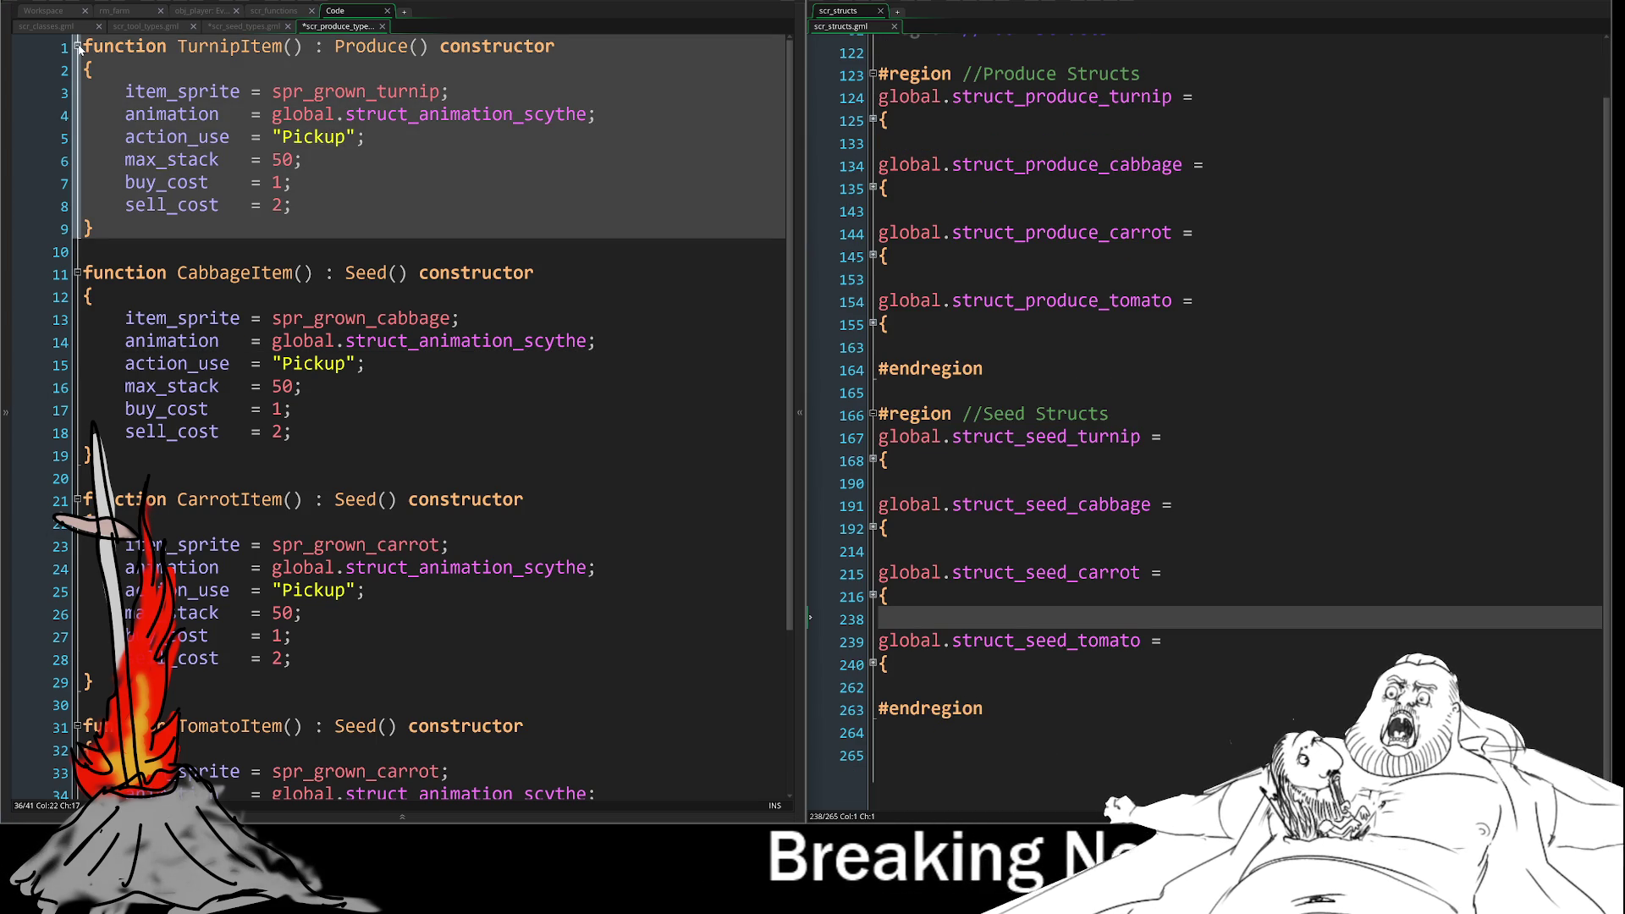
# Select 'Turnip' in the TurnipItem header, then switch to the scr_seed_types script.
pyautogui.click(556, 49)
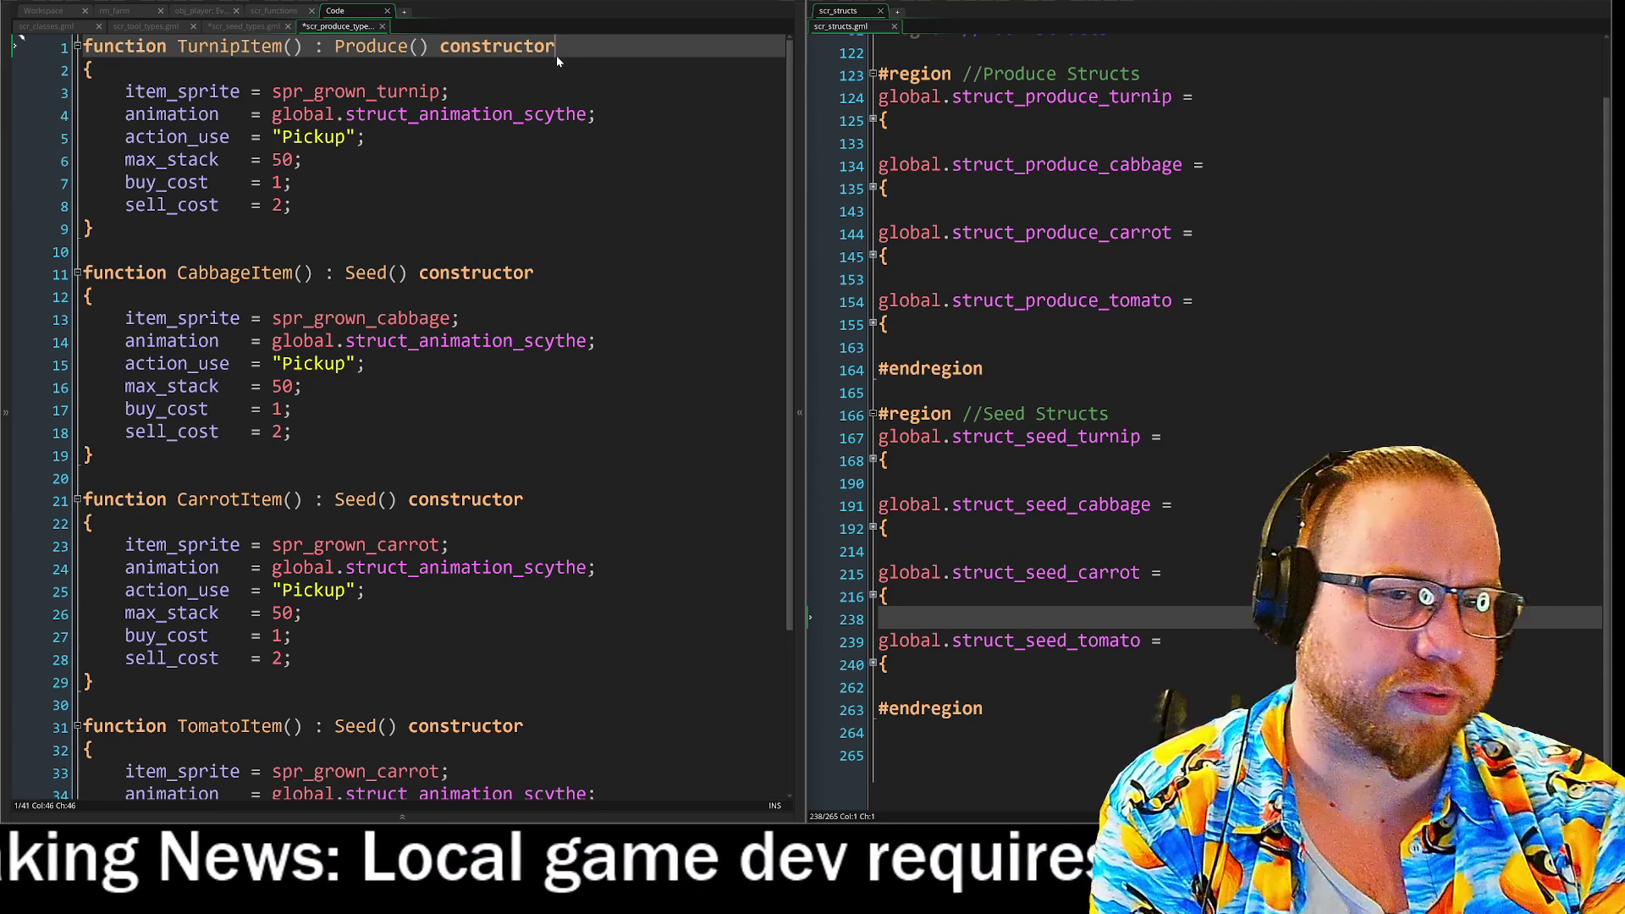
pyautogui.moveTo(391, 91)
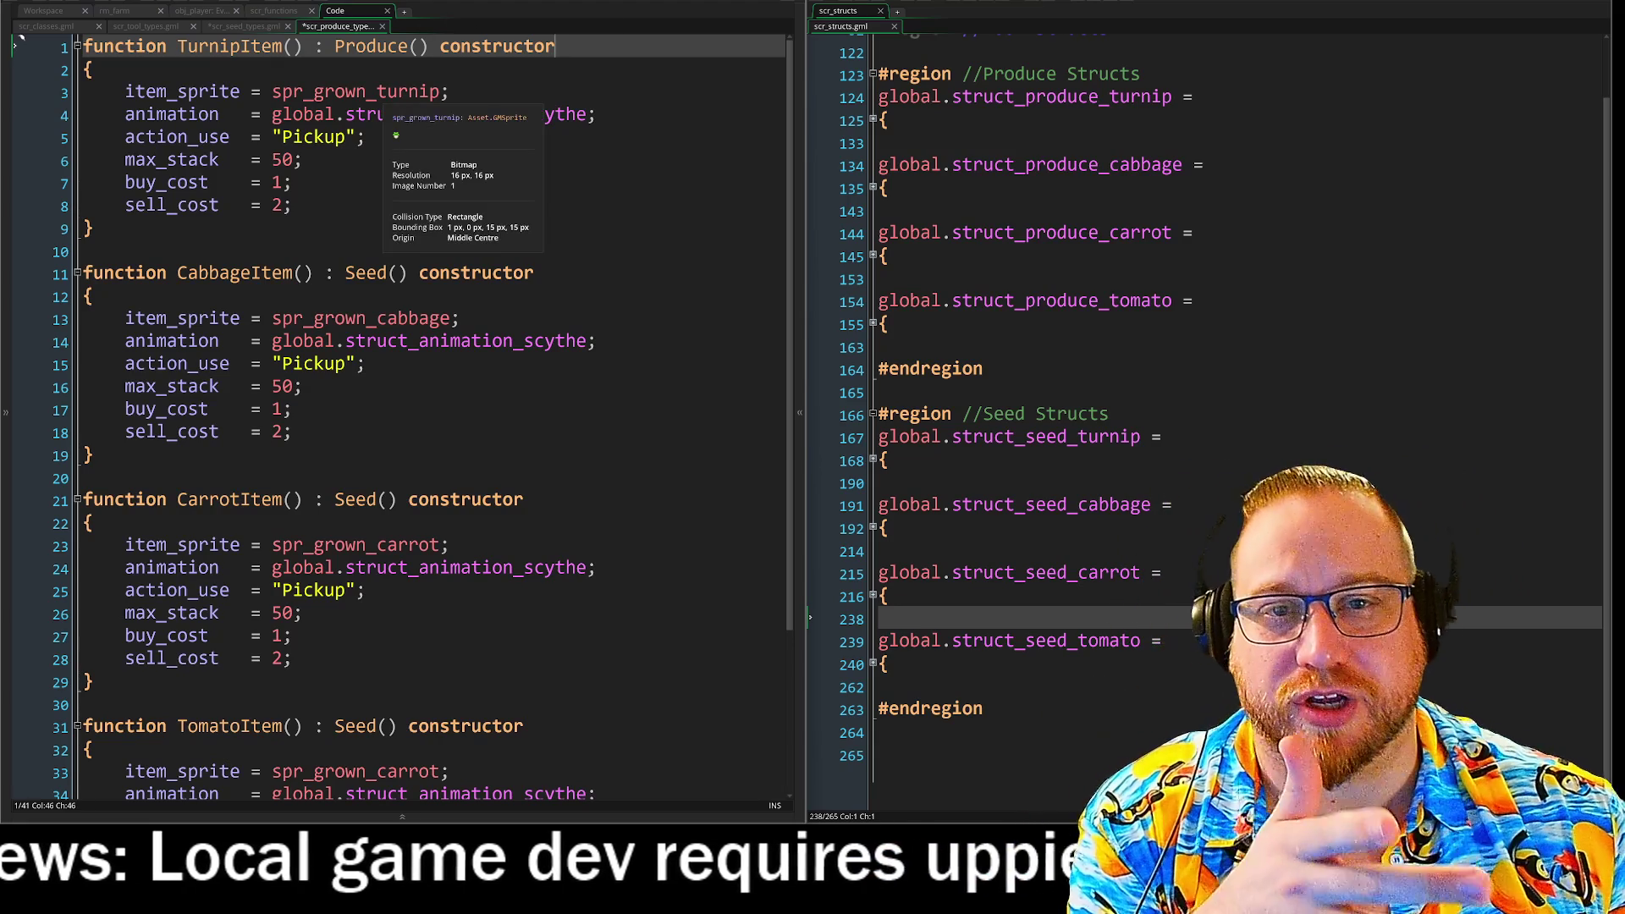
pyautogui.moveTo(177, 48); pyautogui.dragTo(241, 50)
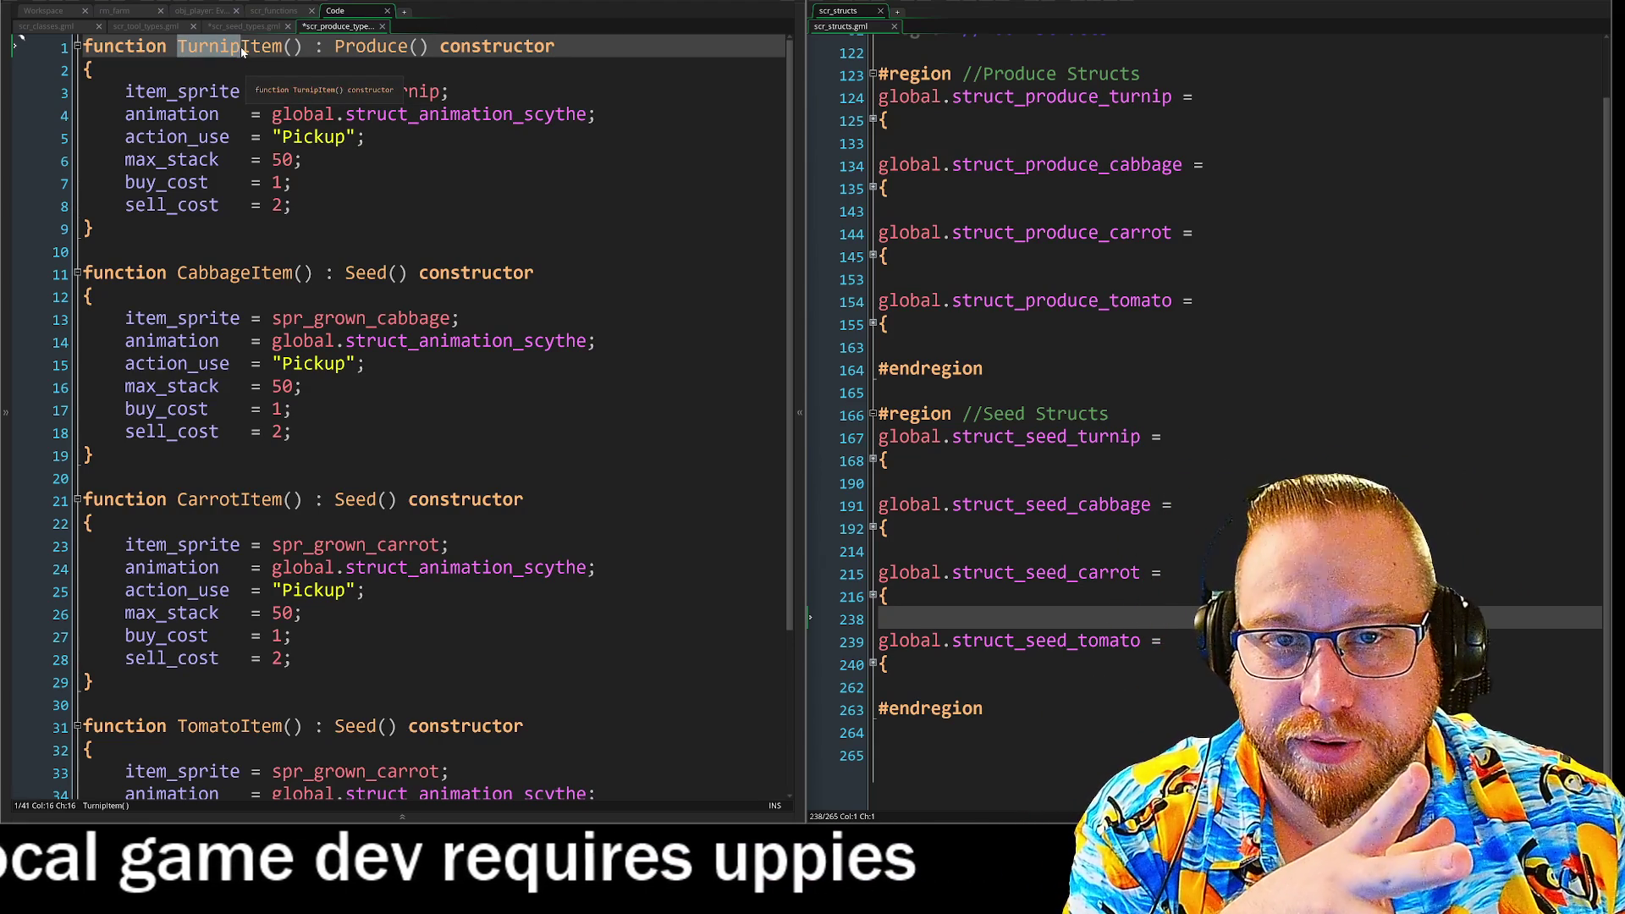
pyautogui.click(237, 28)
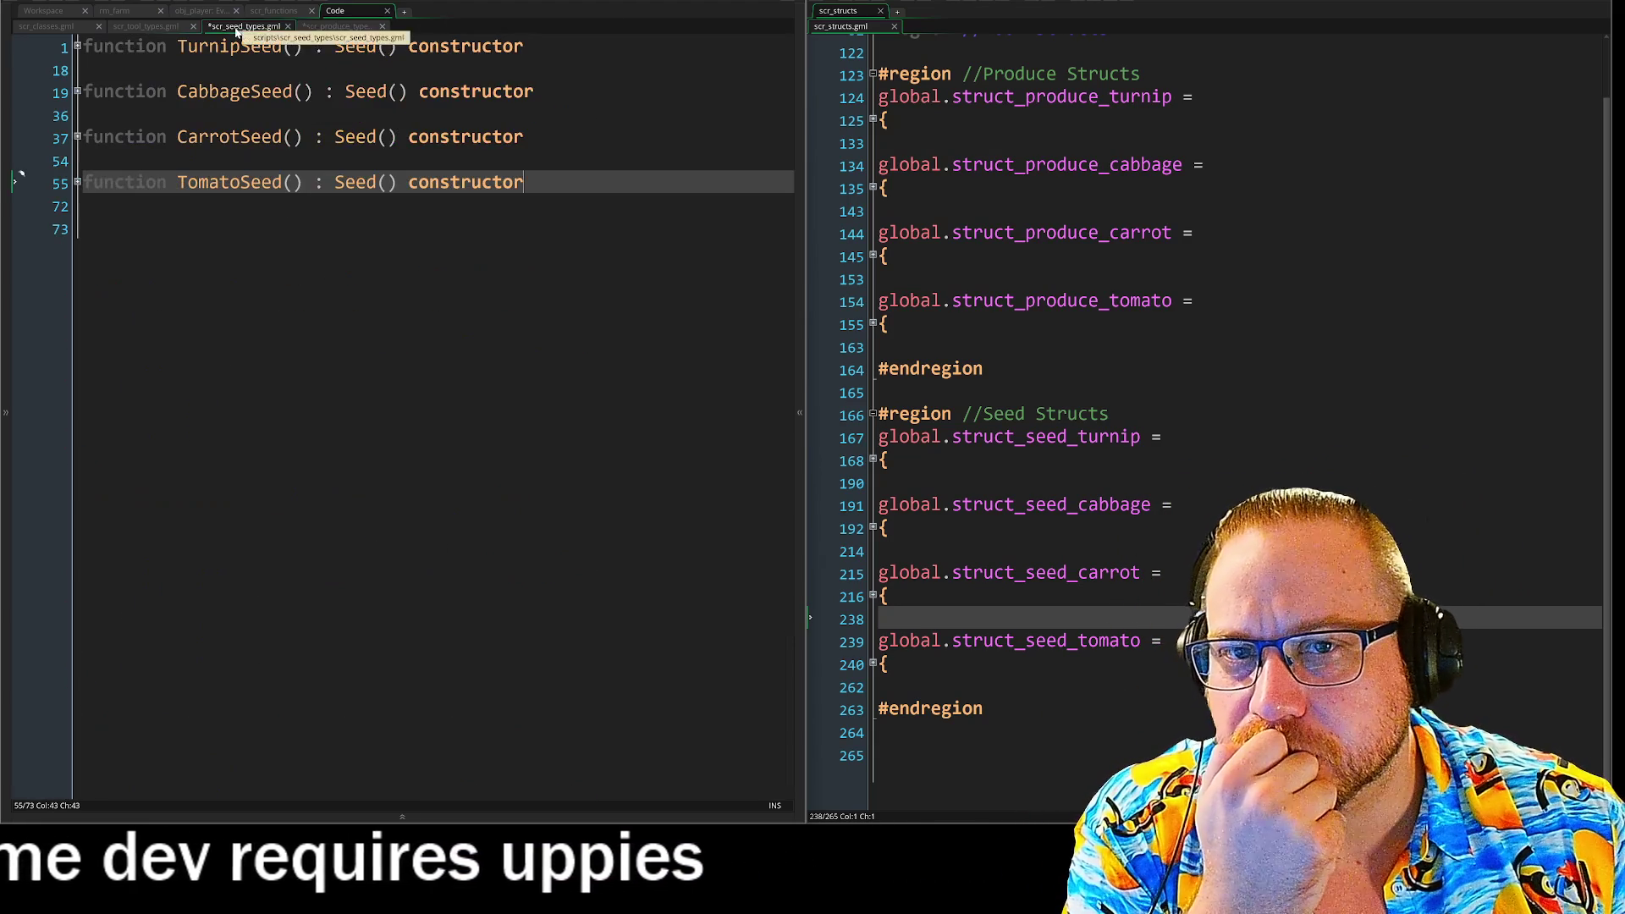
# Unfold TurnipSeed to review its sprites, costs and growth stages, then expand Tool Structs in scr_structs.
pyautogui.click(77, 46)
pyautogui.moveTo(93, 69); pyautogui.dragTo(637, 342)
pyautogui.click(609, 320)
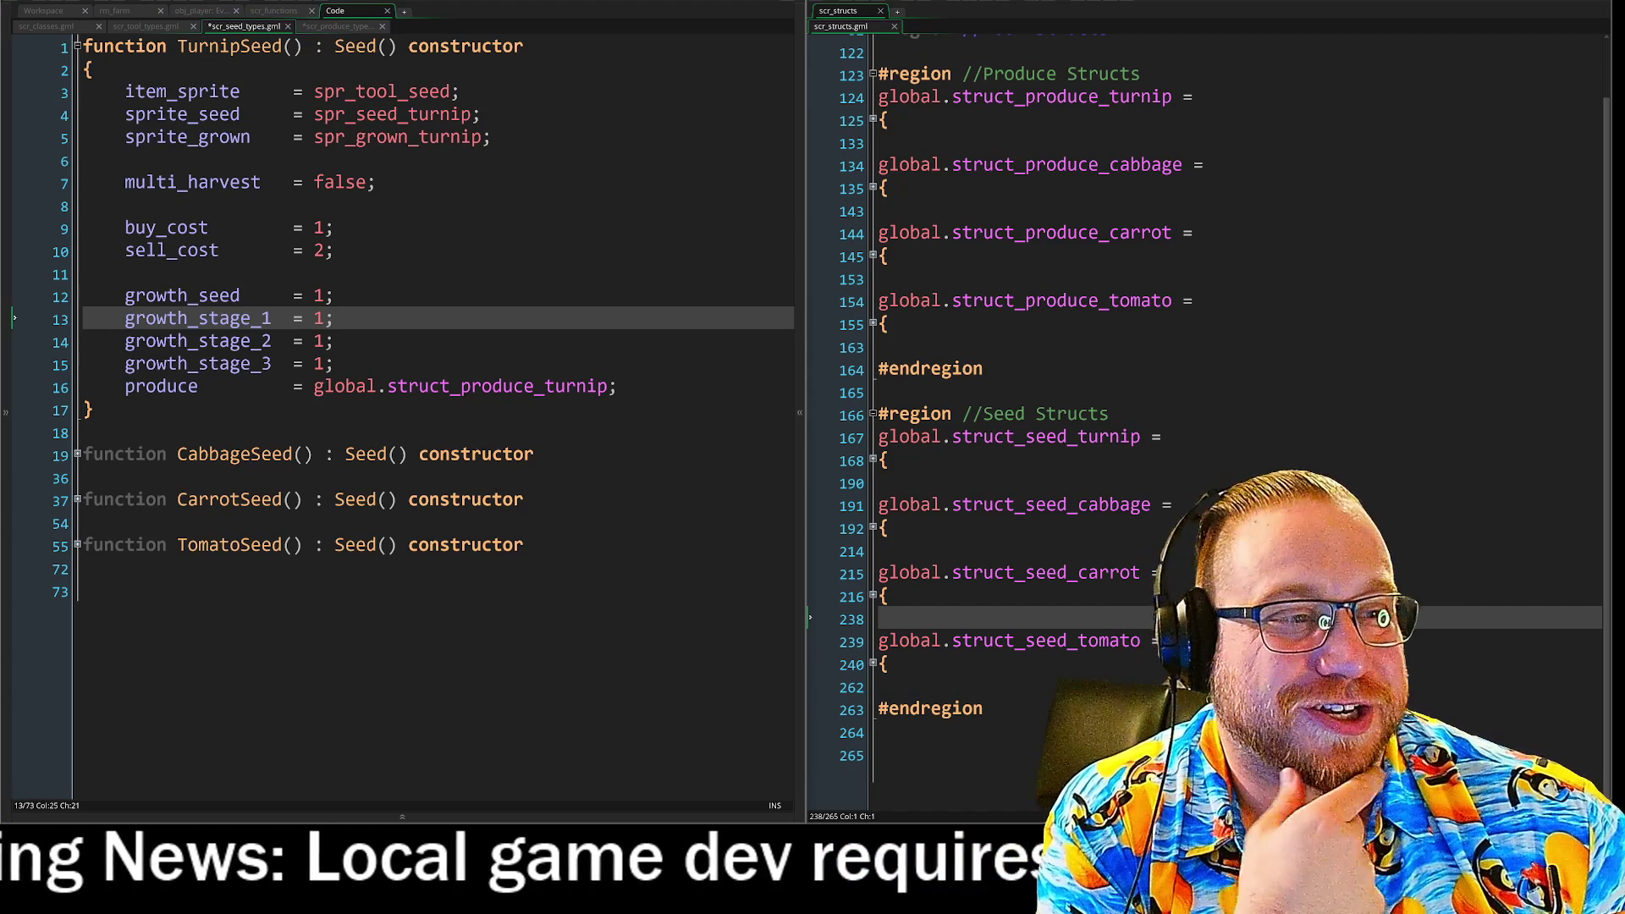
pyautogui.scroll(1, 1206, 406)
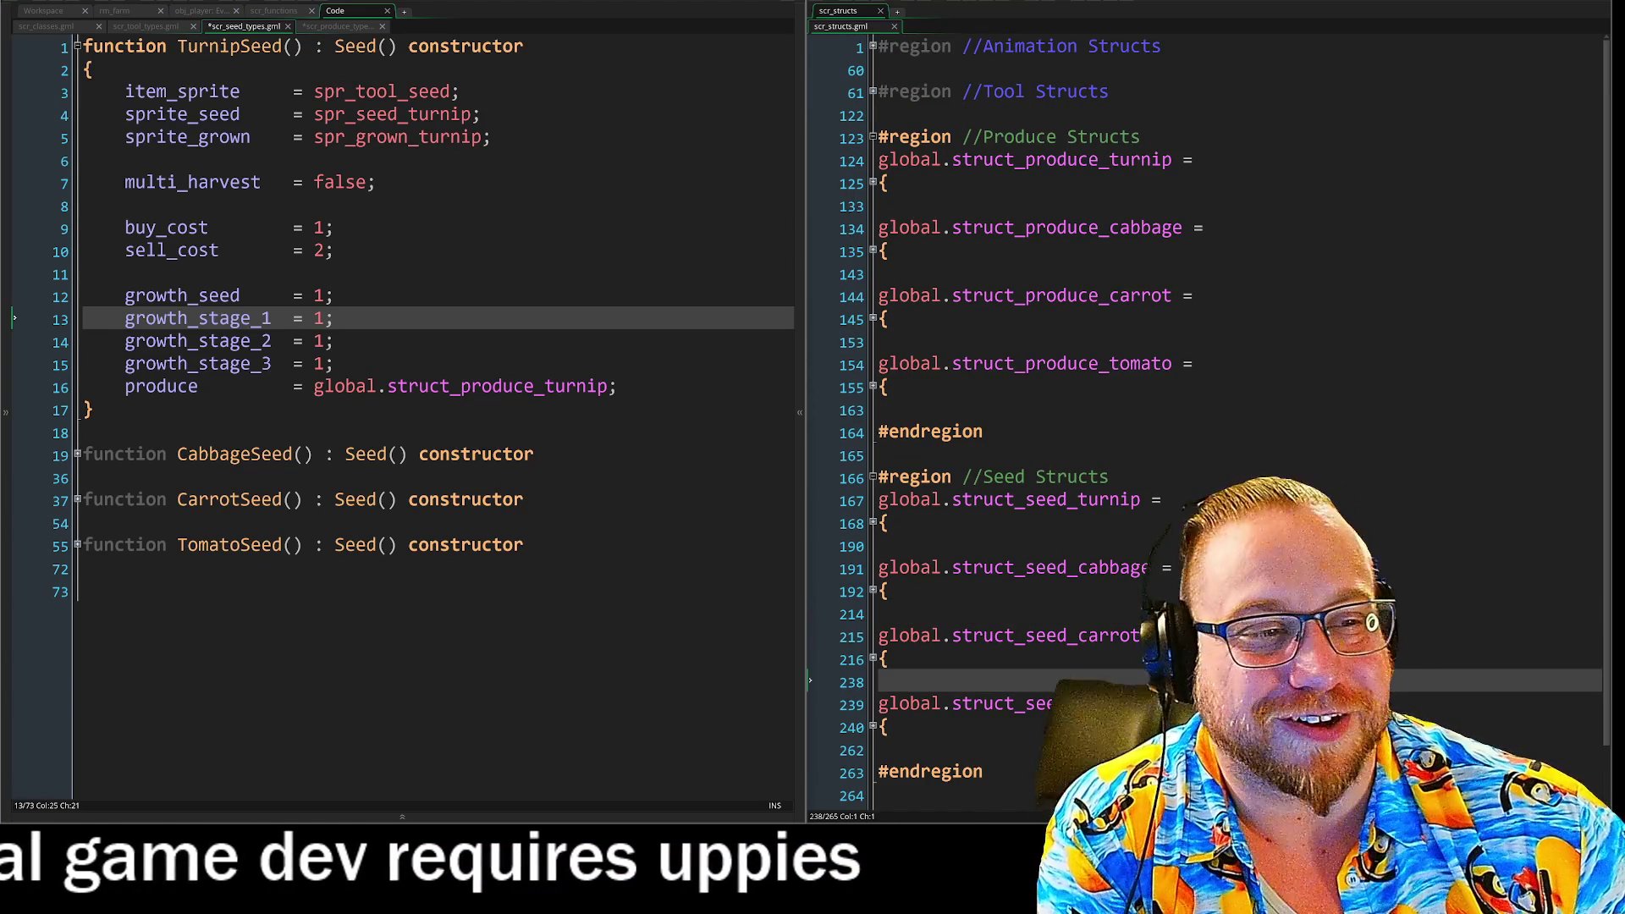
pyautogui.click(874, 93)
# Collapse the Tool Structs region and review TurnipSeed's growth-stage and produce lines.
pyautogui.click(874, 92)
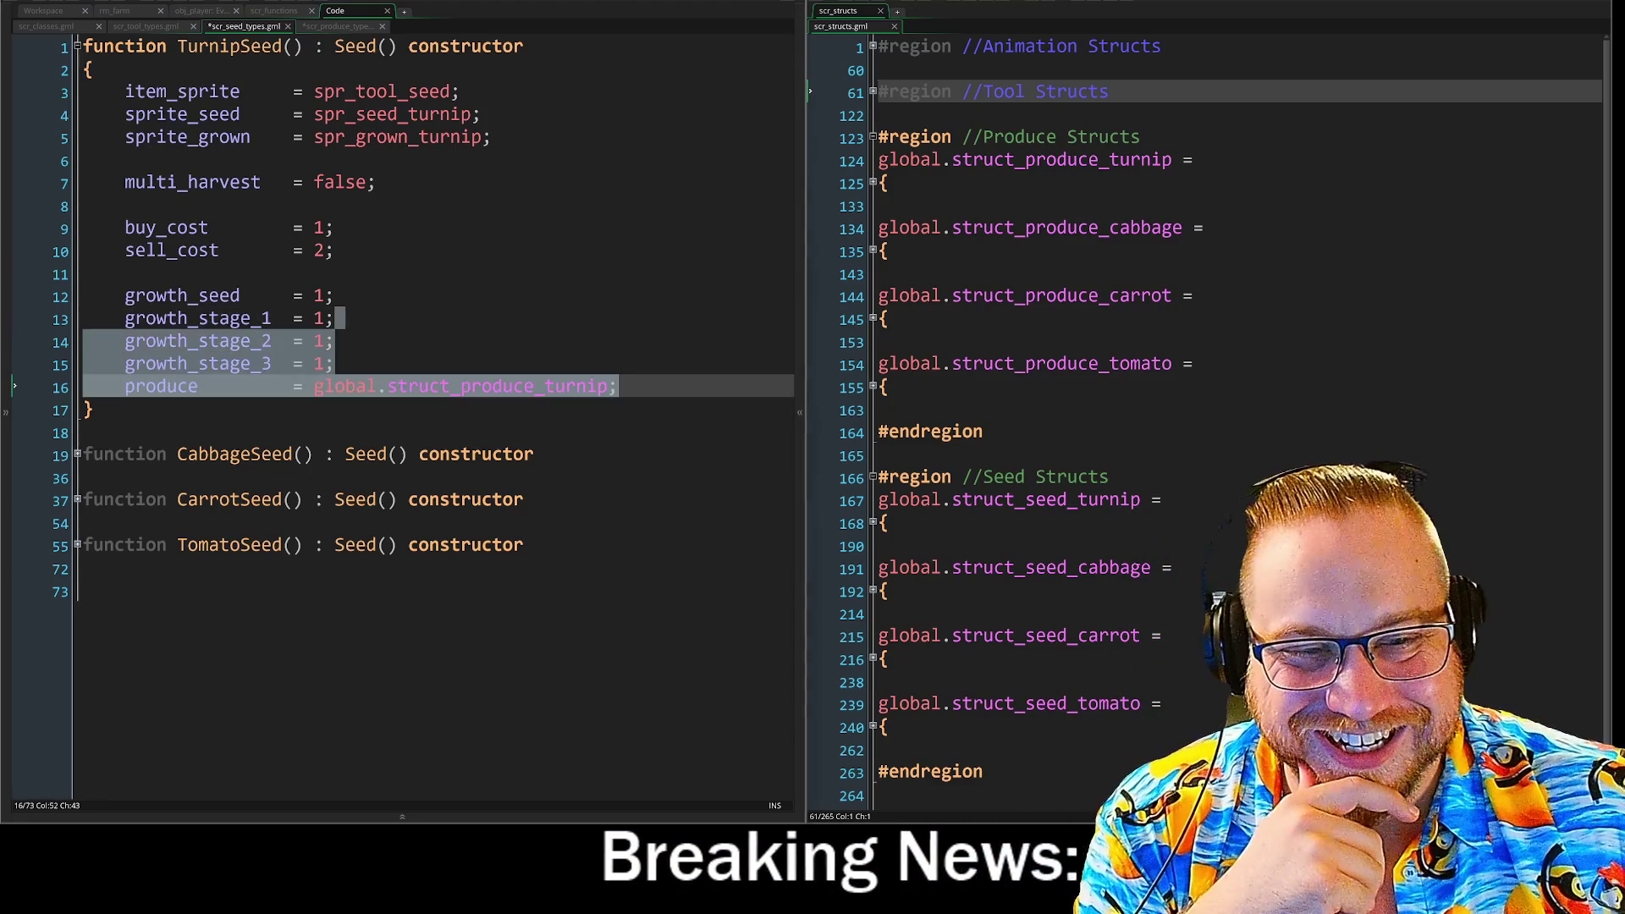
pyautogui.click(618, 386)
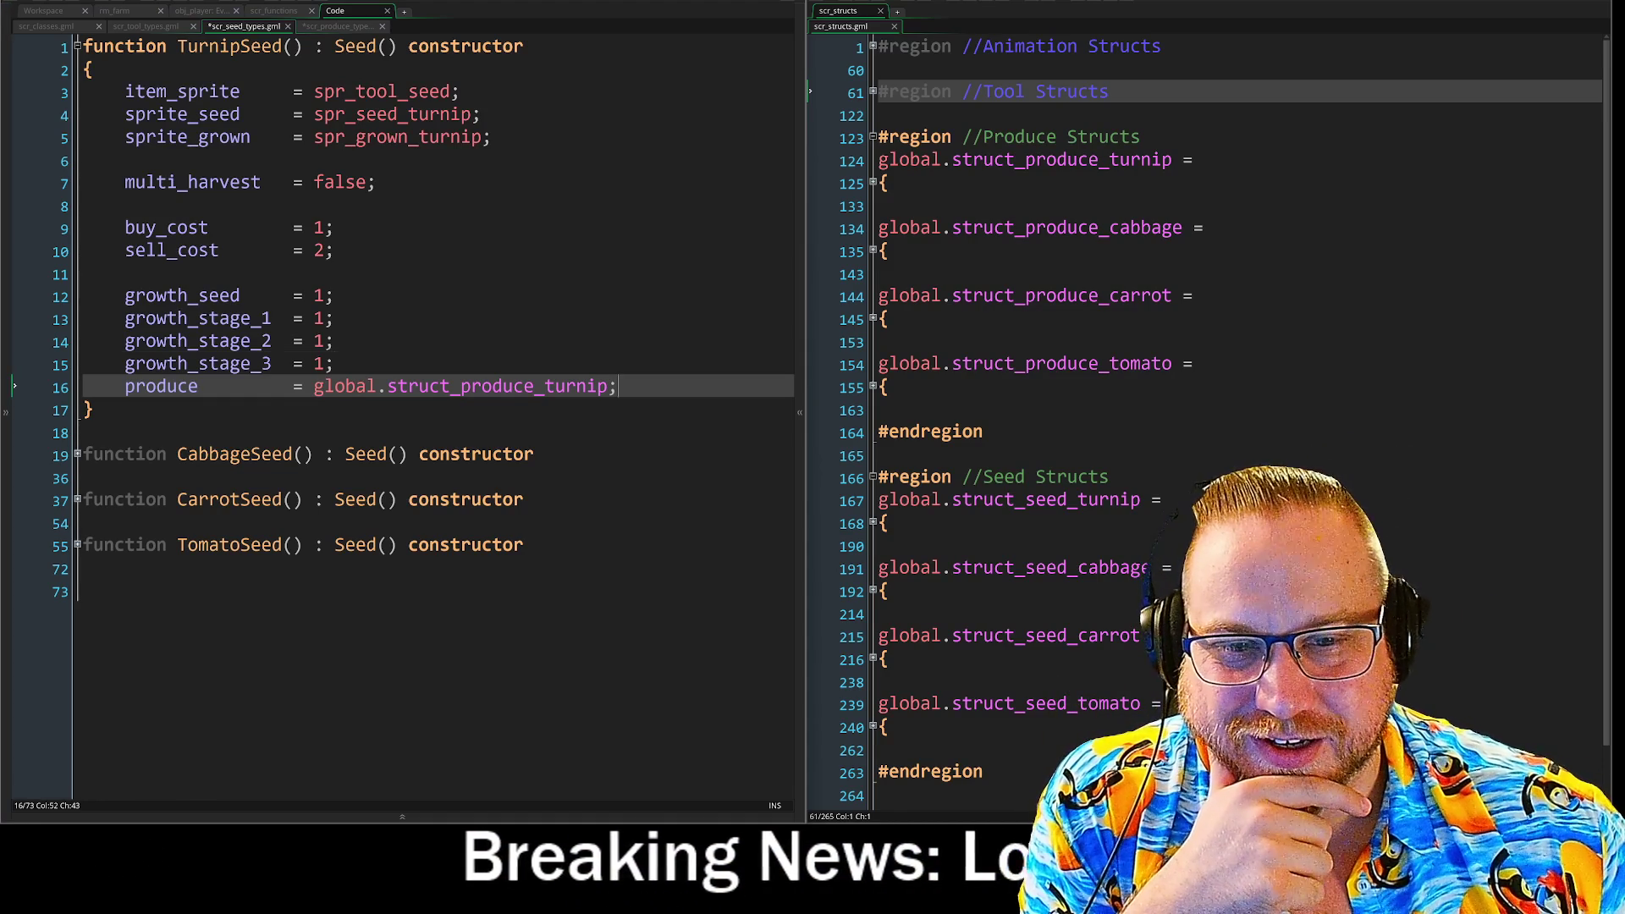
pyautogui.press('Up')
pyautogui.press('Up')
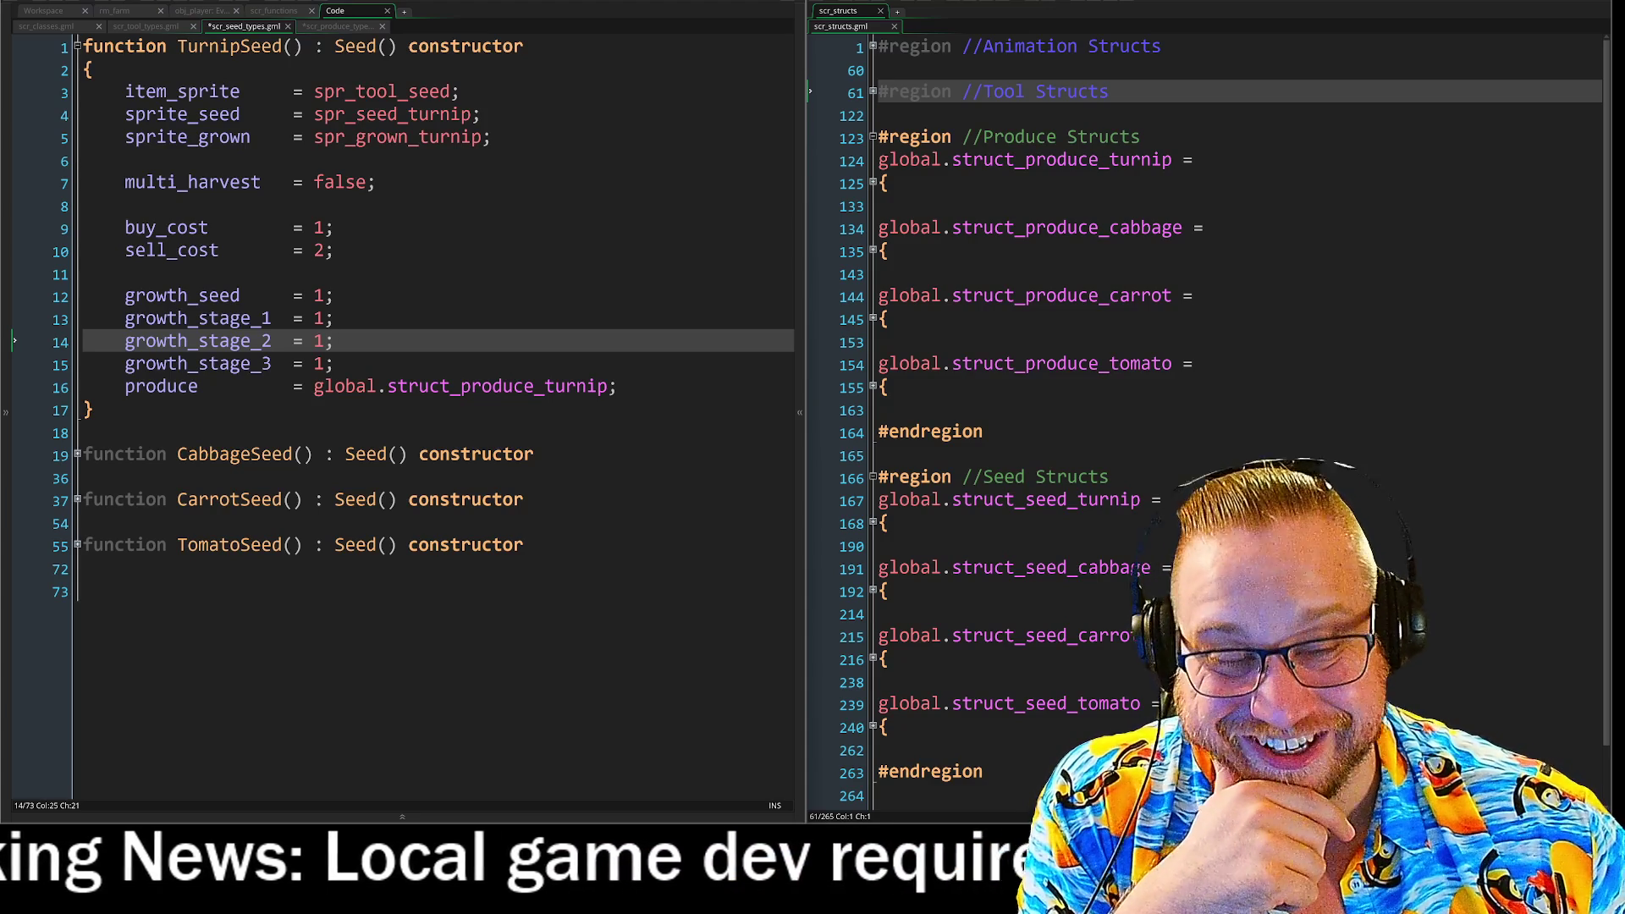
pyautogui.press('Down')
pyautogui.press('Down')
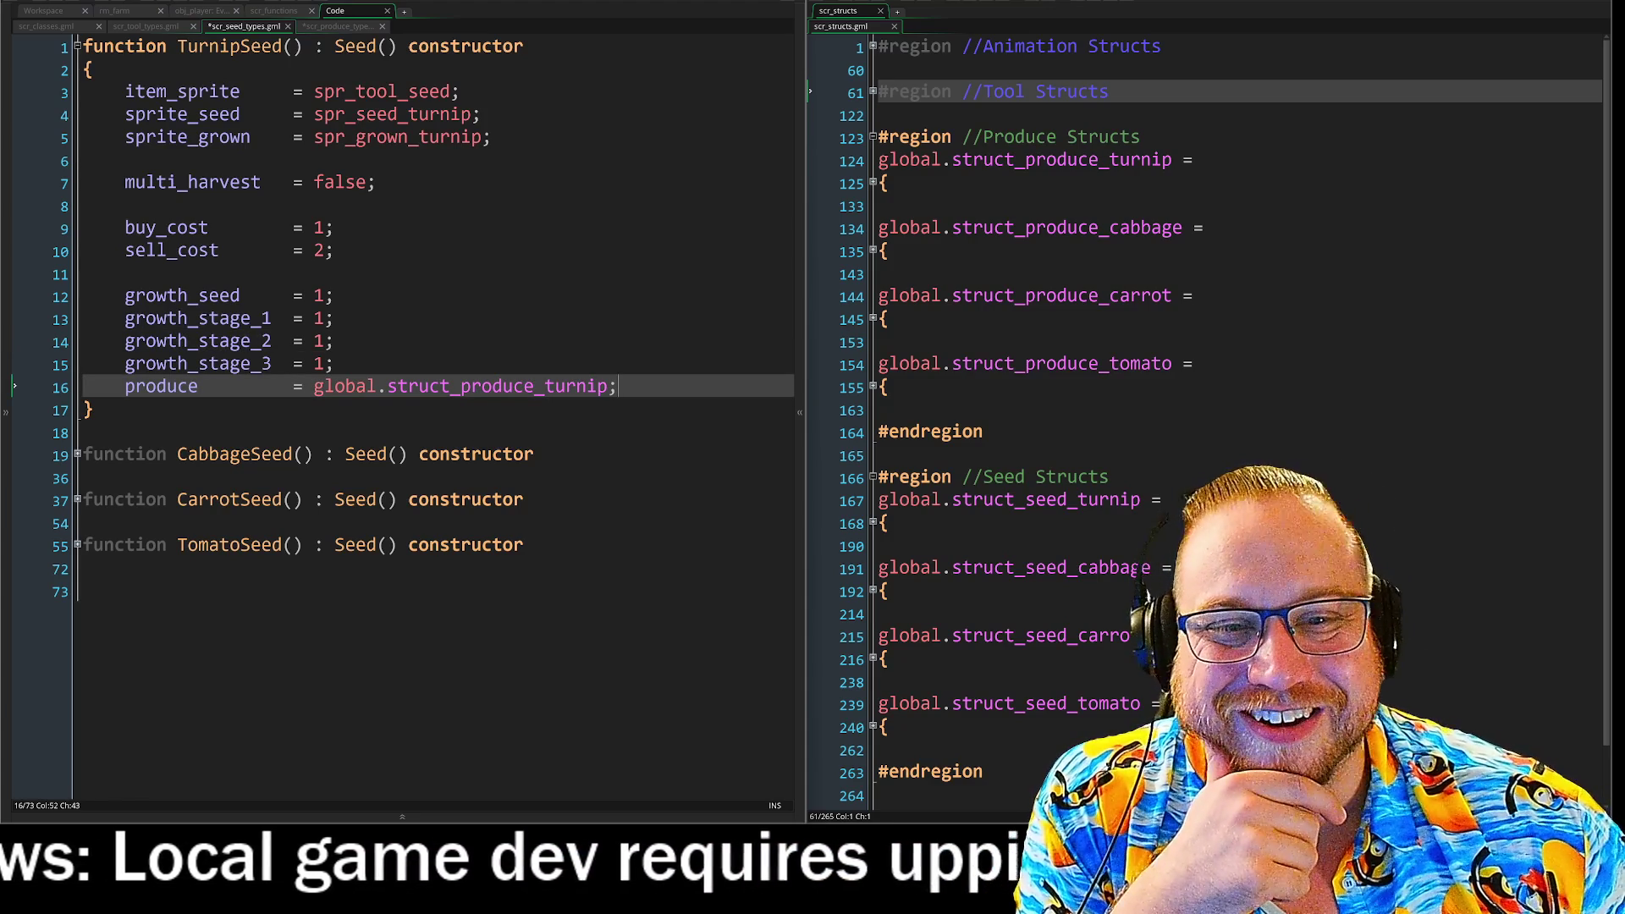
# Unfold CabbageSeed to inspect its fields, then fold it back up.
pyautogui.click(77, 455)
pyautogui.scroll(-3, 21, 264)
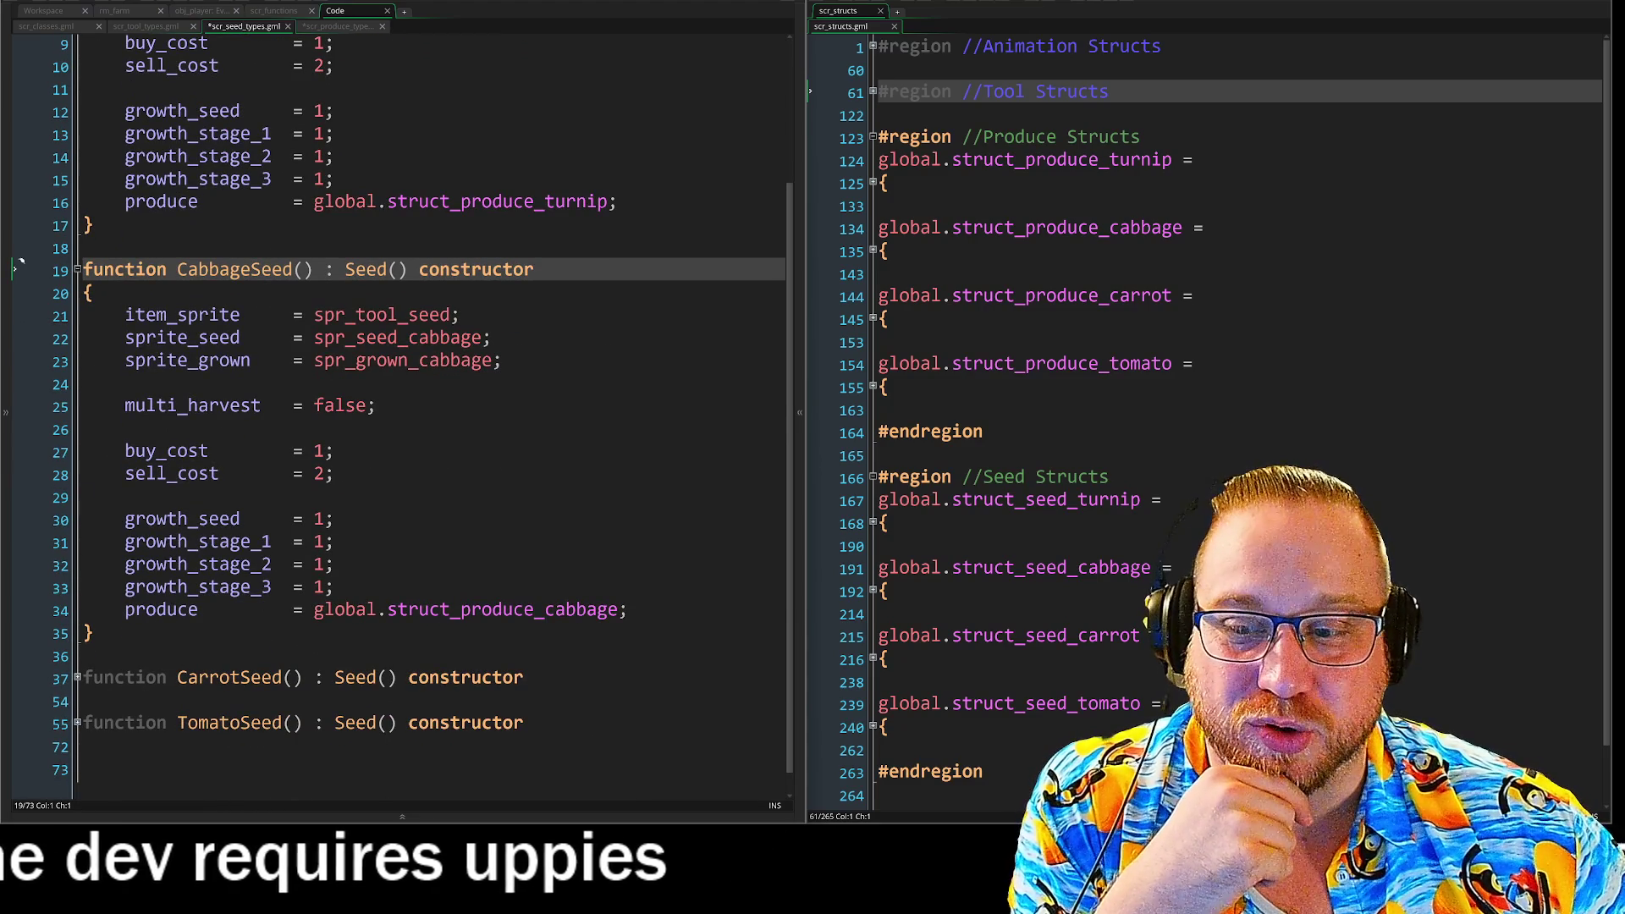
pyautogui.scroll(2, 22, 264)
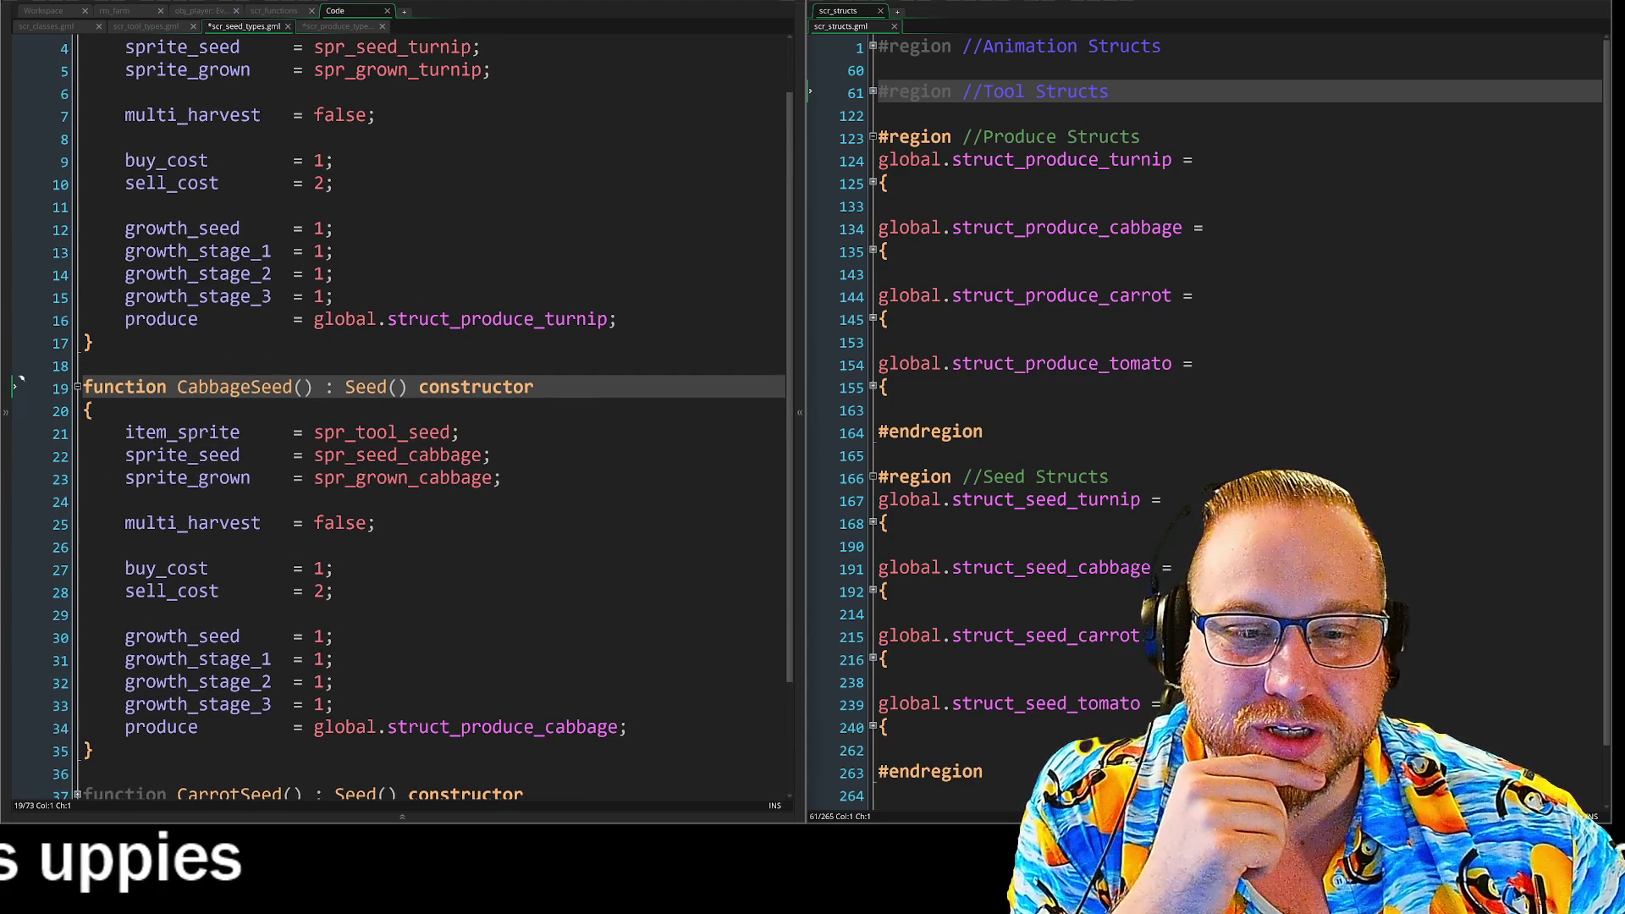
pyautogui.scroll(-1, 21, 380)
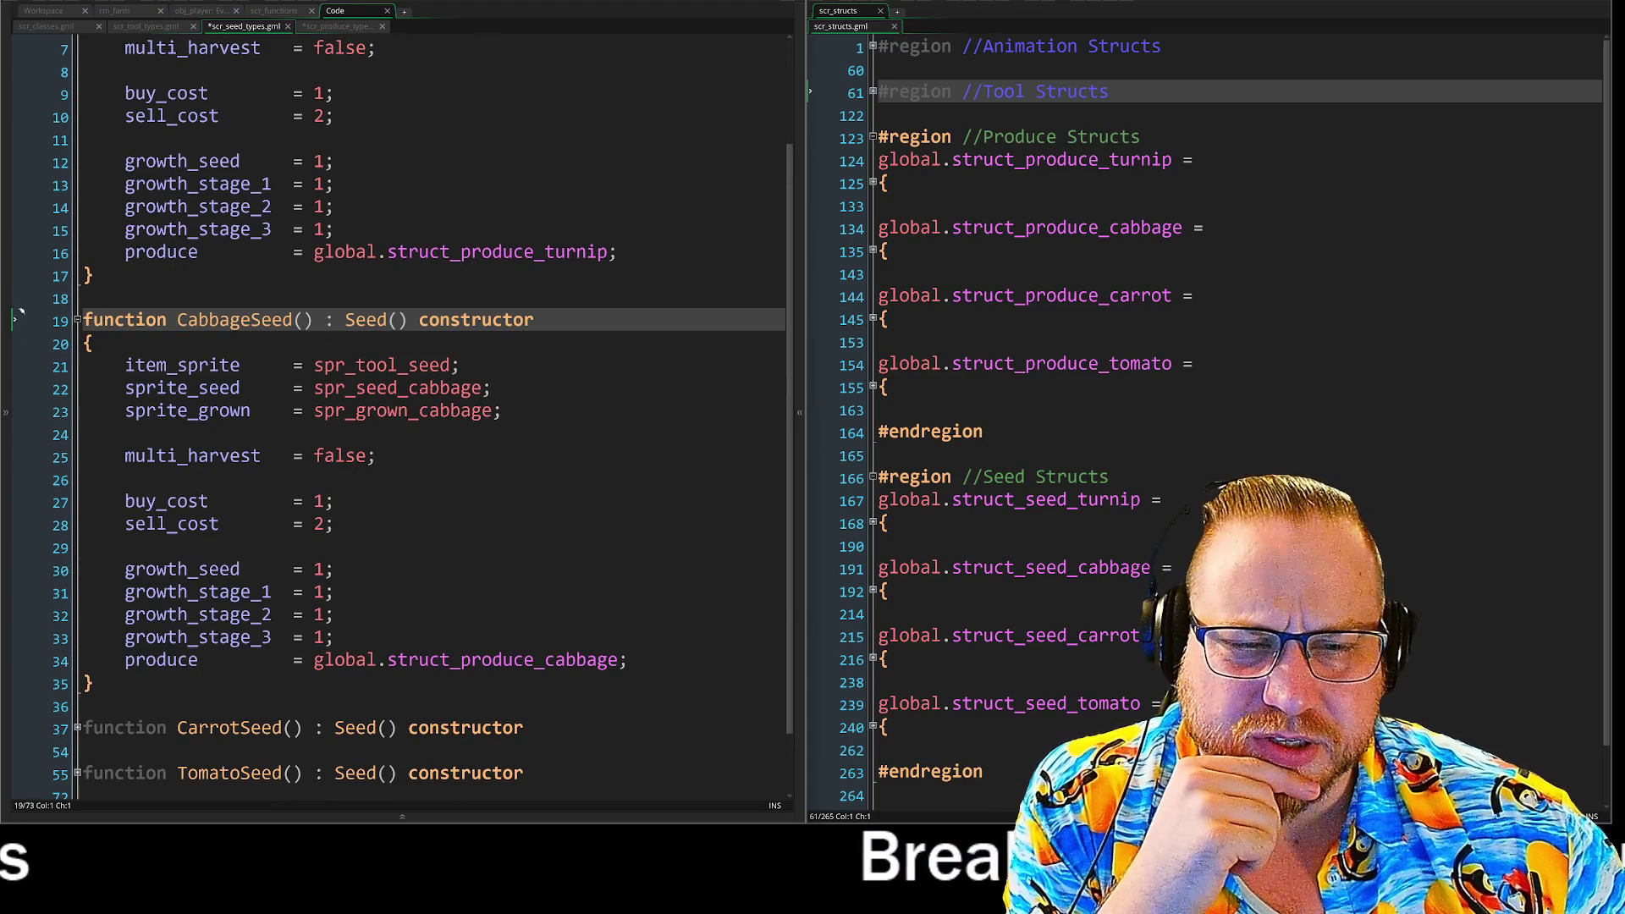
pyautogui.scroll(-1, 170, 516)
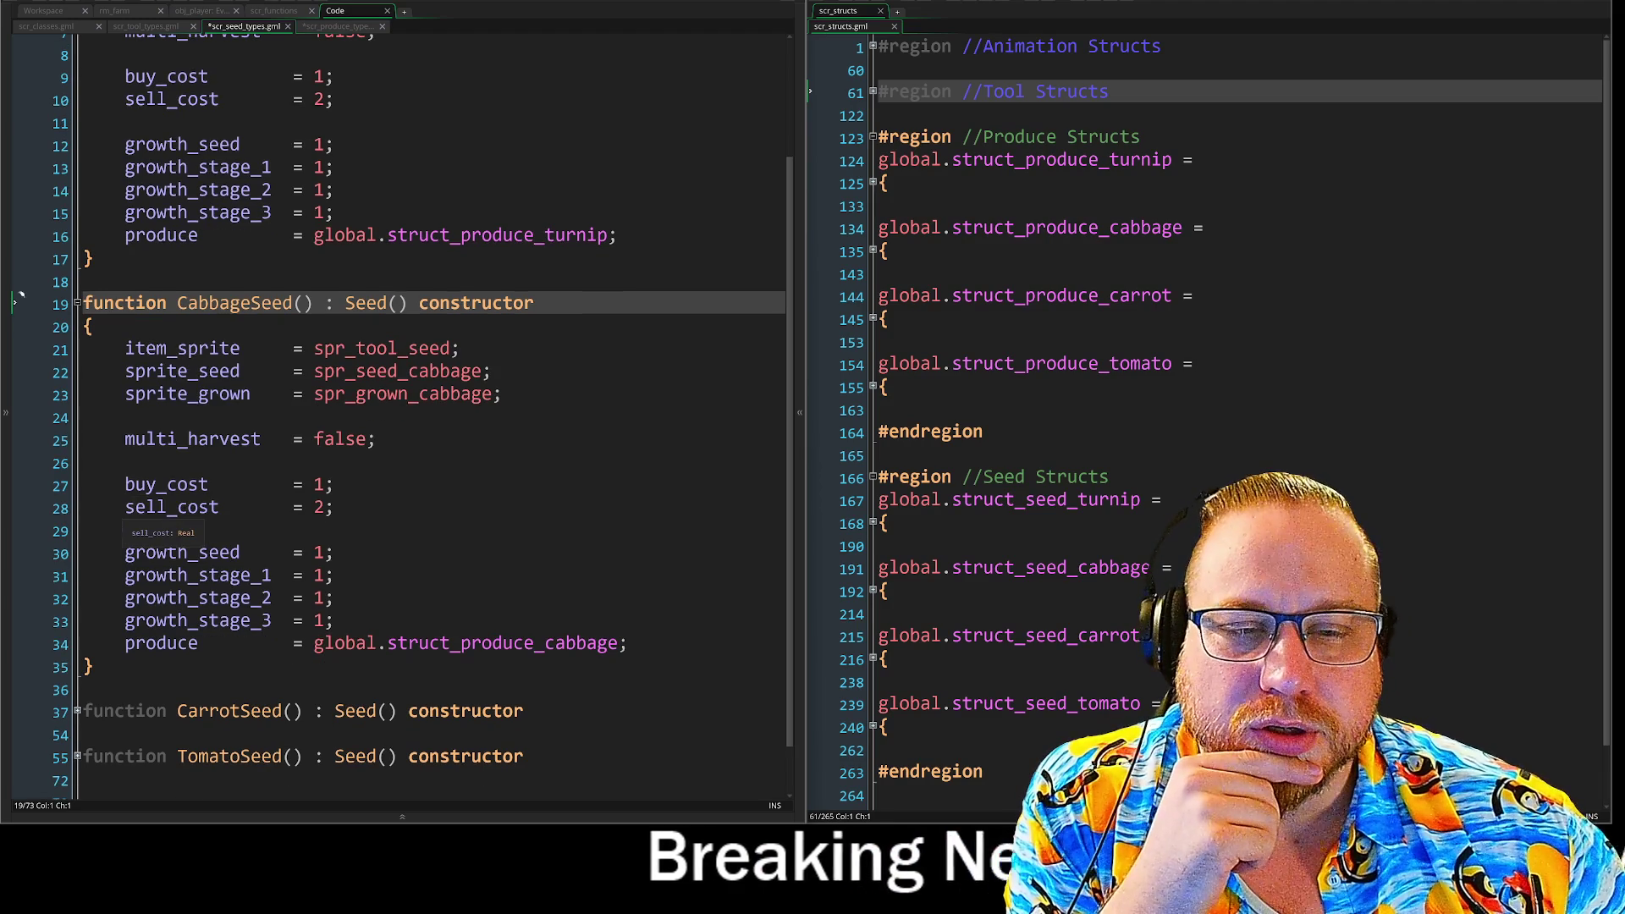
pyautogui.scroll(2, 21, 295)
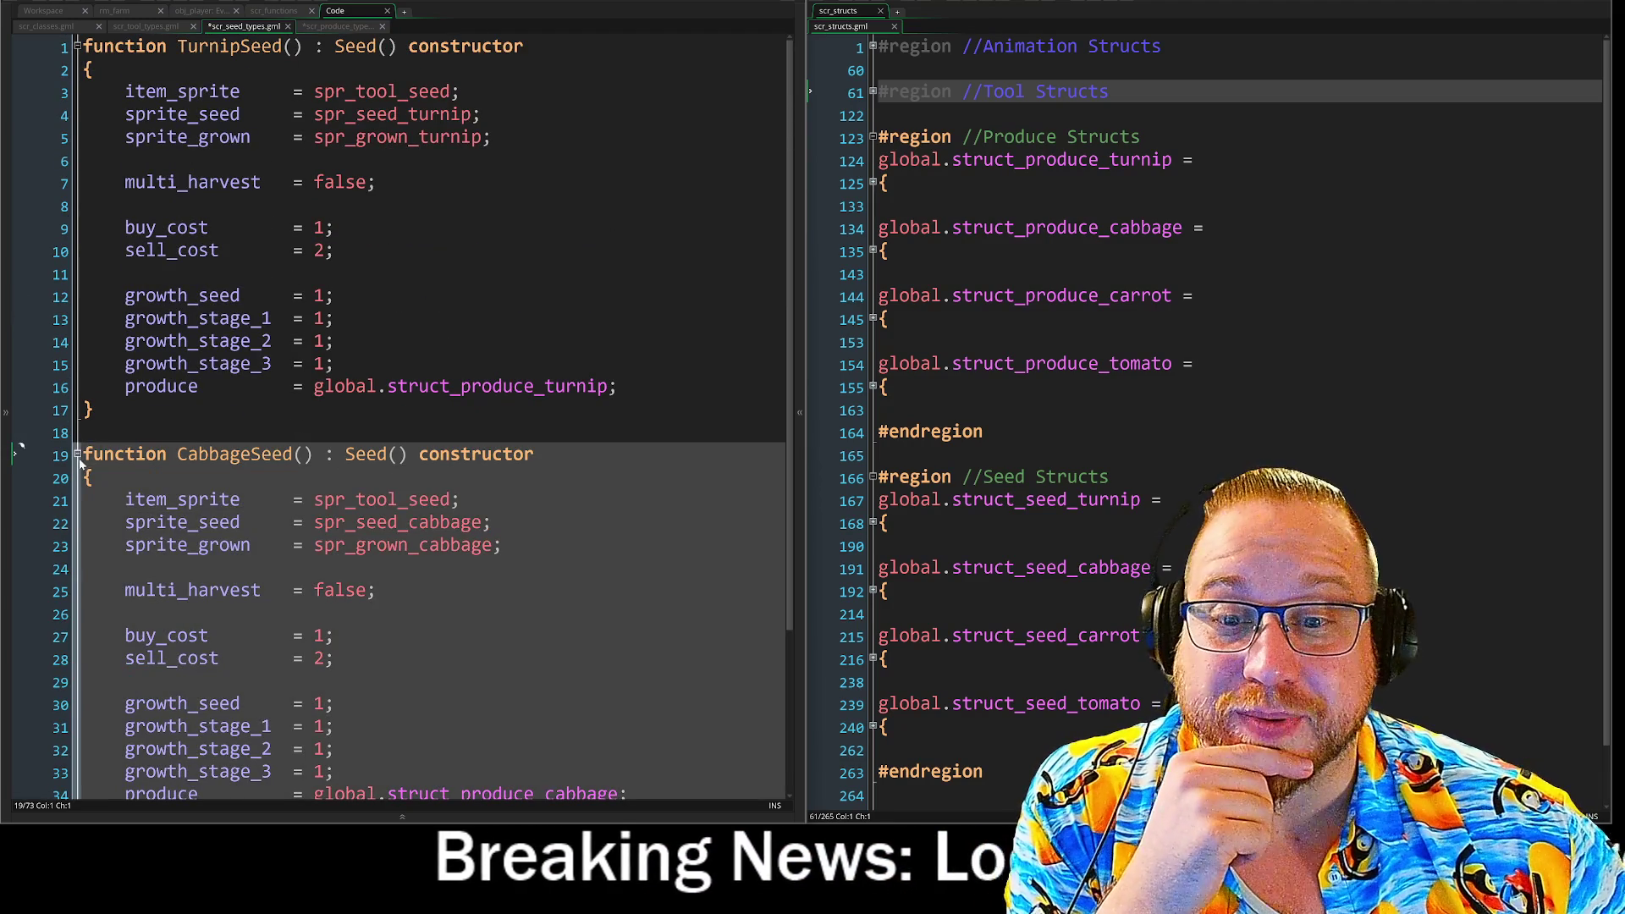
pyautogui.click(77, 456)
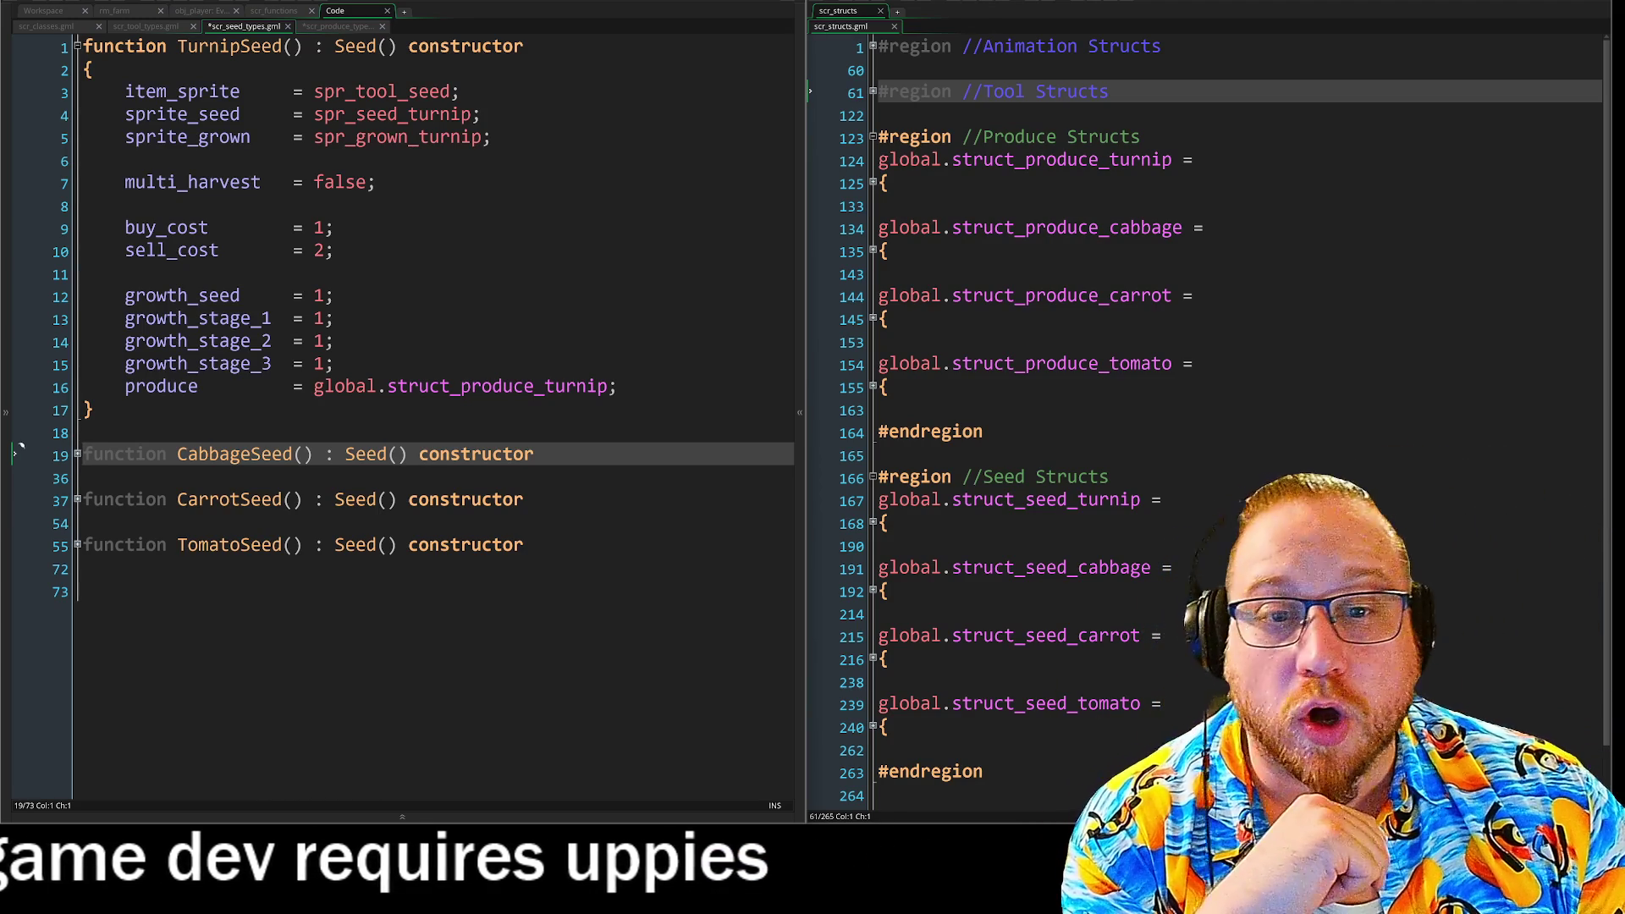
# Unfold and refold TomatoSeed, CarrotSeed and CabbageSeed in turn to compare their fields.
pyautogui.click(334, 363)
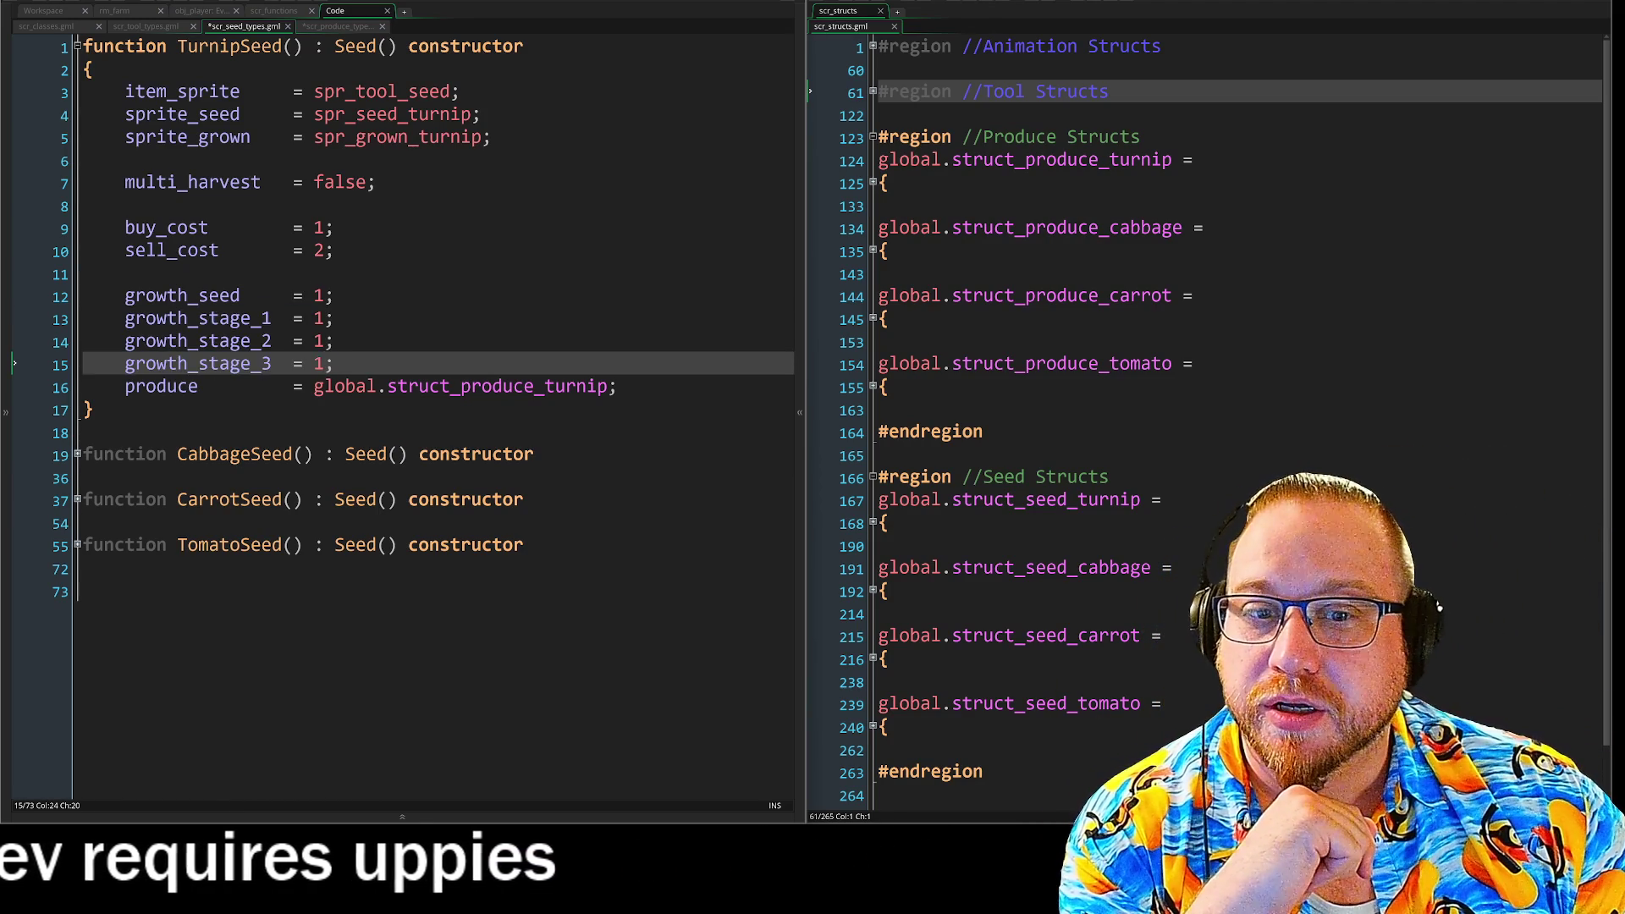
pyautogui.click(336, 340)
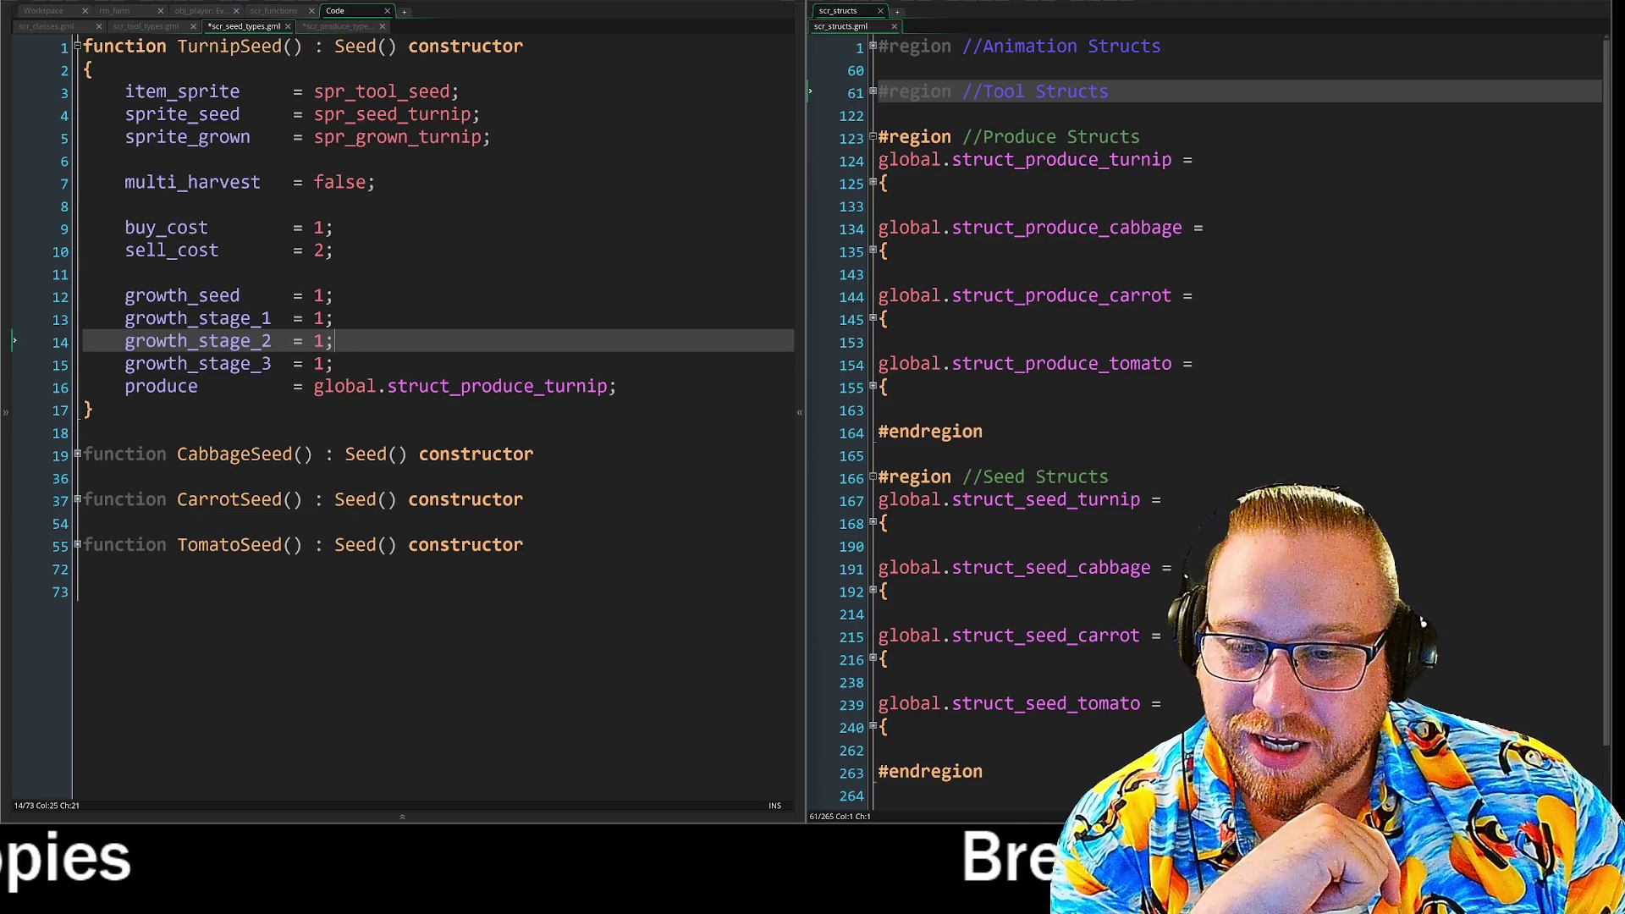
pyautogui.click(77, 544)
pyautogui.scroll(-3, 21, 328)
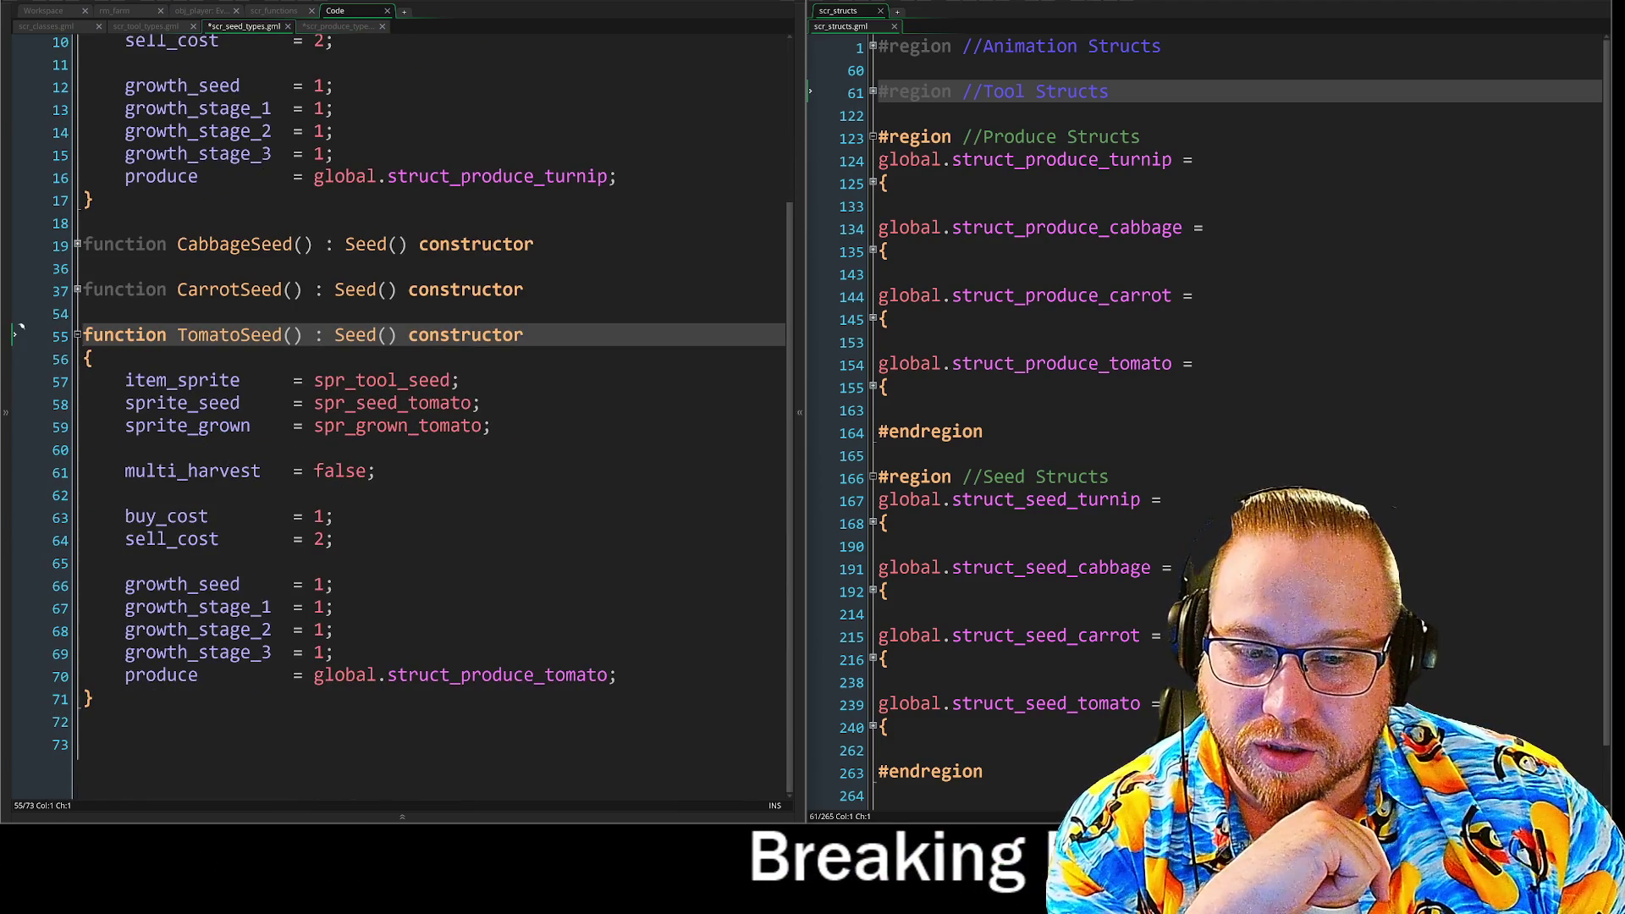
pyautogui.scroll(1, 77, 454)
pyautogui.click(77, 454)
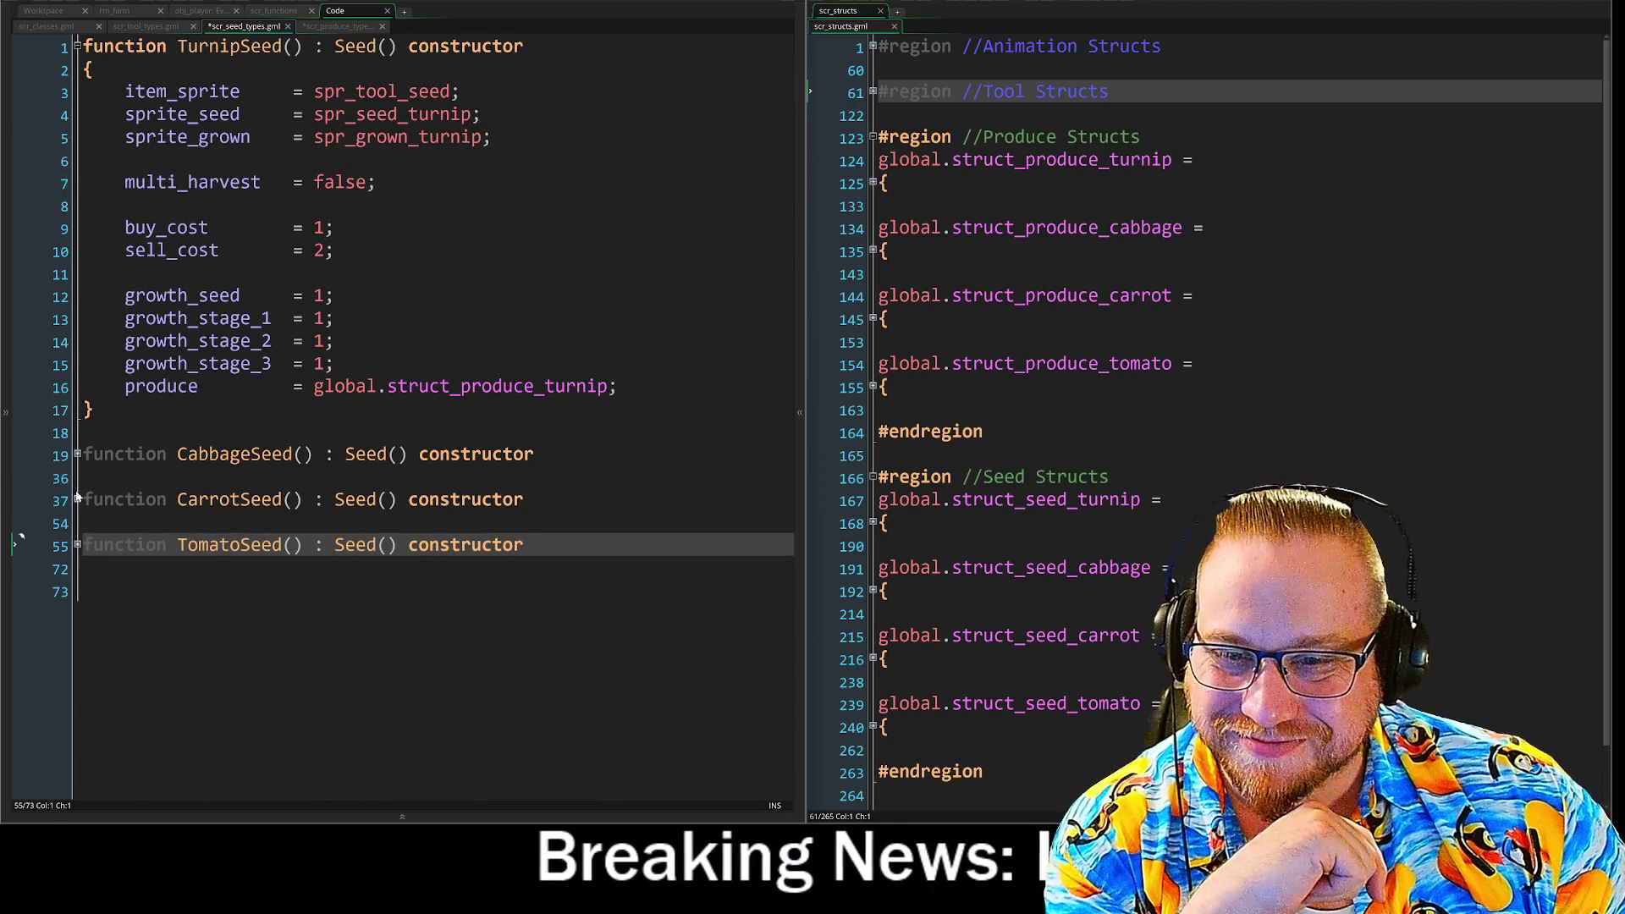
pyautogui.click(77, 499)
pyautogui.scroll(-2, 77, 499)
pyautogui.scroll(1, 77, 500)
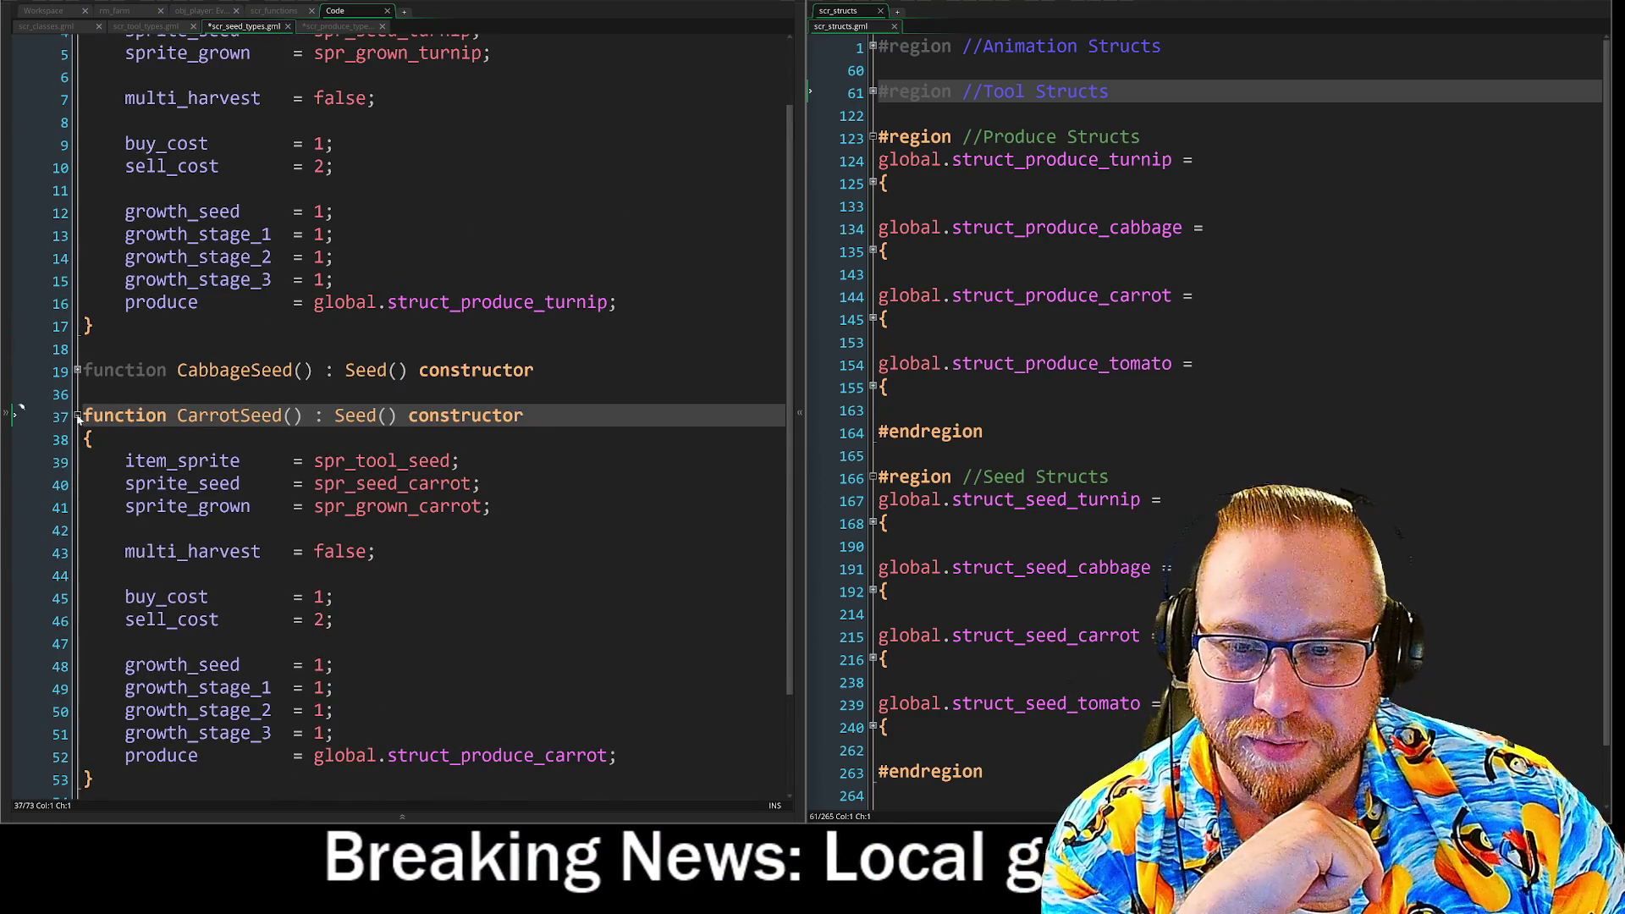
pyautogui.click(21, 413)
pyautogui.click(21, 452)
pyautogui.scroll(-2, 21, 332)
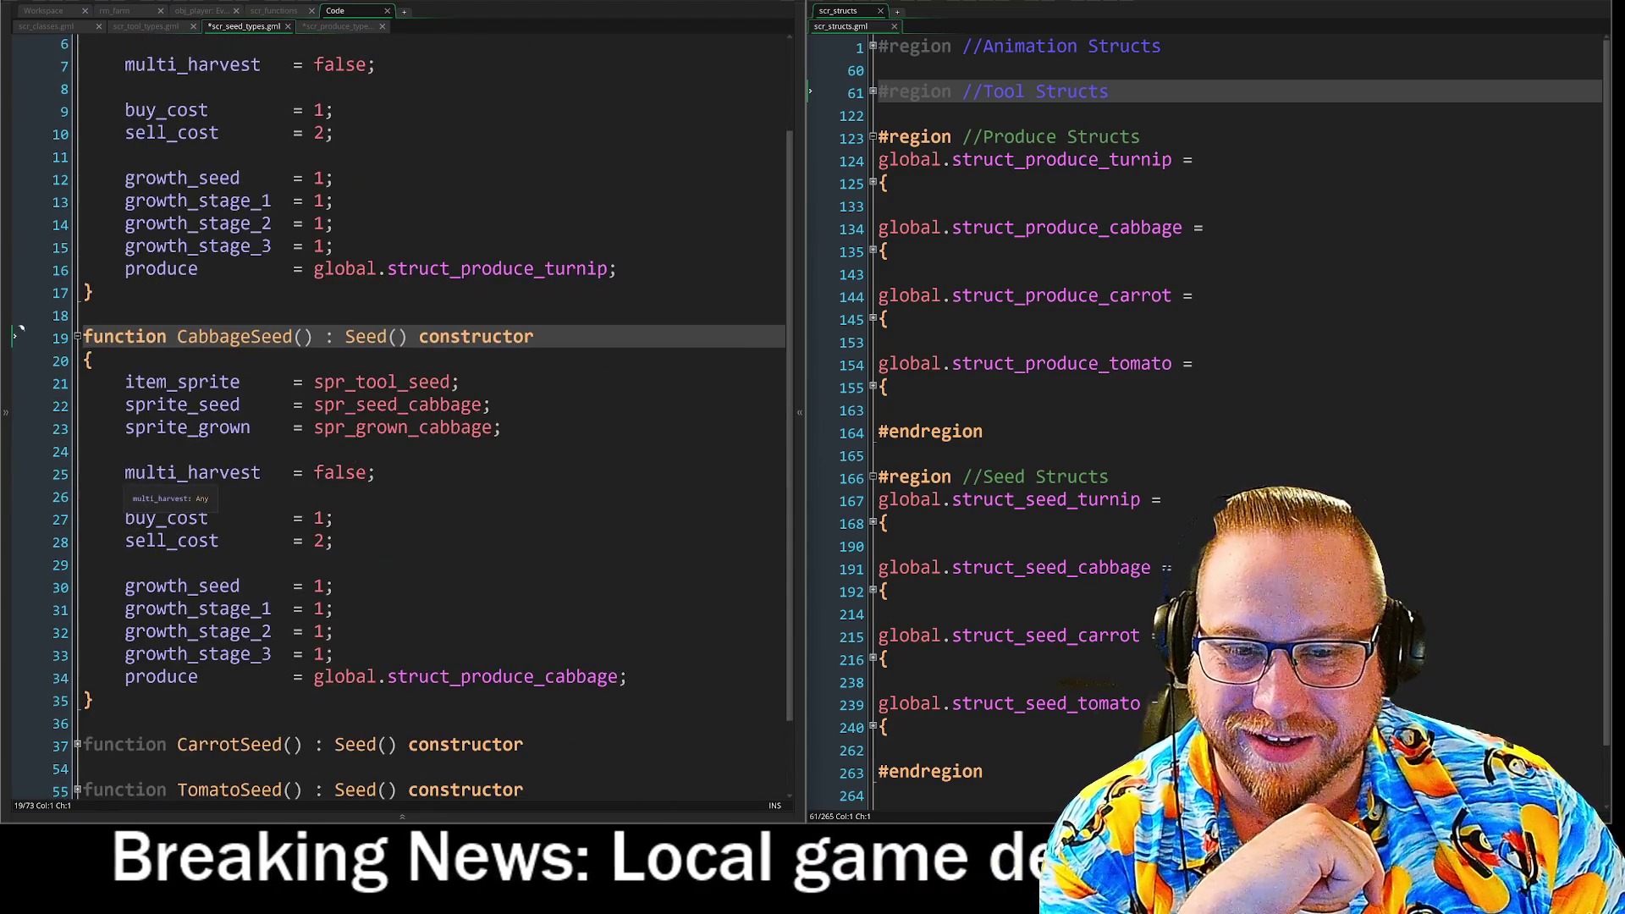
pyautogui.scroll(2, 21, 331)
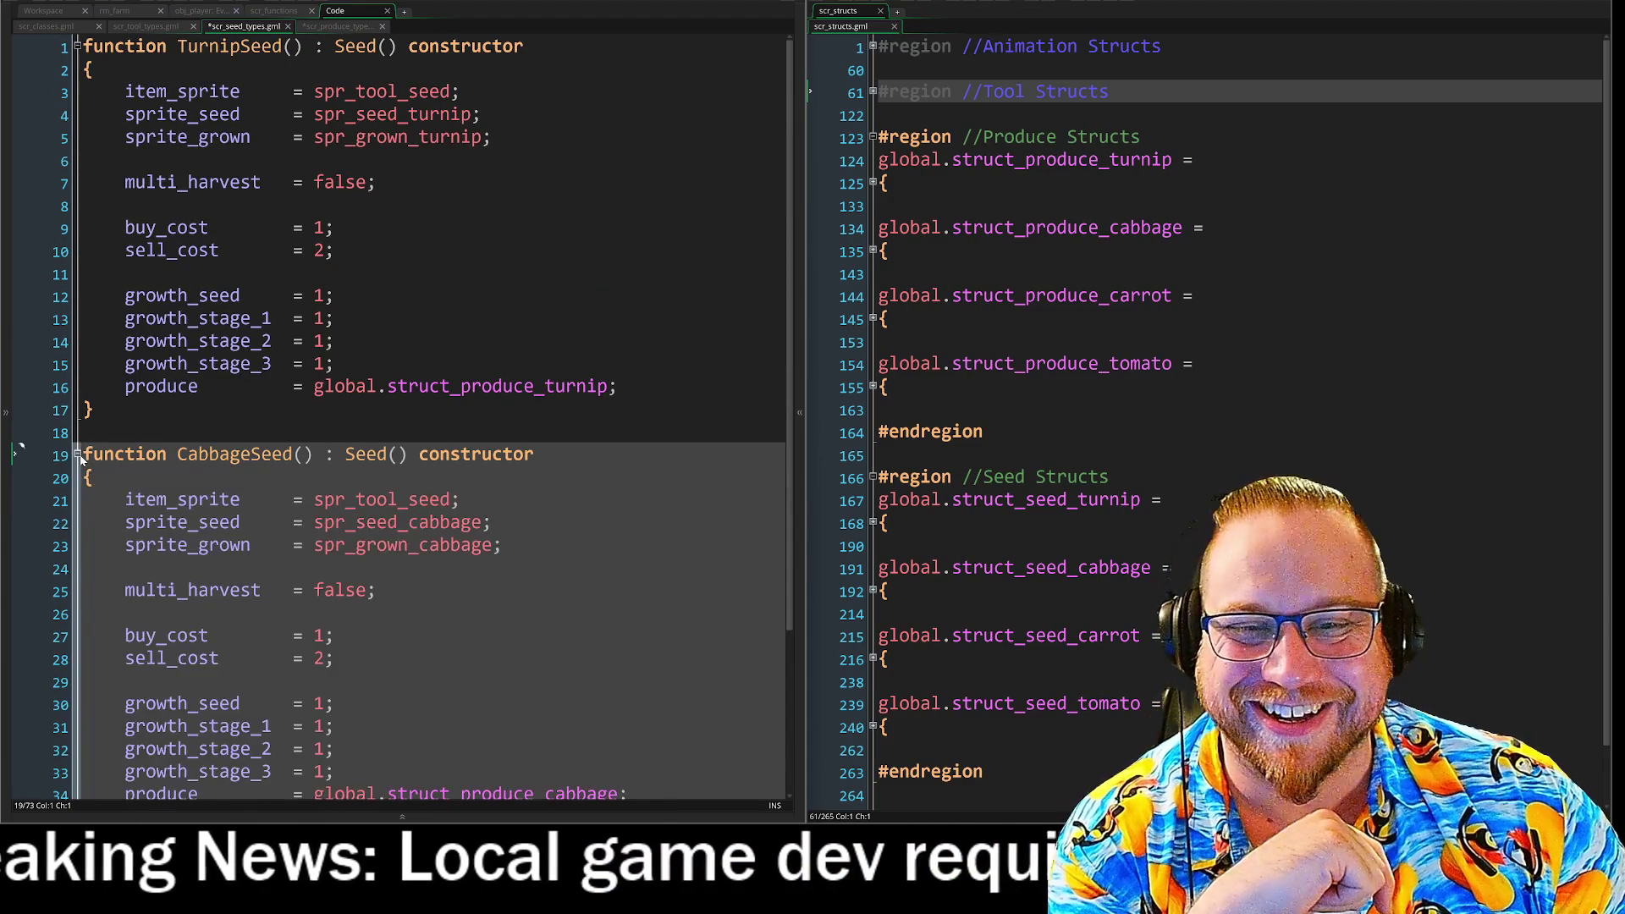
pyautogui.click(21, 449)
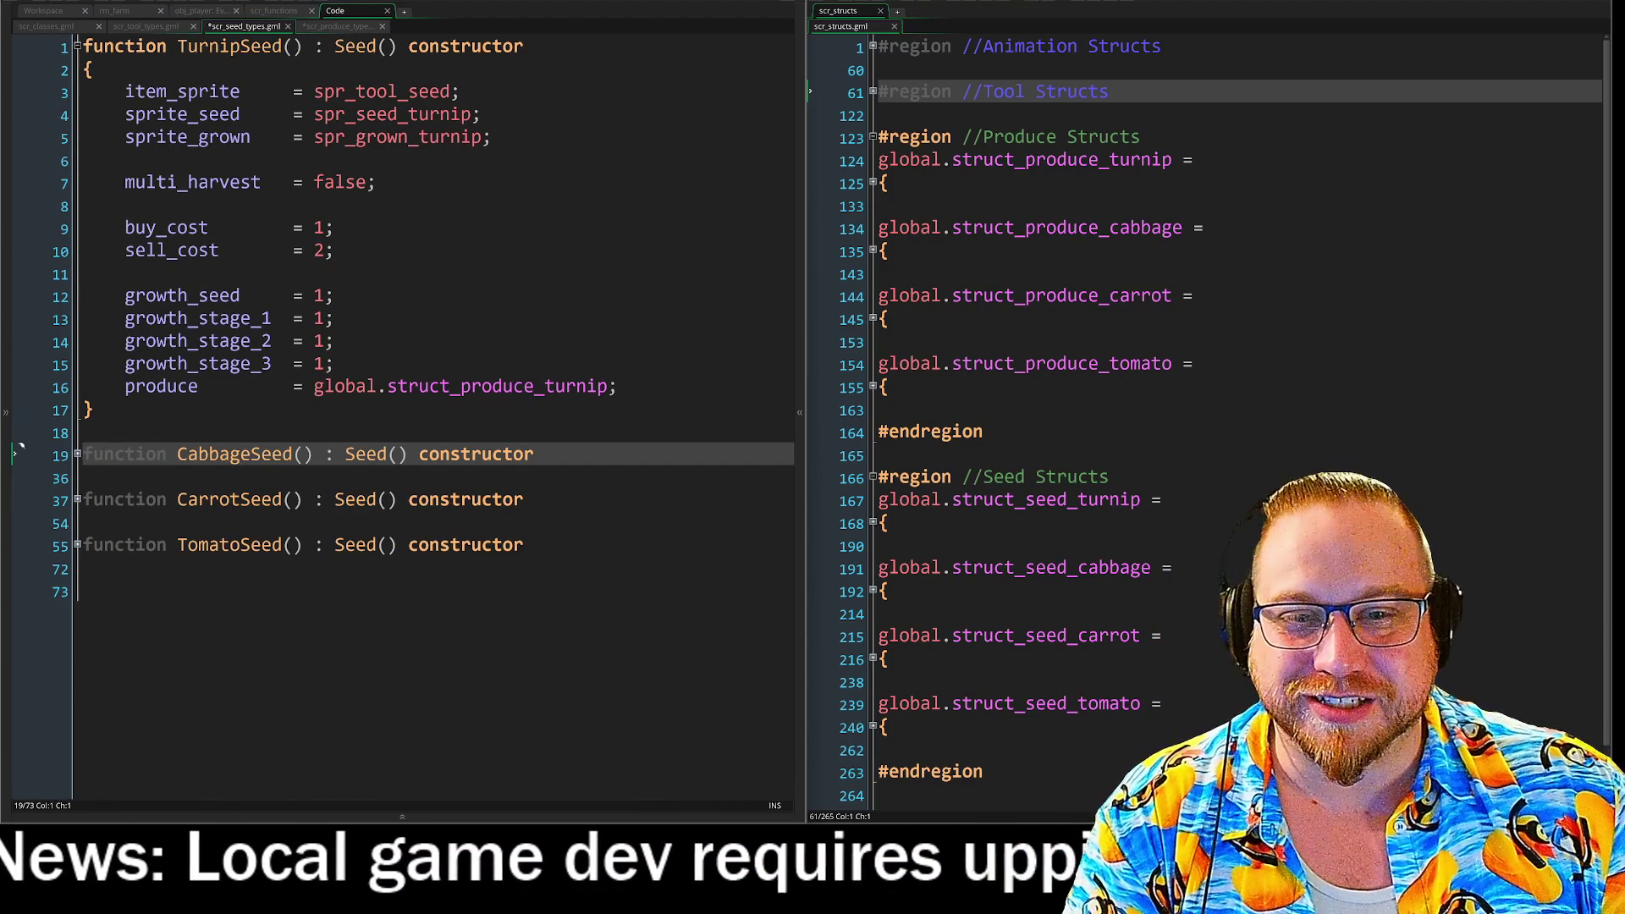
# Set TurnipSeed's growth_seed to 5, revert it to 1, and unfold TomatoSeed.
pyautogui.click(326, 318)
pyautogui.press('Up')
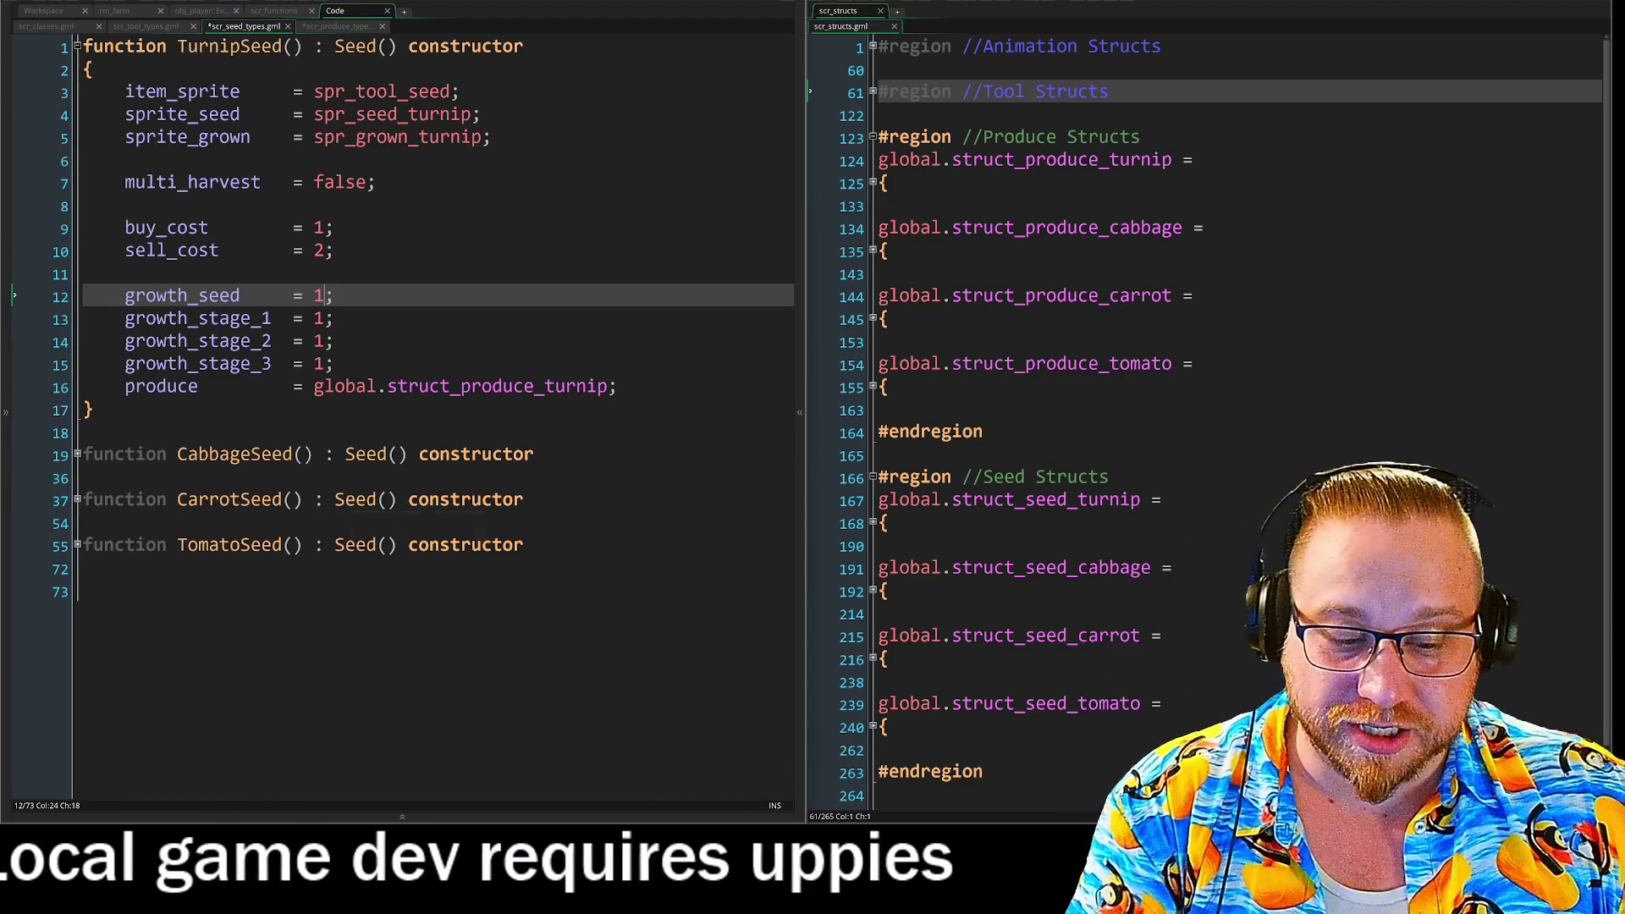
pyautogui.press('BackSpace')
pyautogui.write('5')
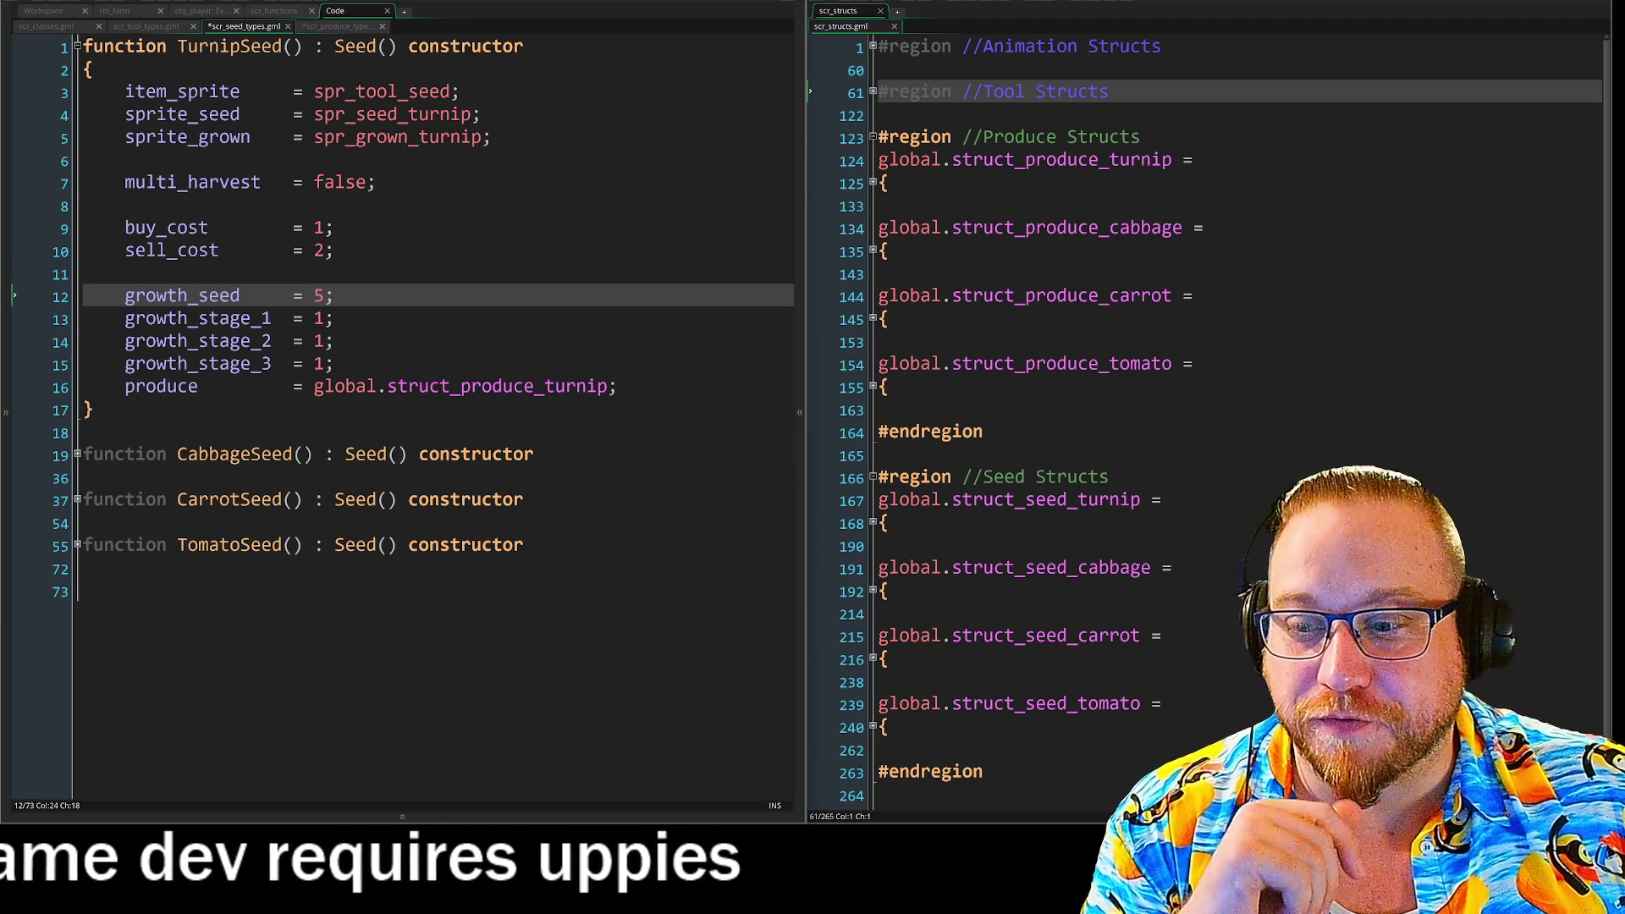
pyautogui.click(335, 340)
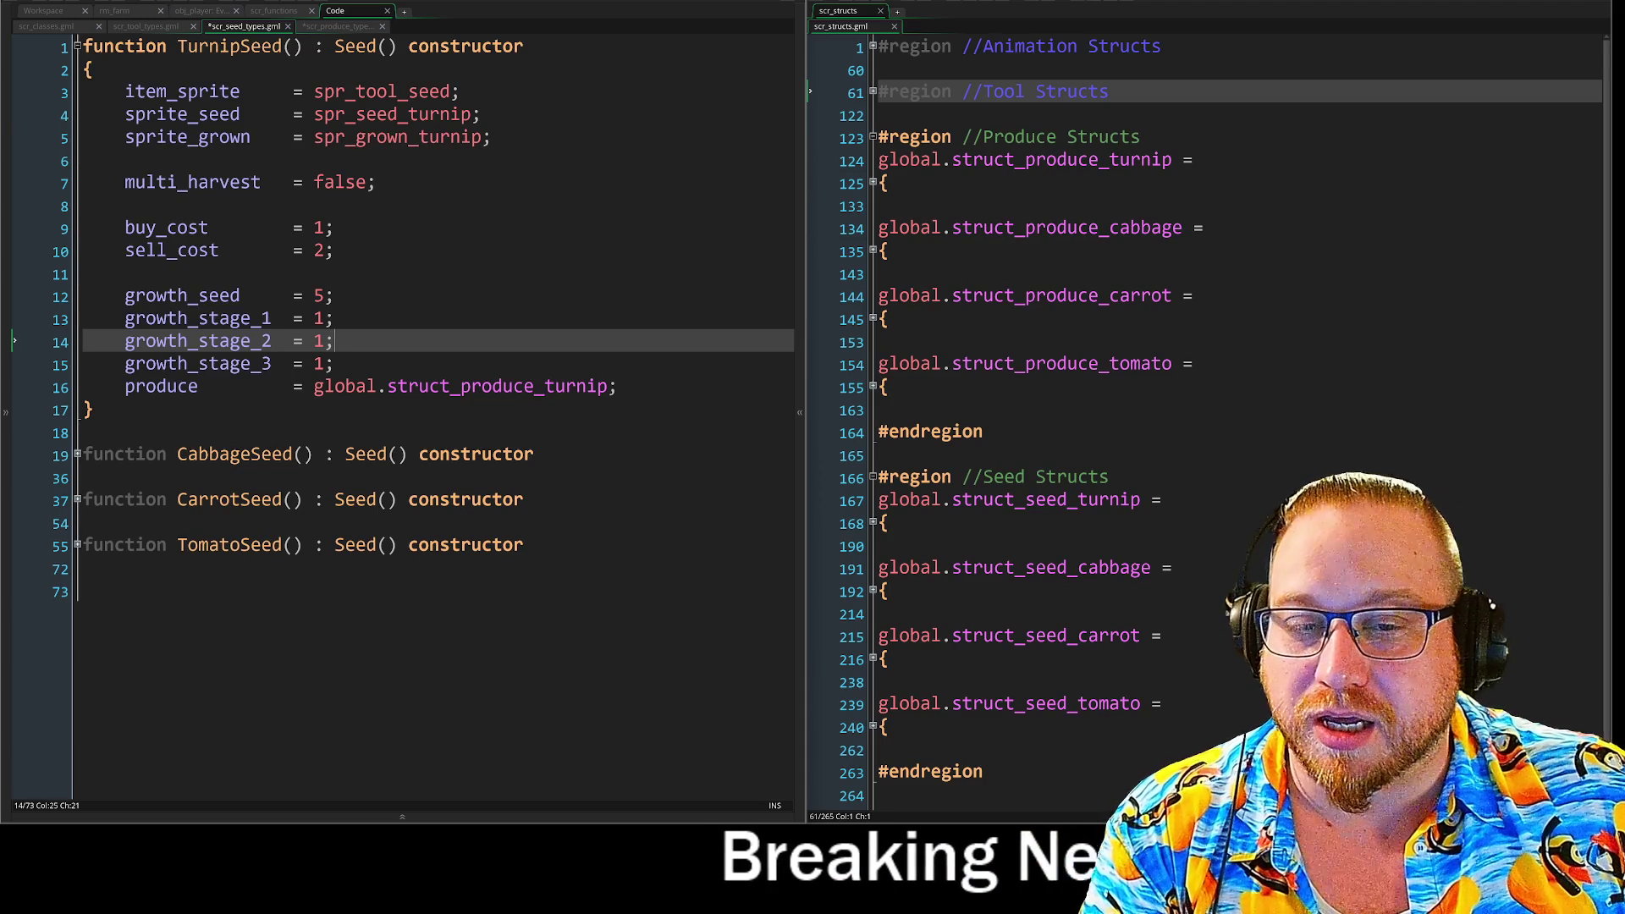
pyautogui.click(325, 296)
pyautogui.press('BackSpace')
pyautogui.write('1')
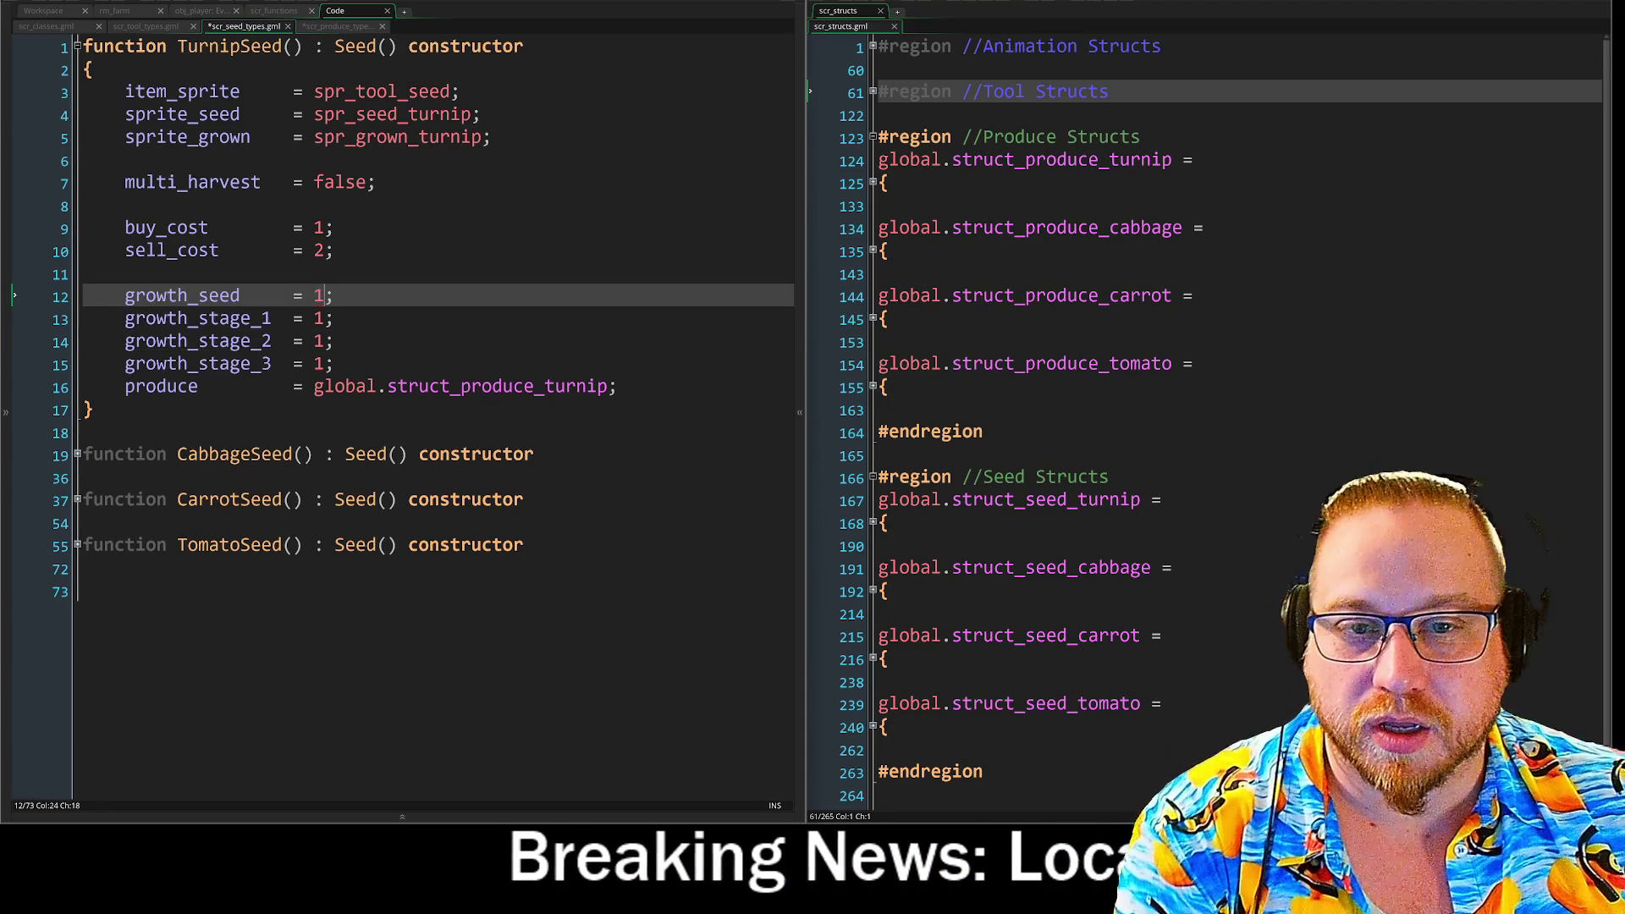
pyautogui.click(337, 364)
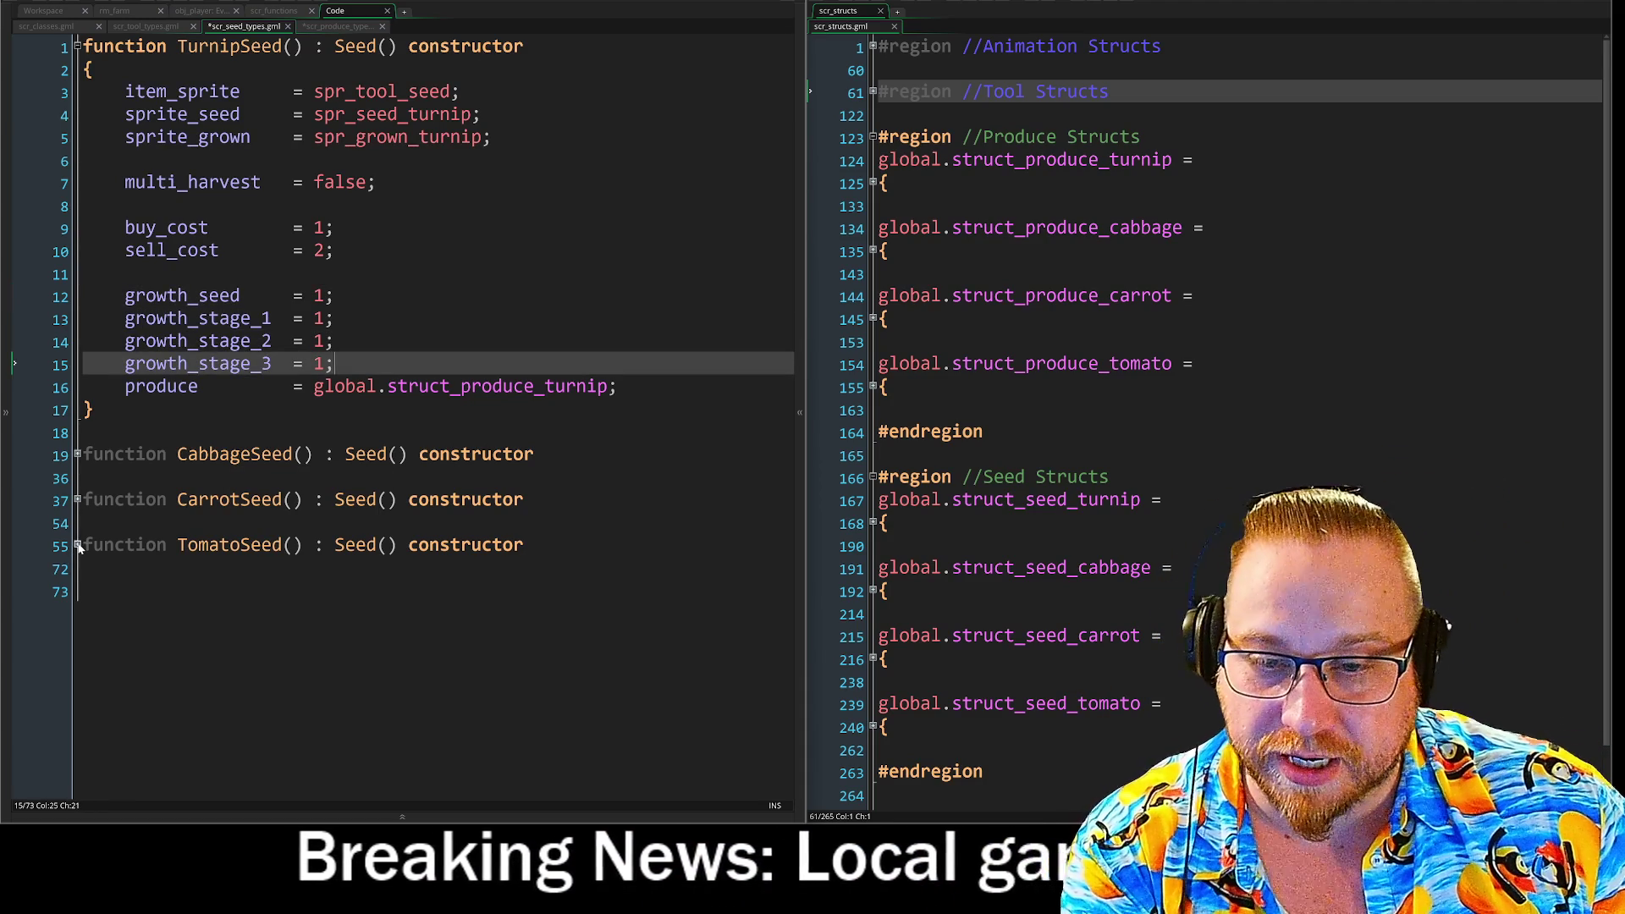
pyautogui.click(77, 547)
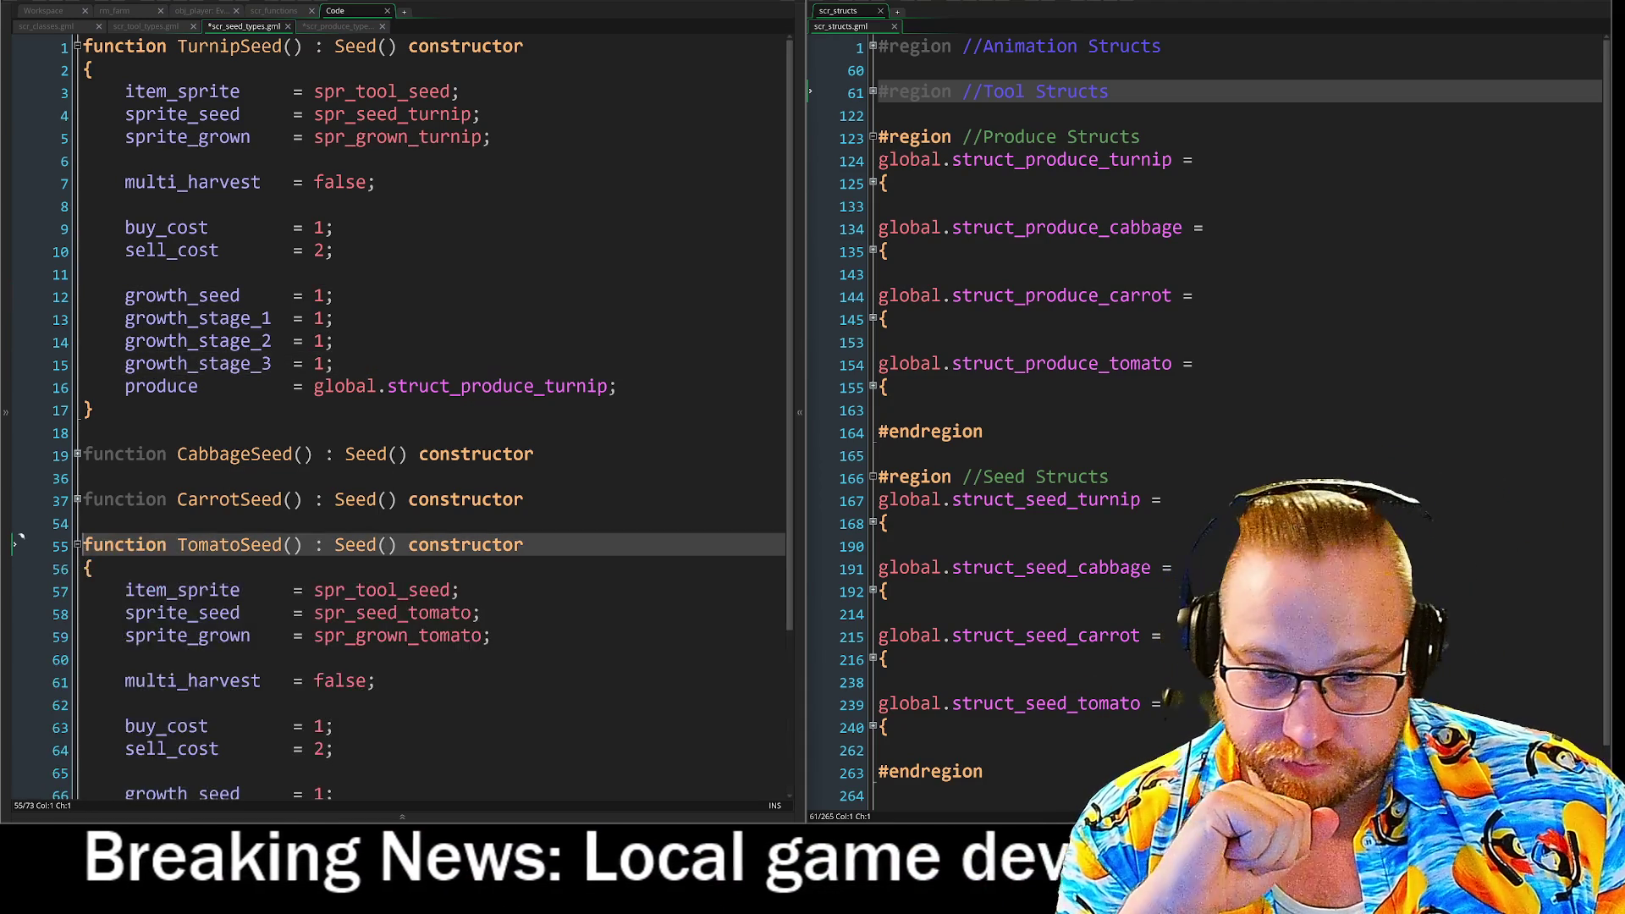
# Change TomatoSeed's growth_seed to 5 and growth_stage_1 to 3.
pyautogui.scroll(-2, 19, 404)
pyautogui.tripleClick(228, 729)
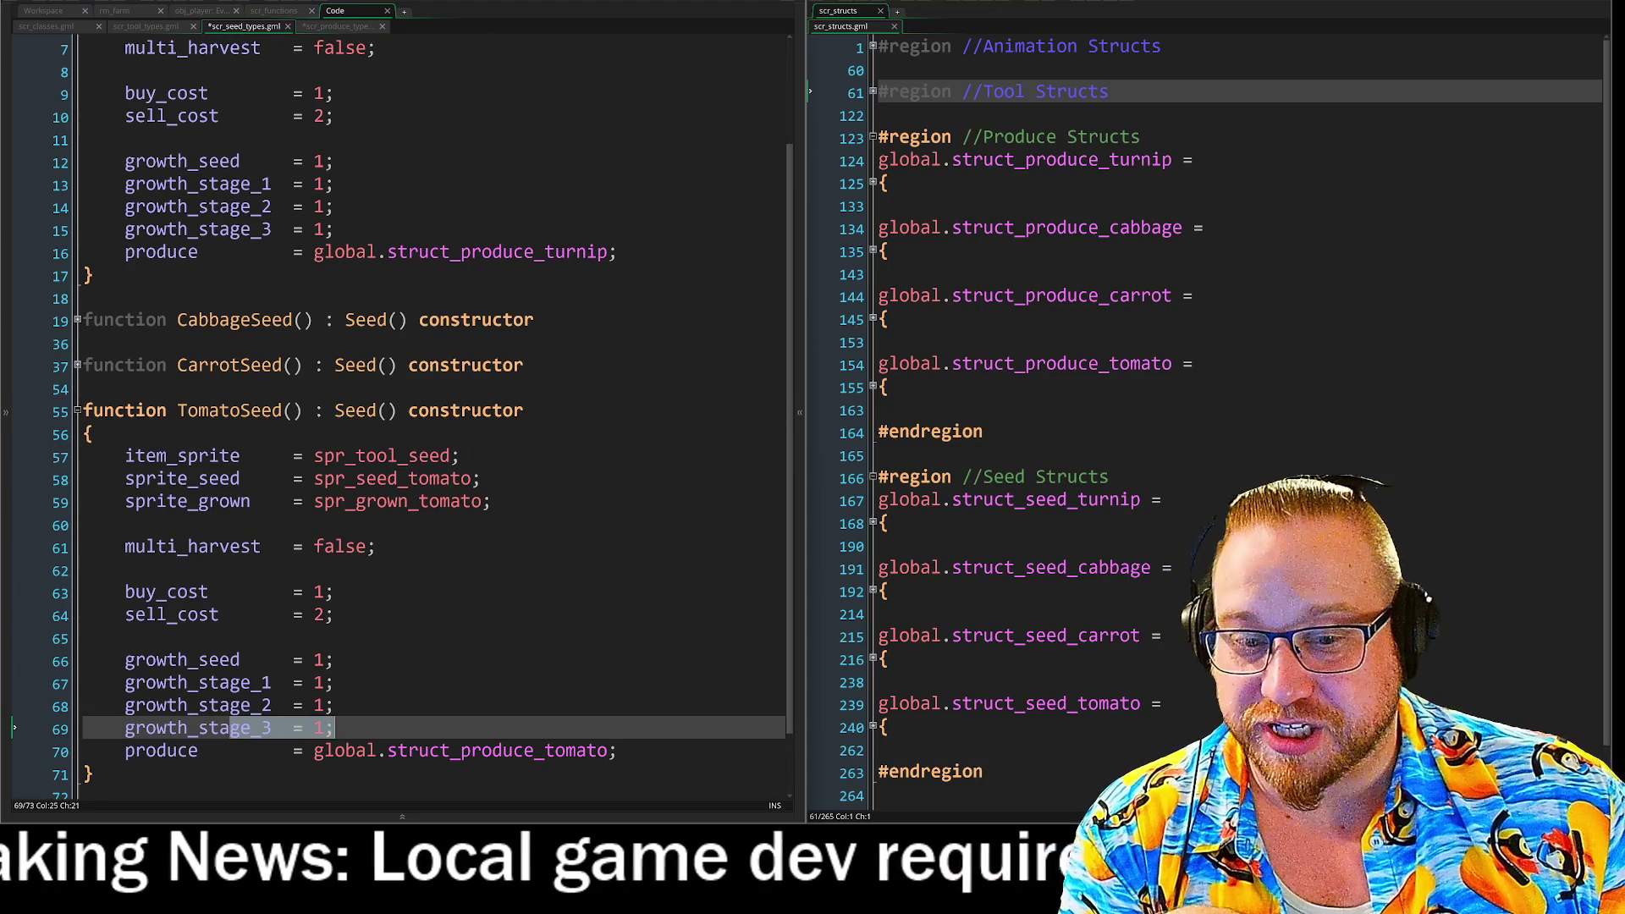
pyautogui.scroll(-1, 229, 729)
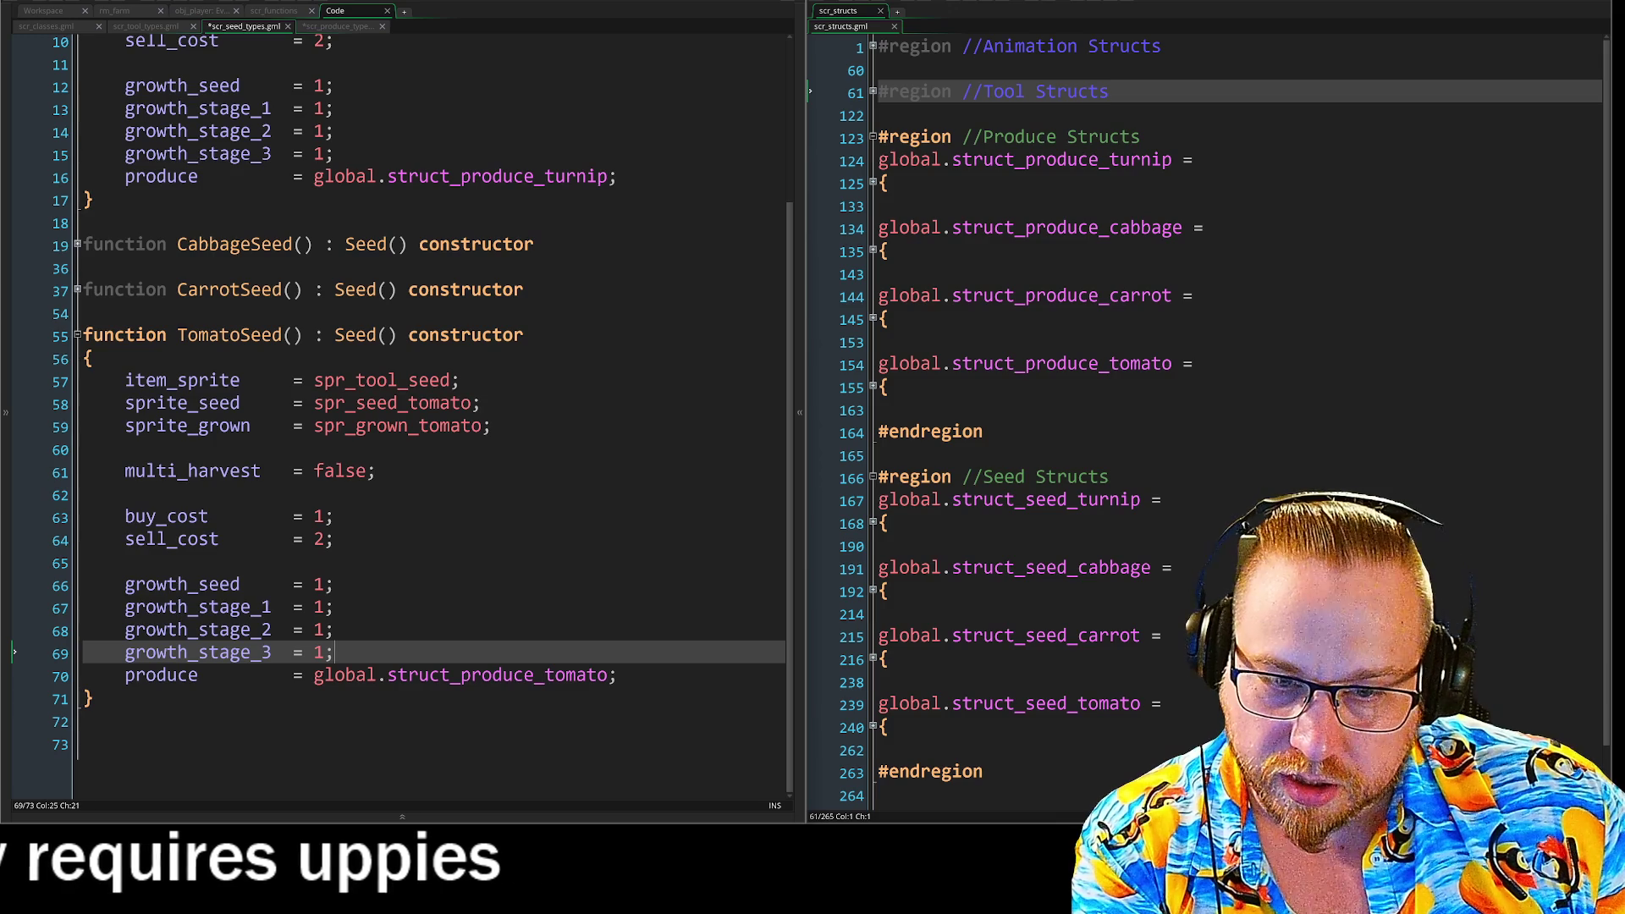
pyautogui.click(323, 584)
pyautogui.press('BackSpace')
pyautogui.write('5')
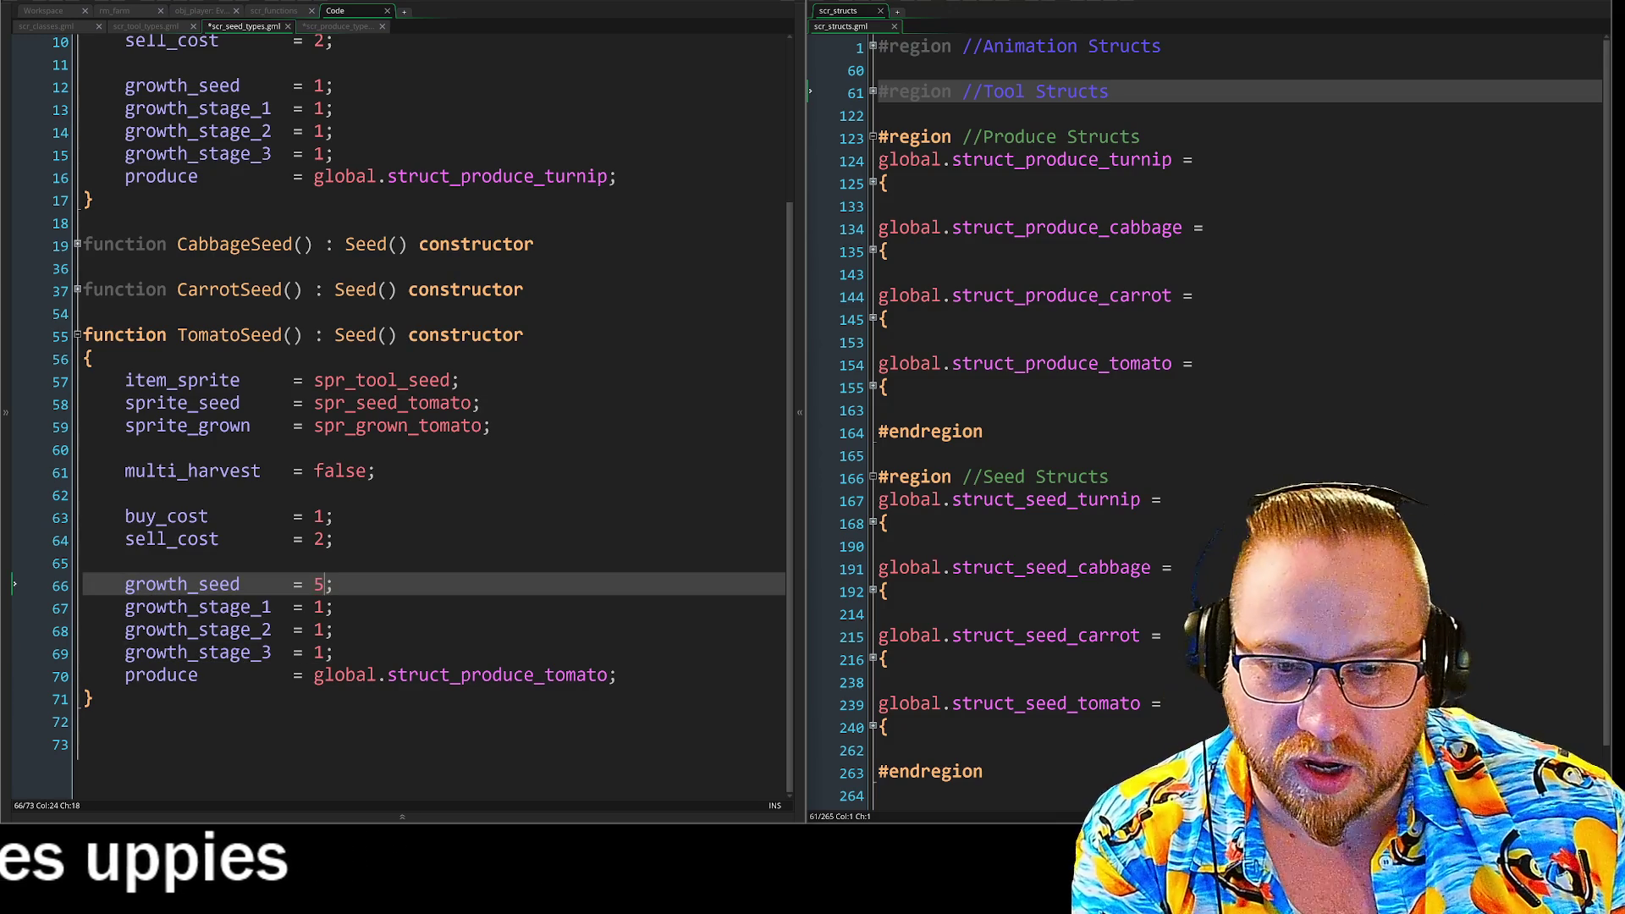
pyautogui.click(323, 607)
pyautogui.press('BackSpace')
pyautogui.write('3')
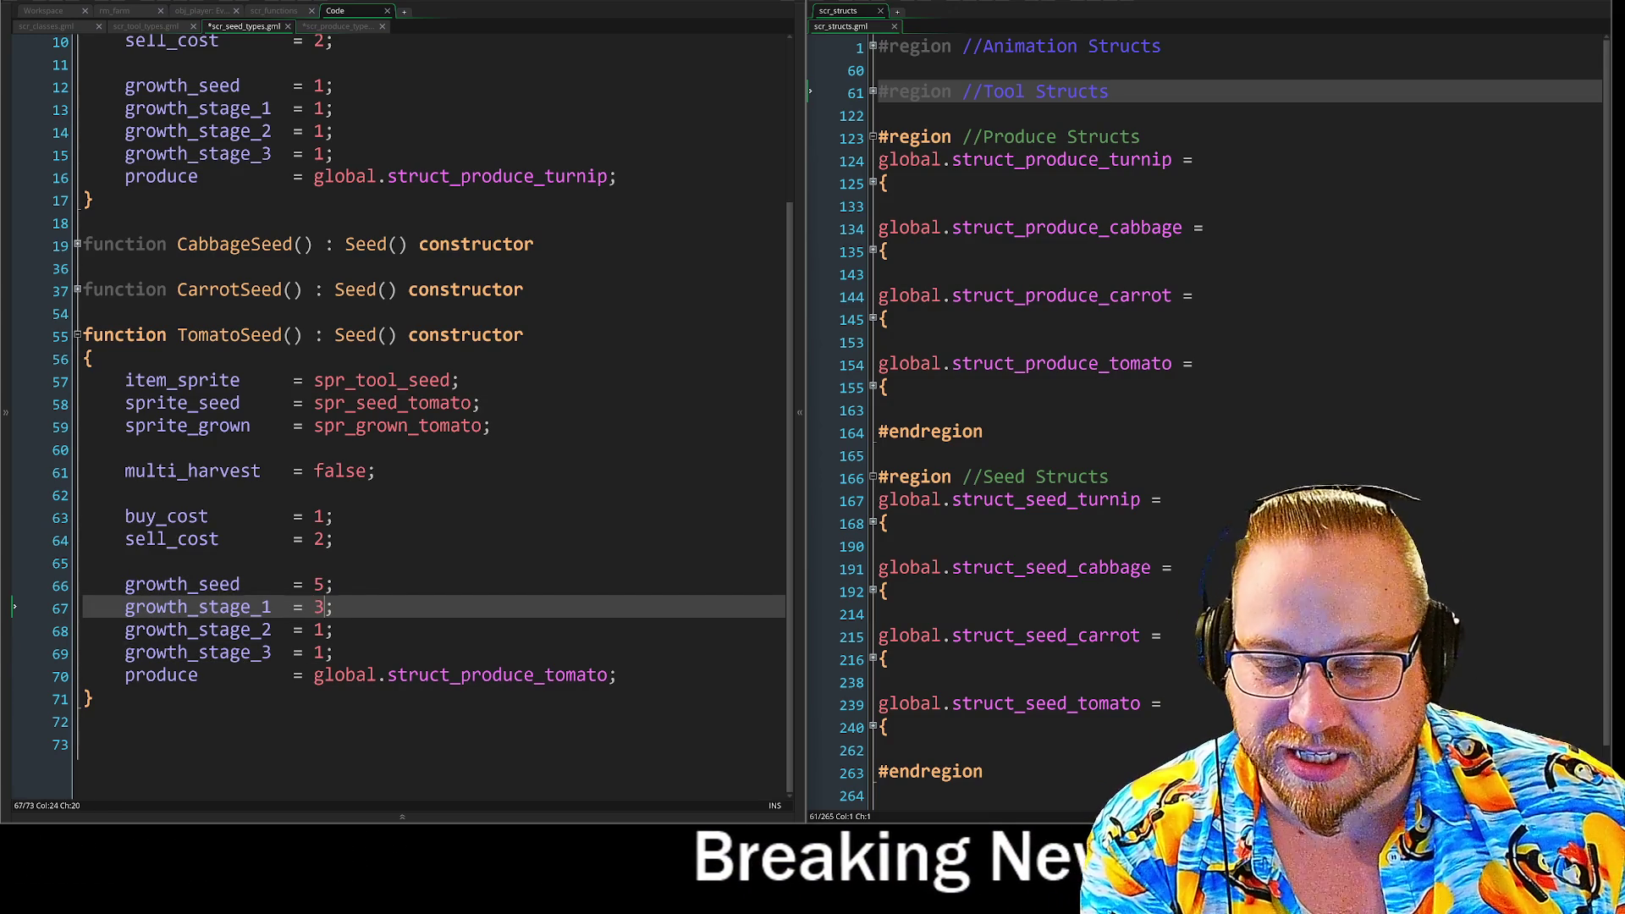
pyautogui.press('Down')
pyautogui.press('Down')
pyautogui.press('Left')
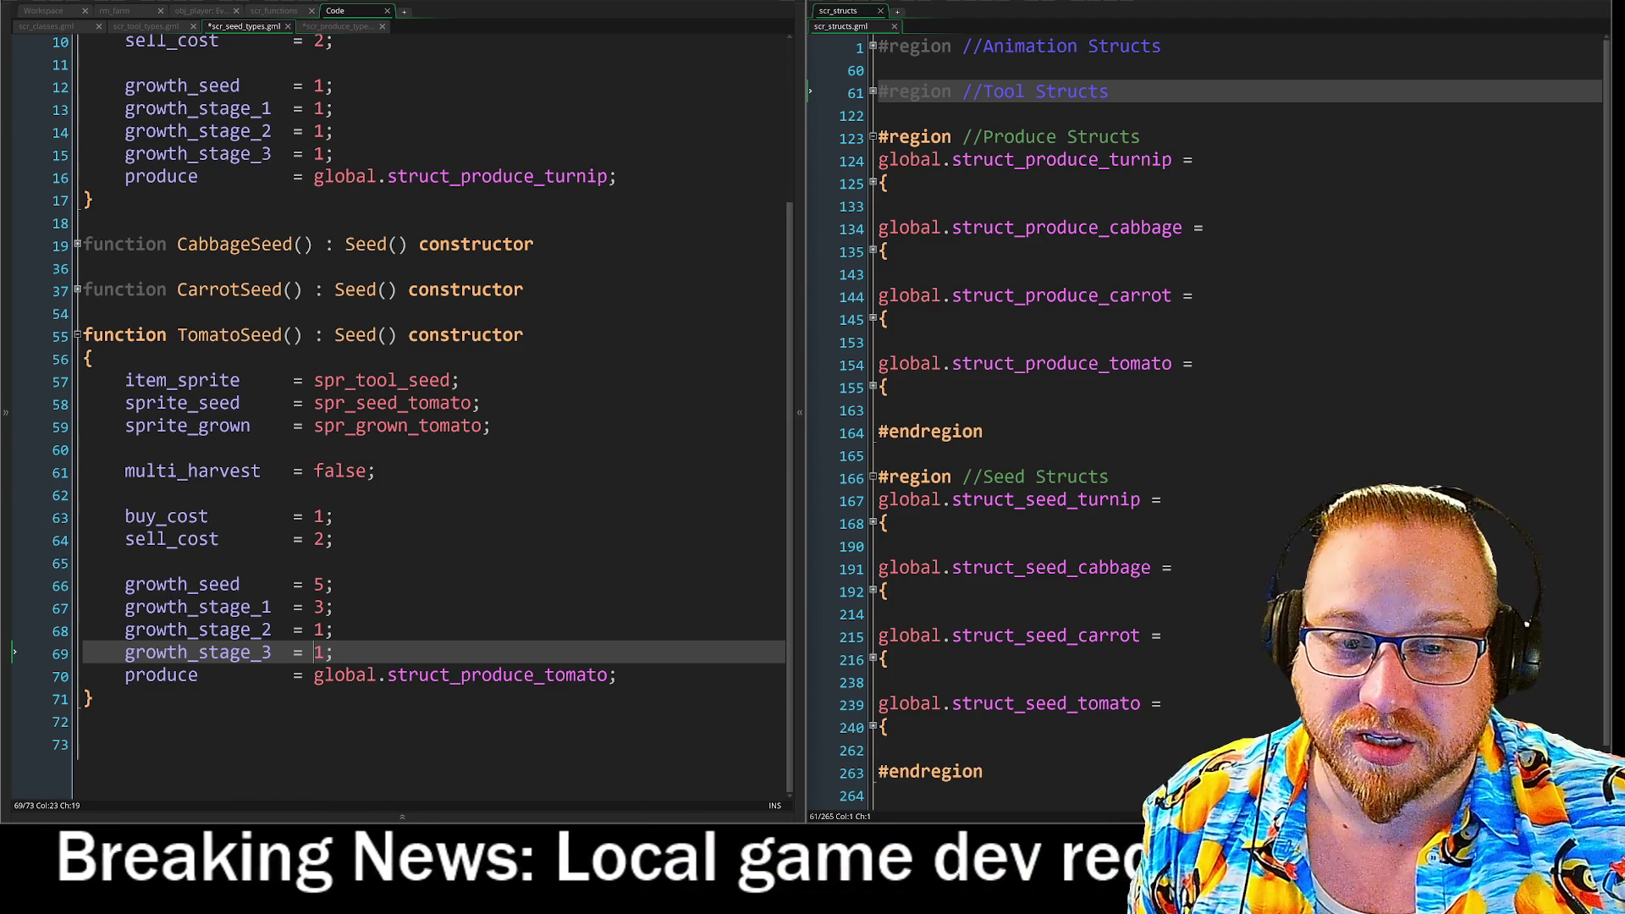
# Set TomatoSeed's multi_harvest to true, accepting the autocompletion.
pyautogui.doubleClick(367, 478)
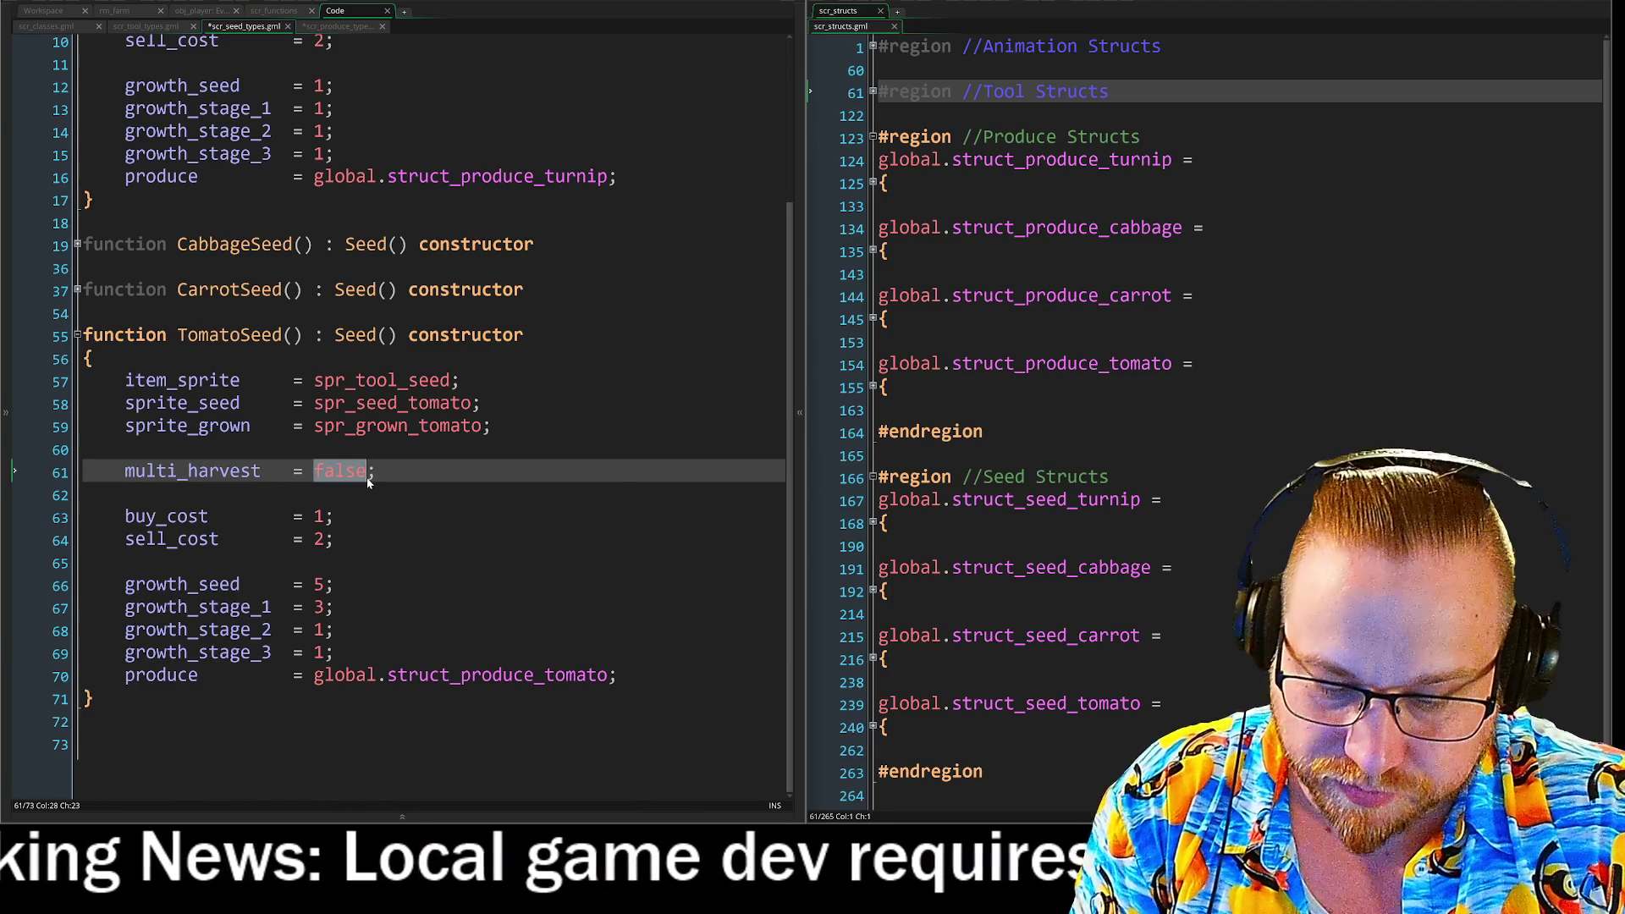
pyautogui.write('true')
pyautogui.press('Down')
pyautogui.press('Down')
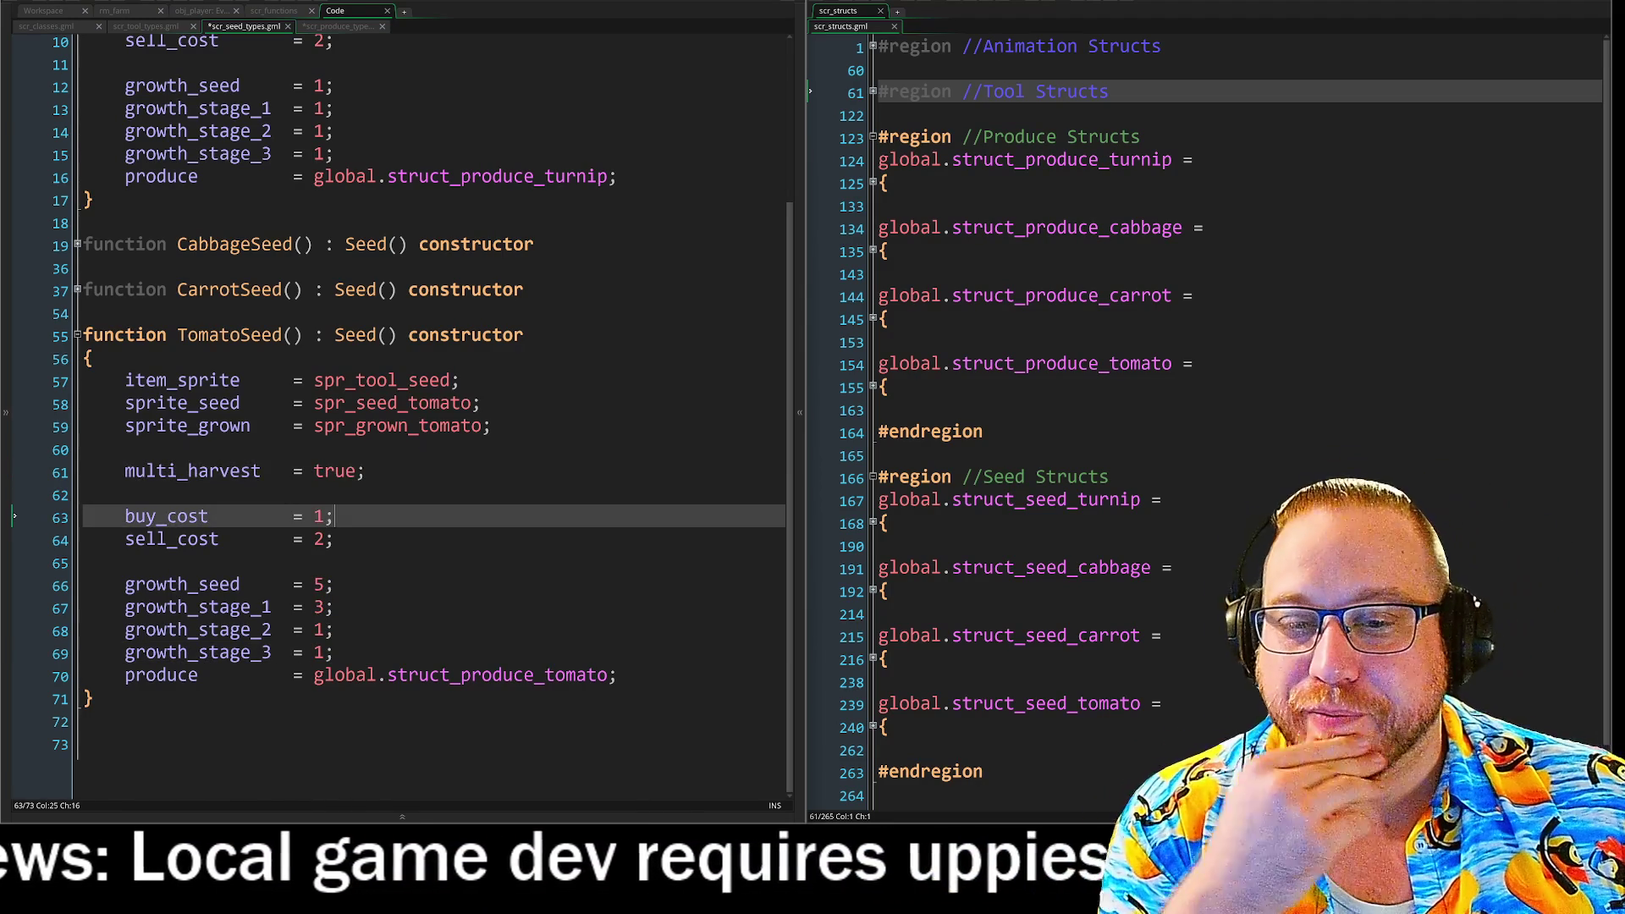
pyautogui.click(479, 473)
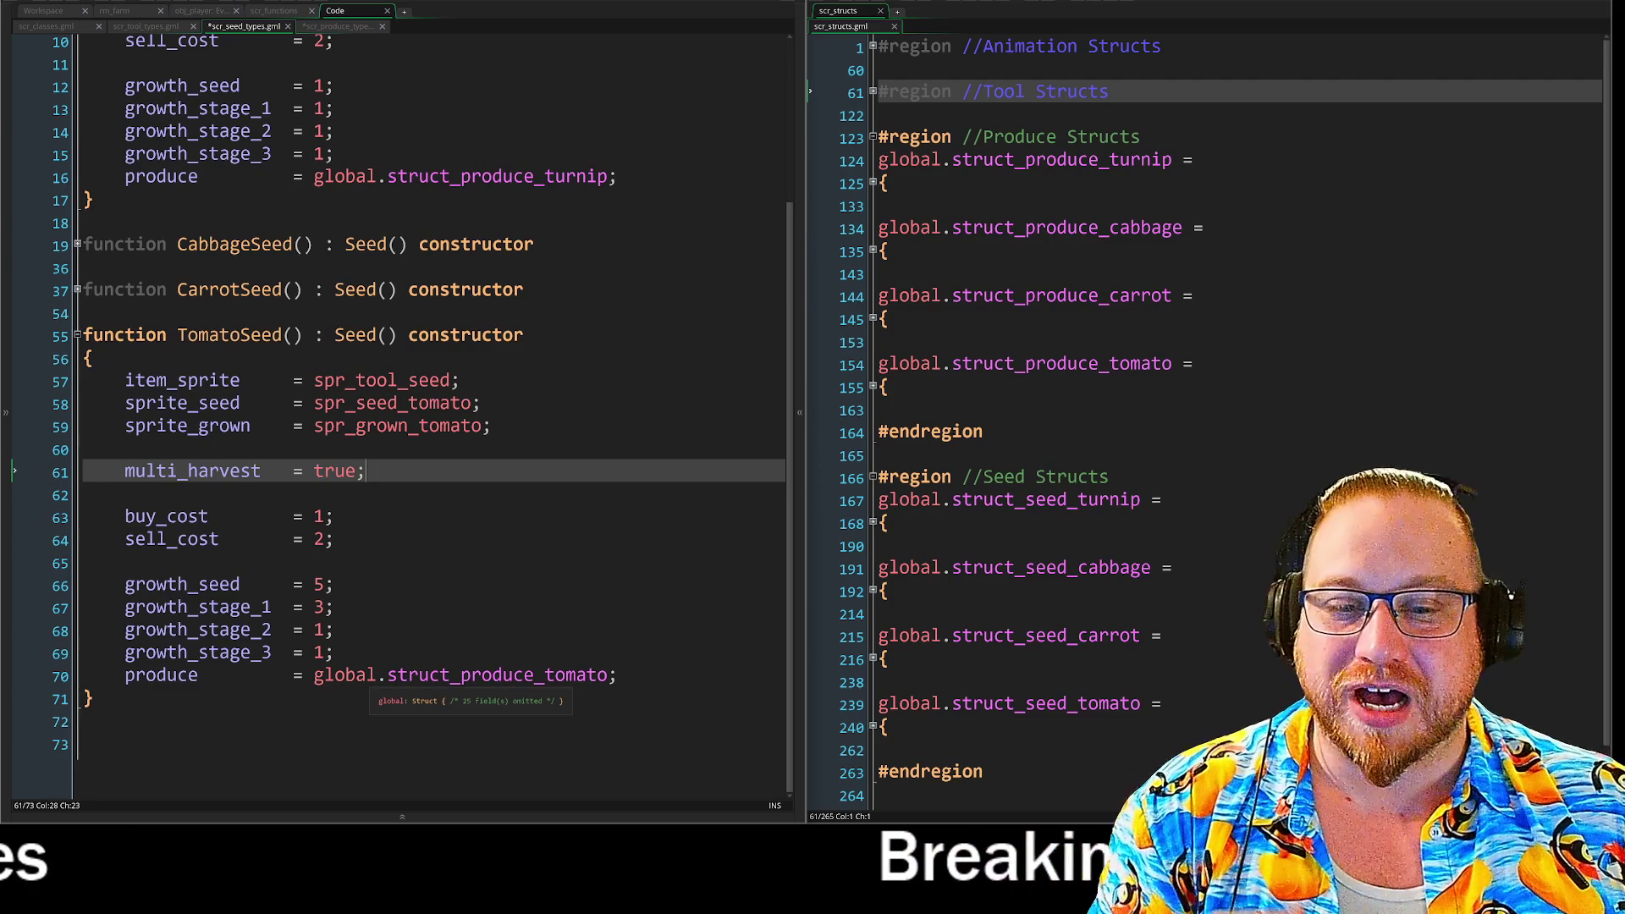
# Change growth_seed and growth_stage_1 to 1, then fold the TomatoSeed constructor.
pyautogui.click(320, 630)
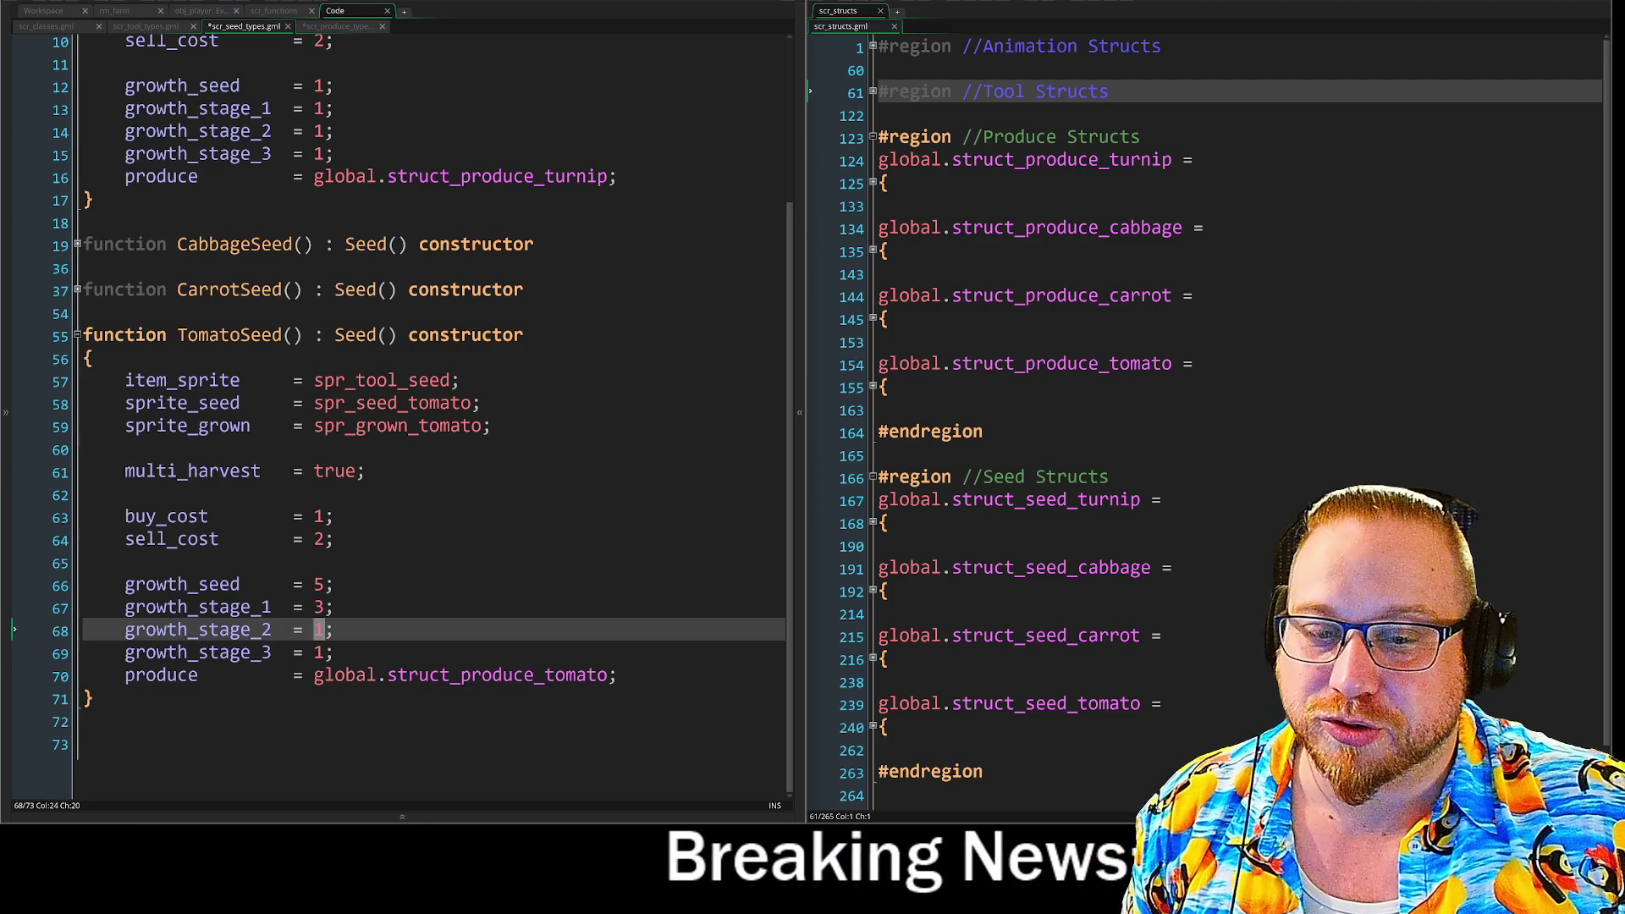
pyautogui.doubleClick(321, 653)
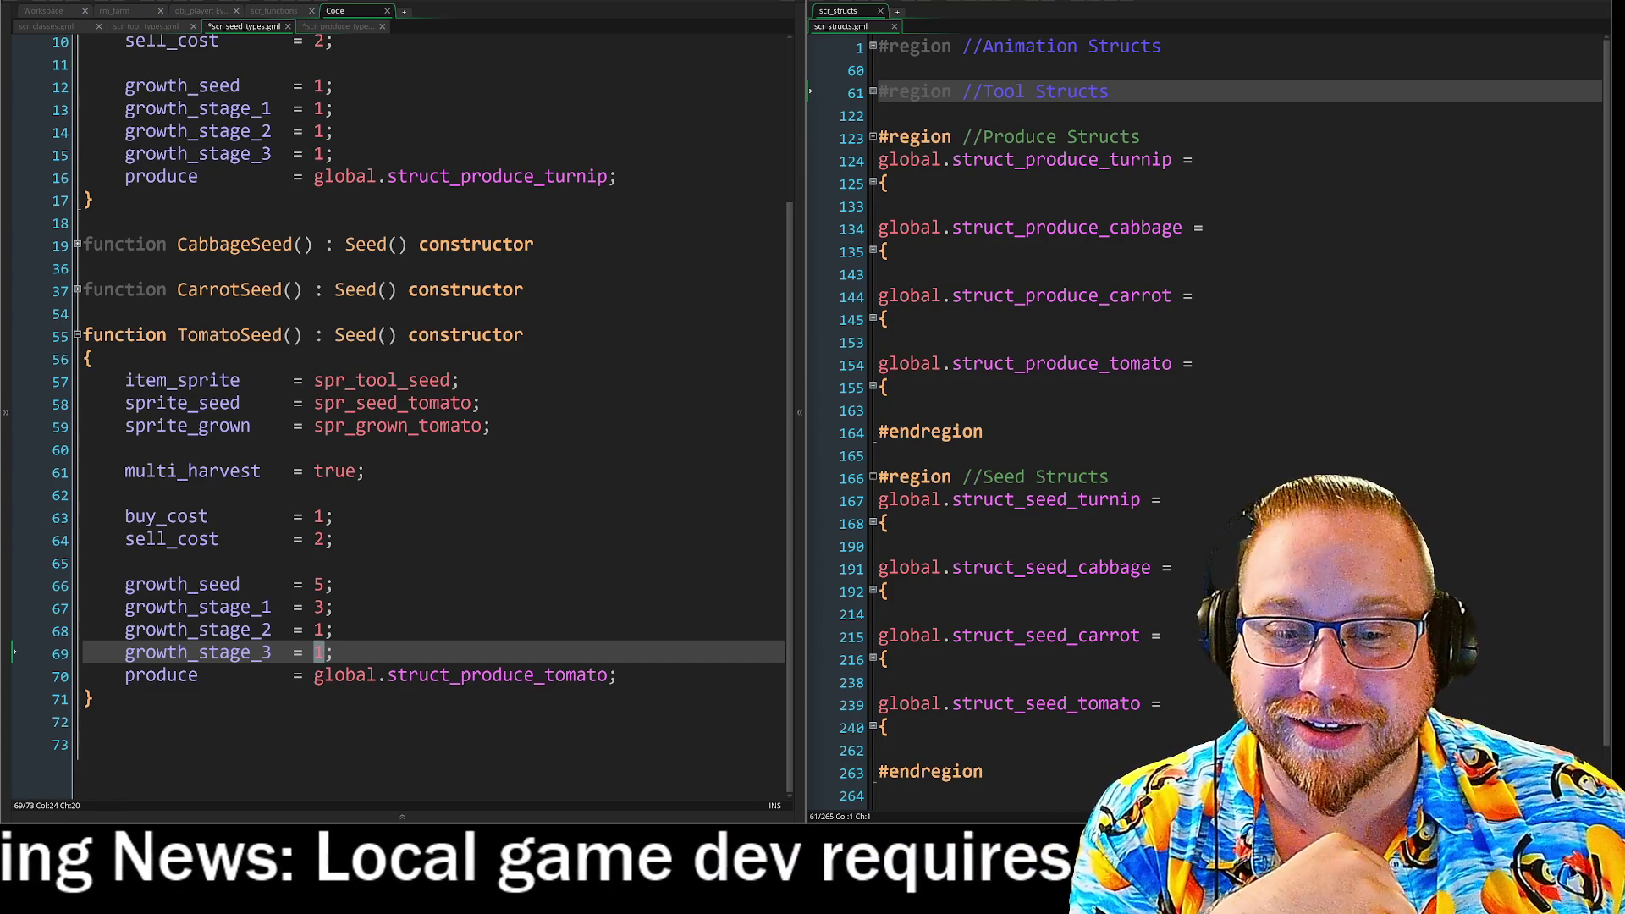
pyautogui.click(325, 585)
pyautogui.press('BackSpace')
pyautogui.write('1')
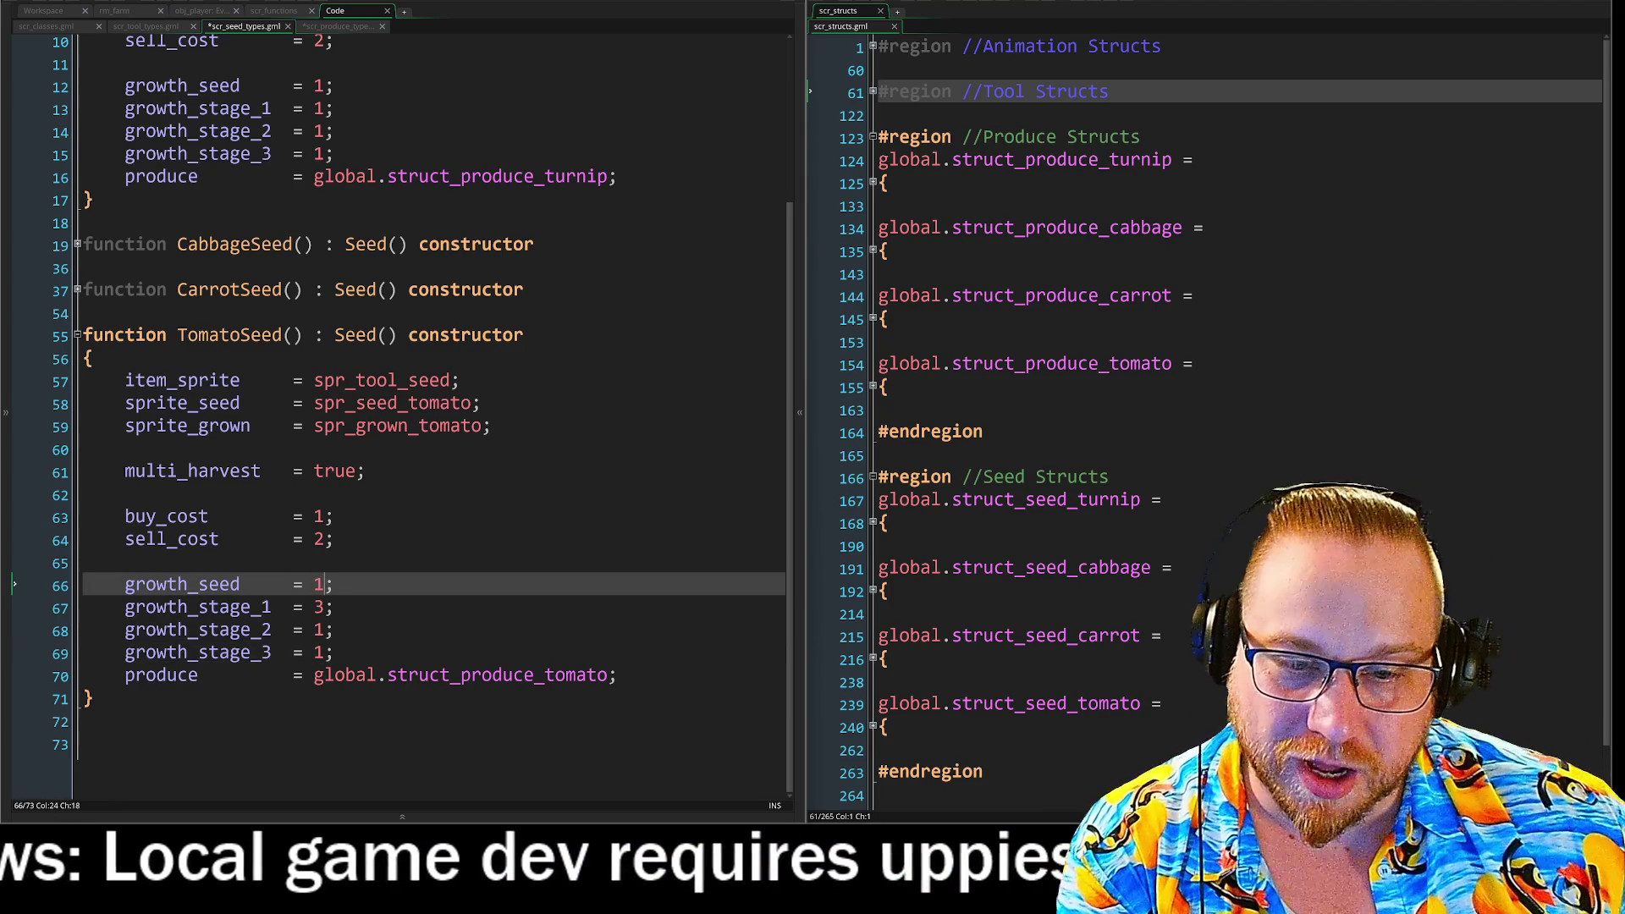
pyautogui.press('Down')
pyautogui.press('BackSpace')
pyautogui.write('1')
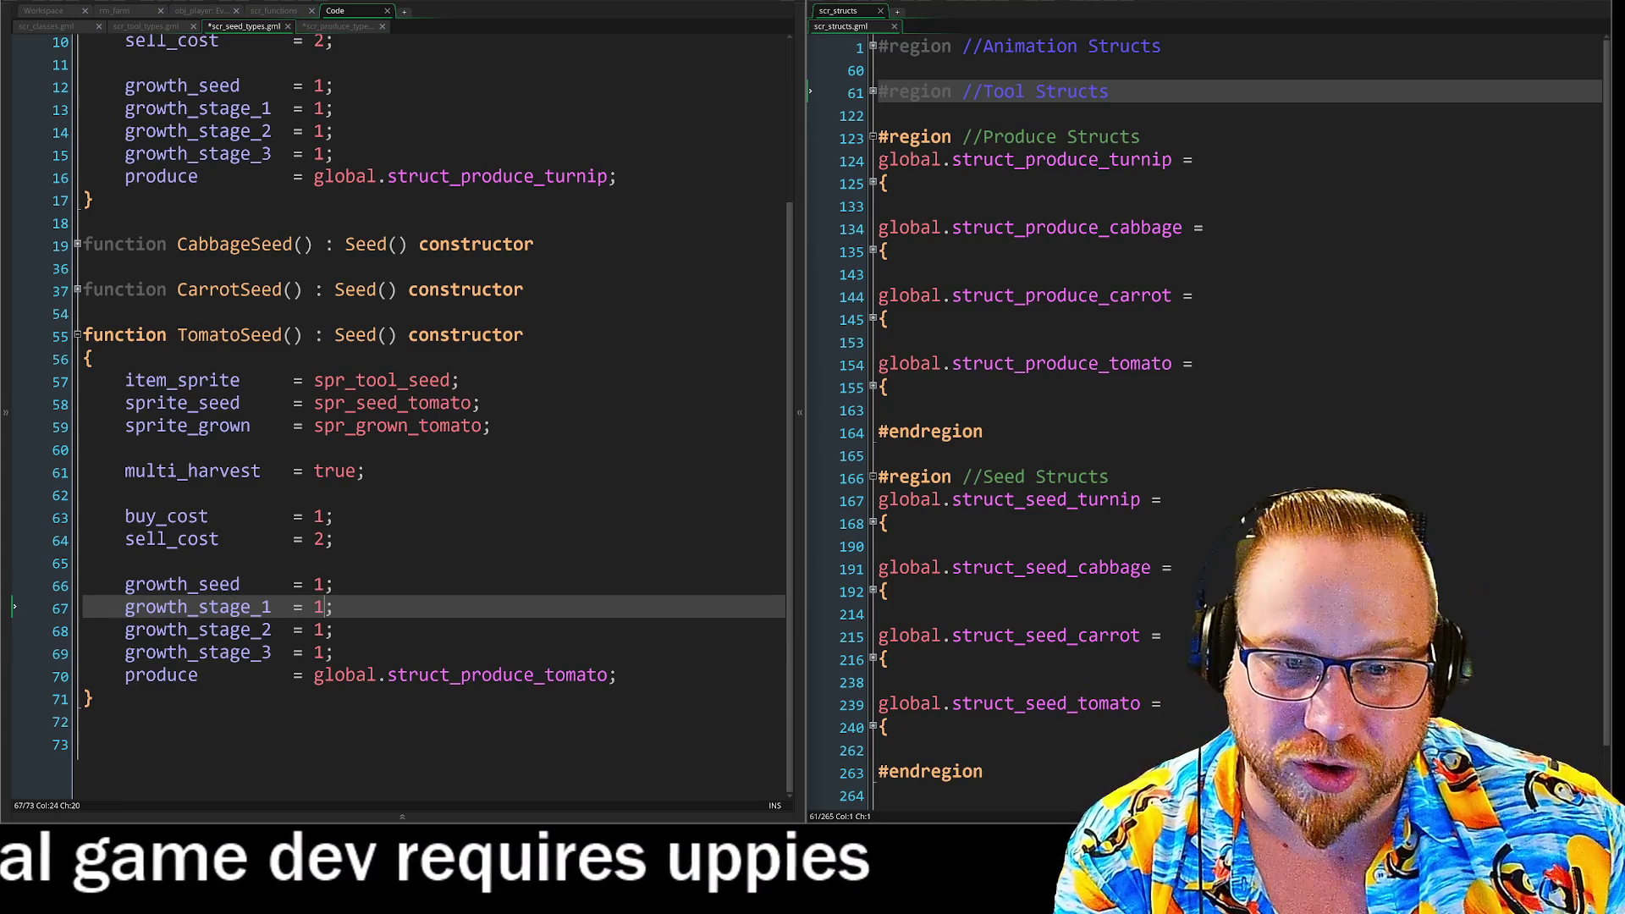
pyautogui.scroll(2, 402, 402)
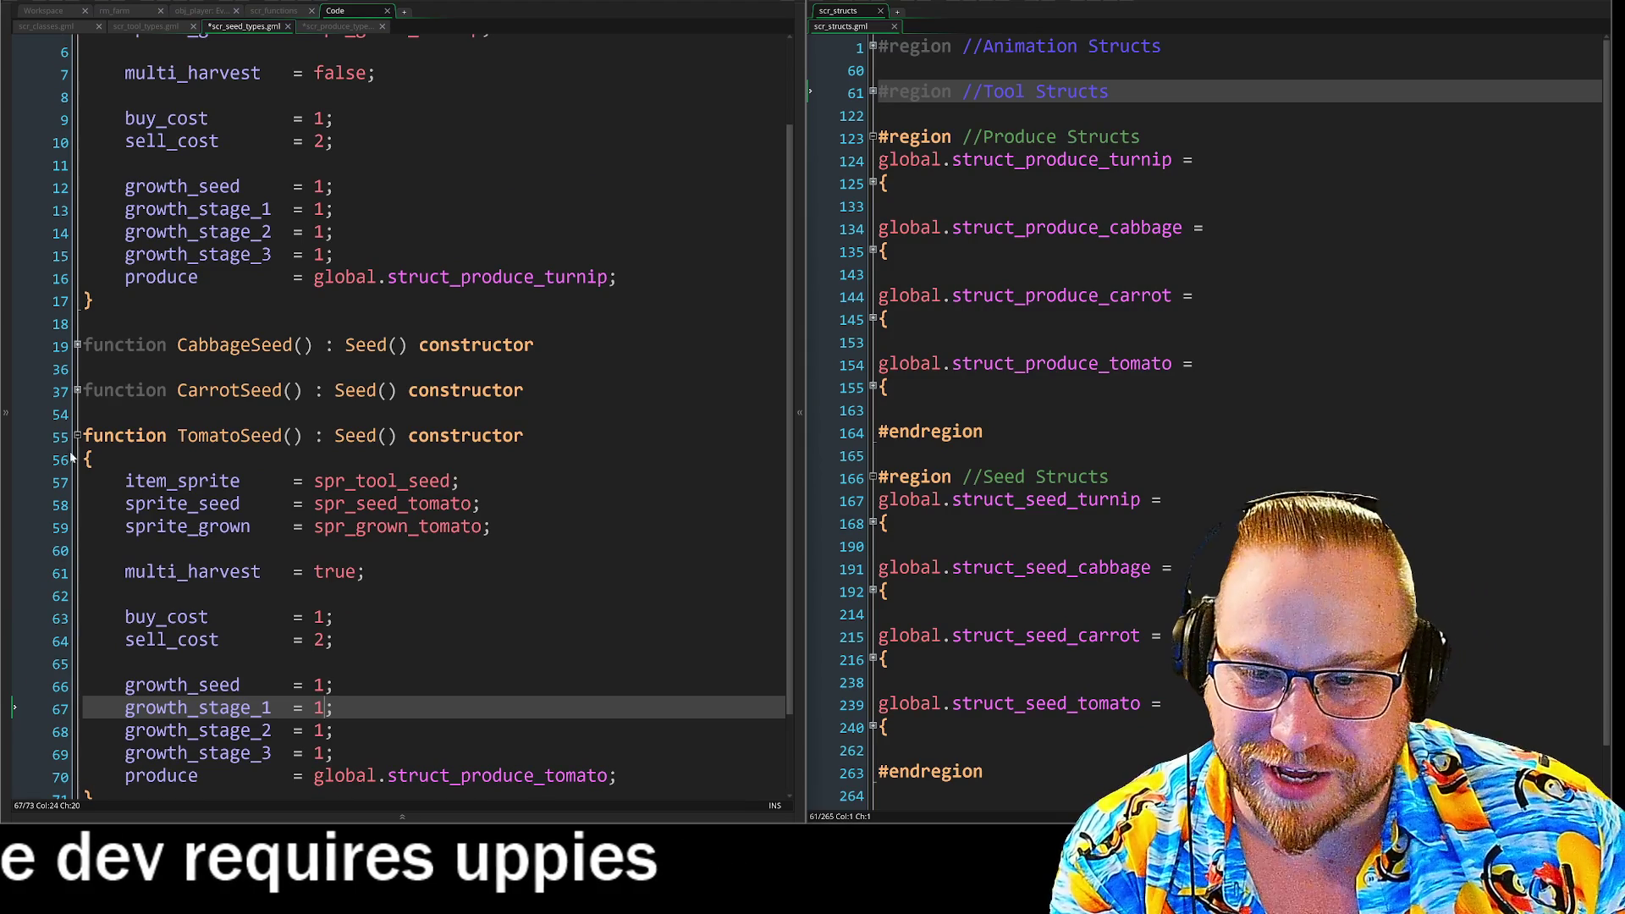
pyautogui.click(77, 435)
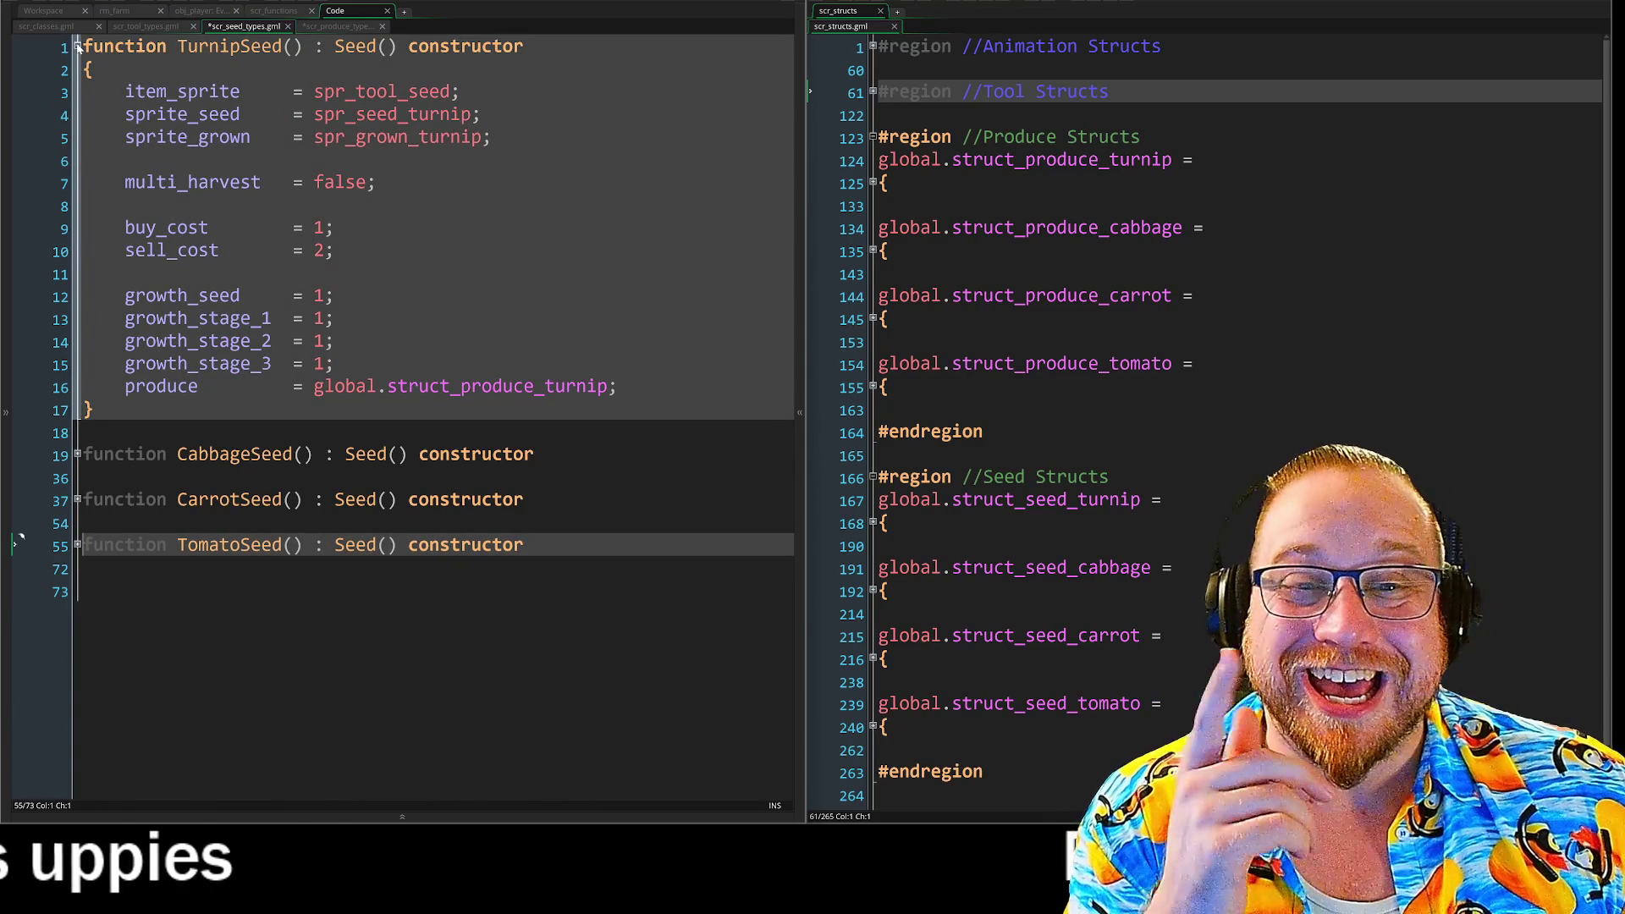
# Switch to scr_produce_types and look over the TurnipItem and CabbageItem item fields.
pyautogui.click(343, 28)
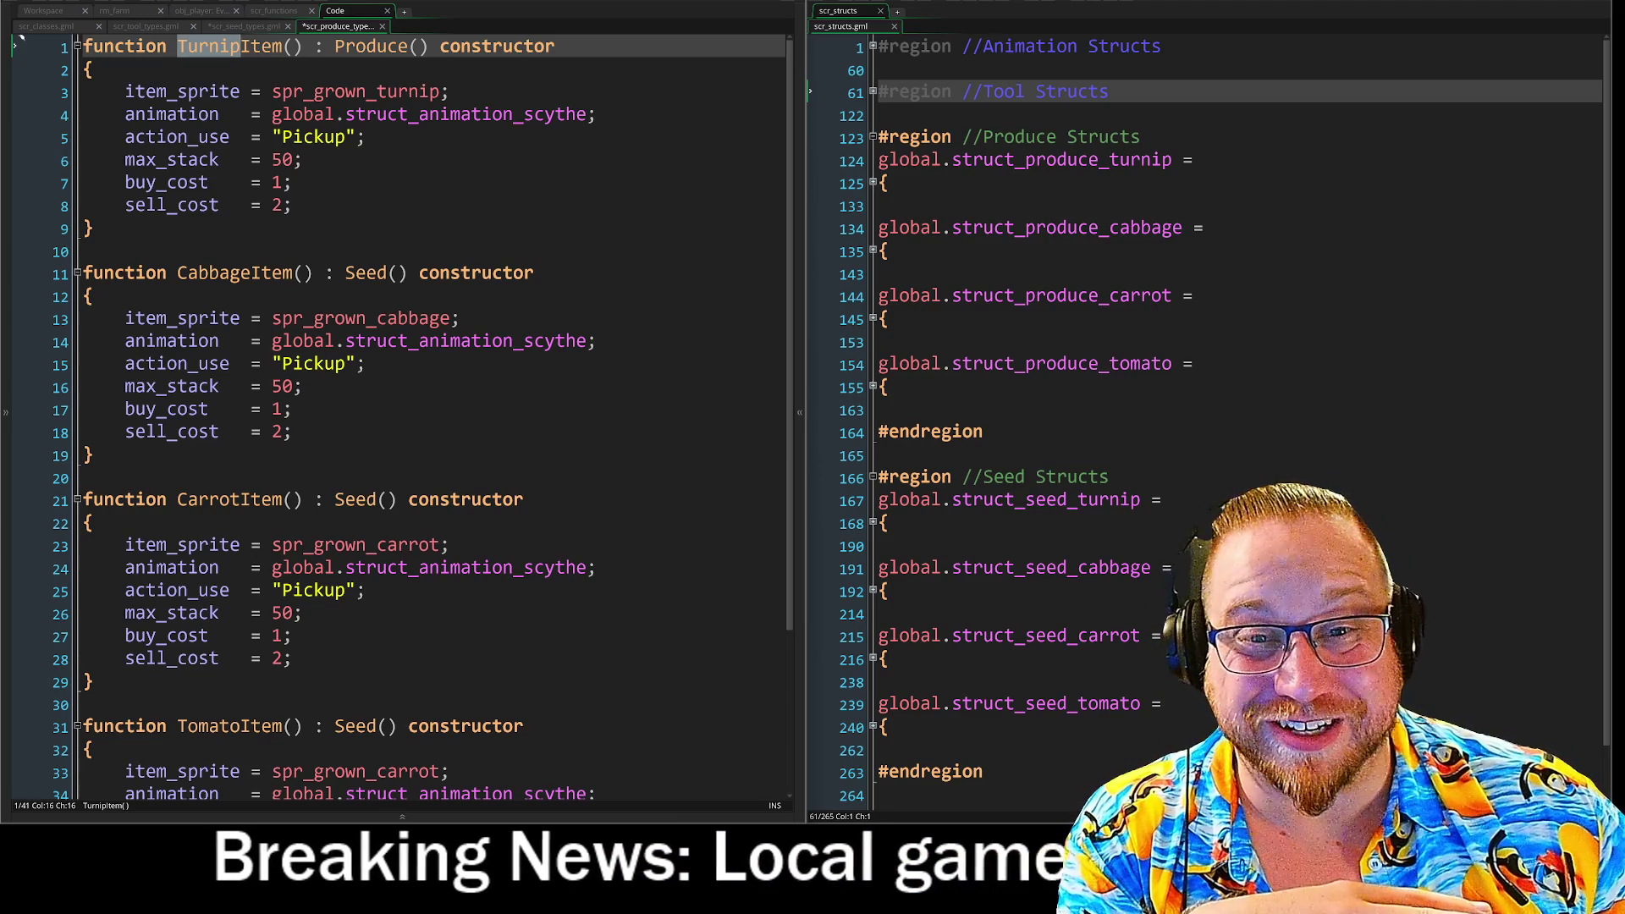
pyautogui.moveTo(124, 92)
pyautogui.mouseDown()
pyautogui.moveTo(221, 93)
pyautogui.moveTo(356, 140)
pyautogui.moveTo(243, 211)
pyautogui.mouseUp()
pyautogui.press('End')
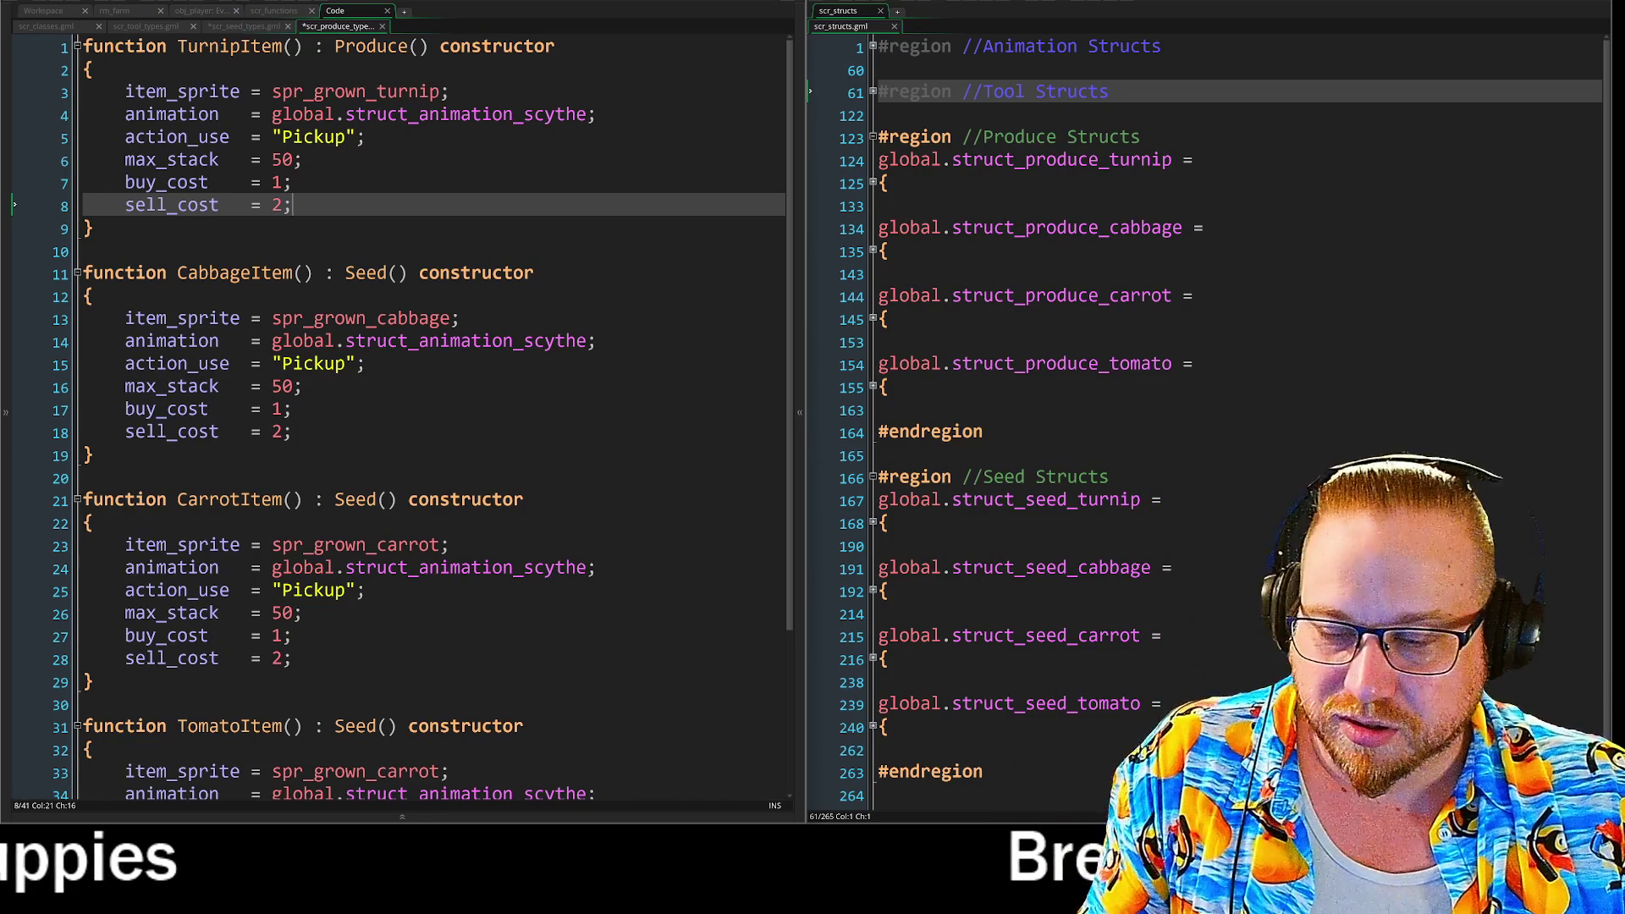
pyautogui.click(597, 340)
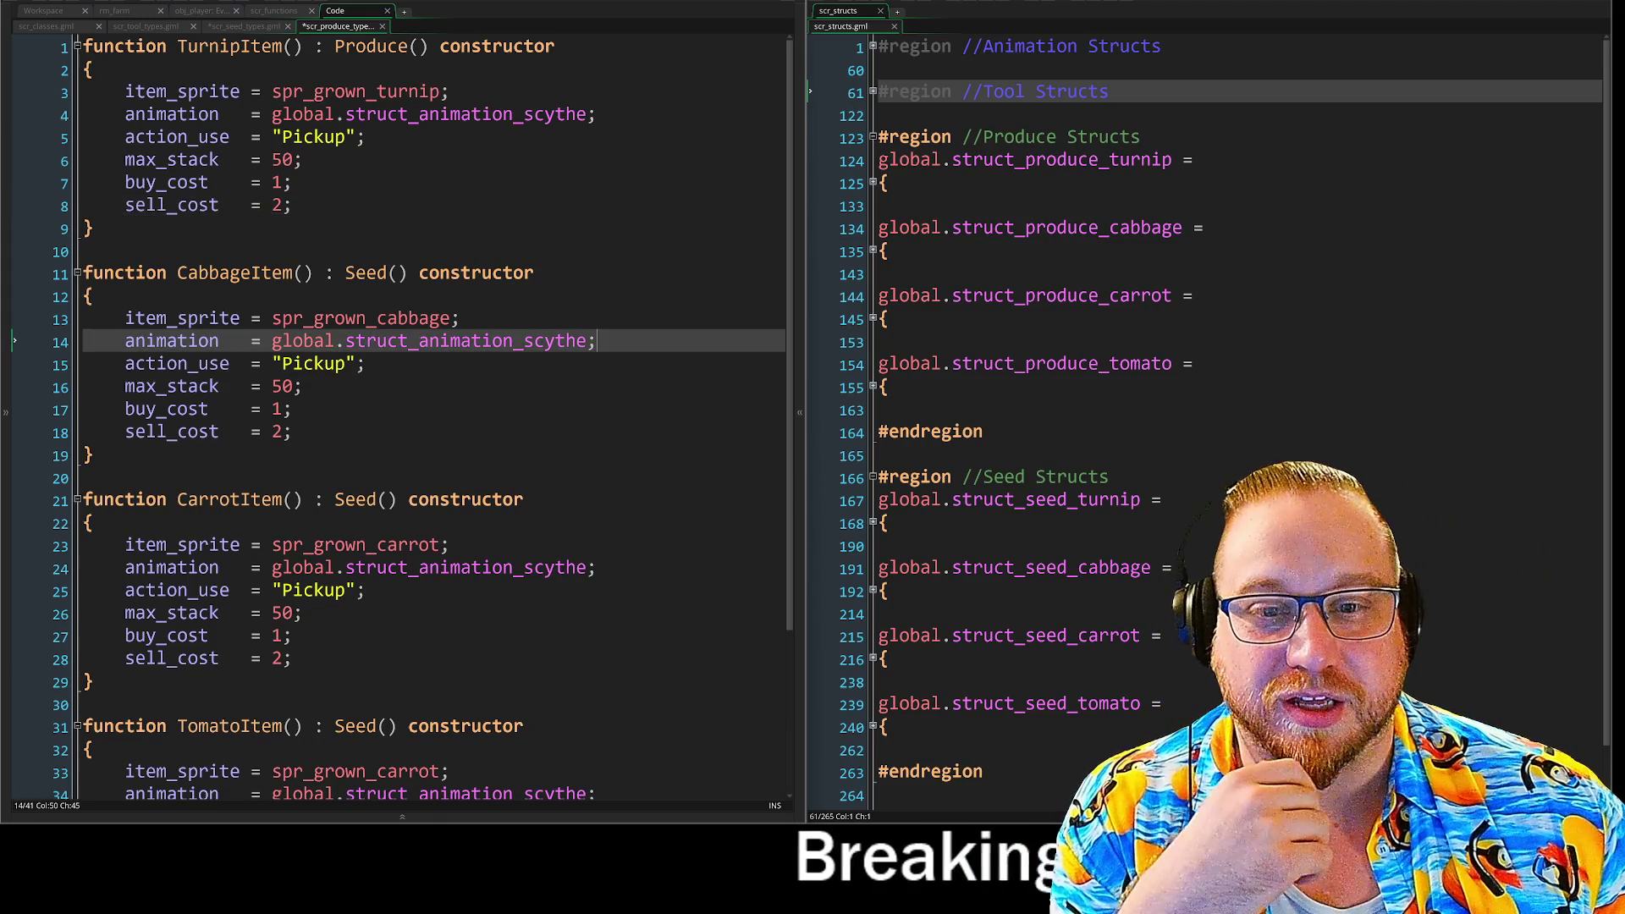
pyautogui.click(94, 296)
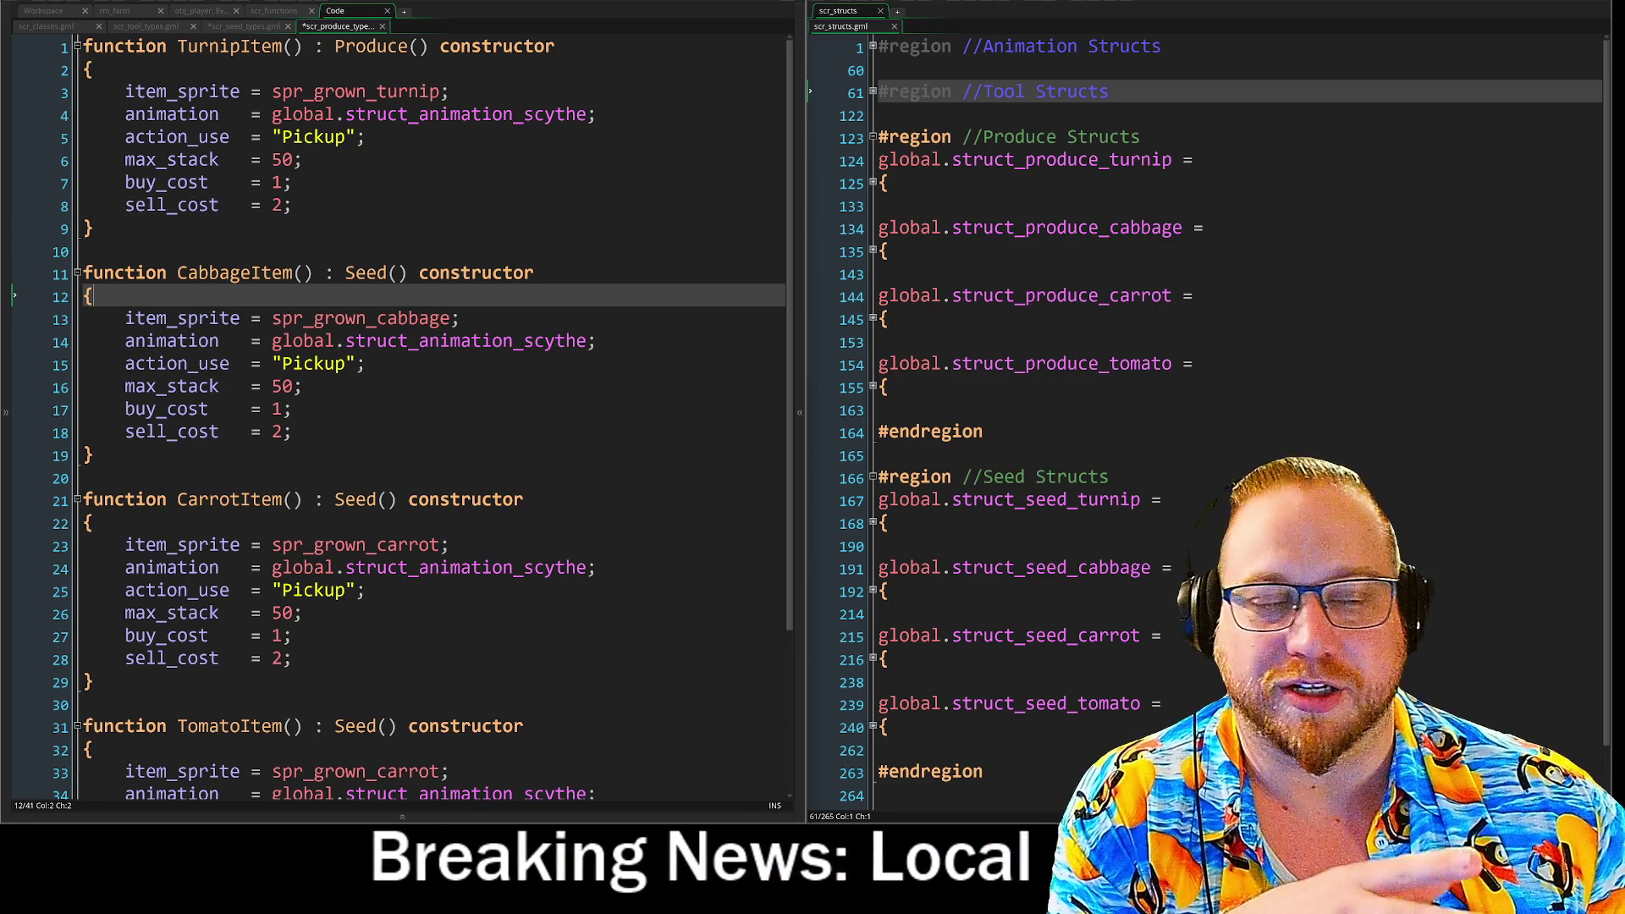
pyautogui.scroll(-1, 1236, 406)
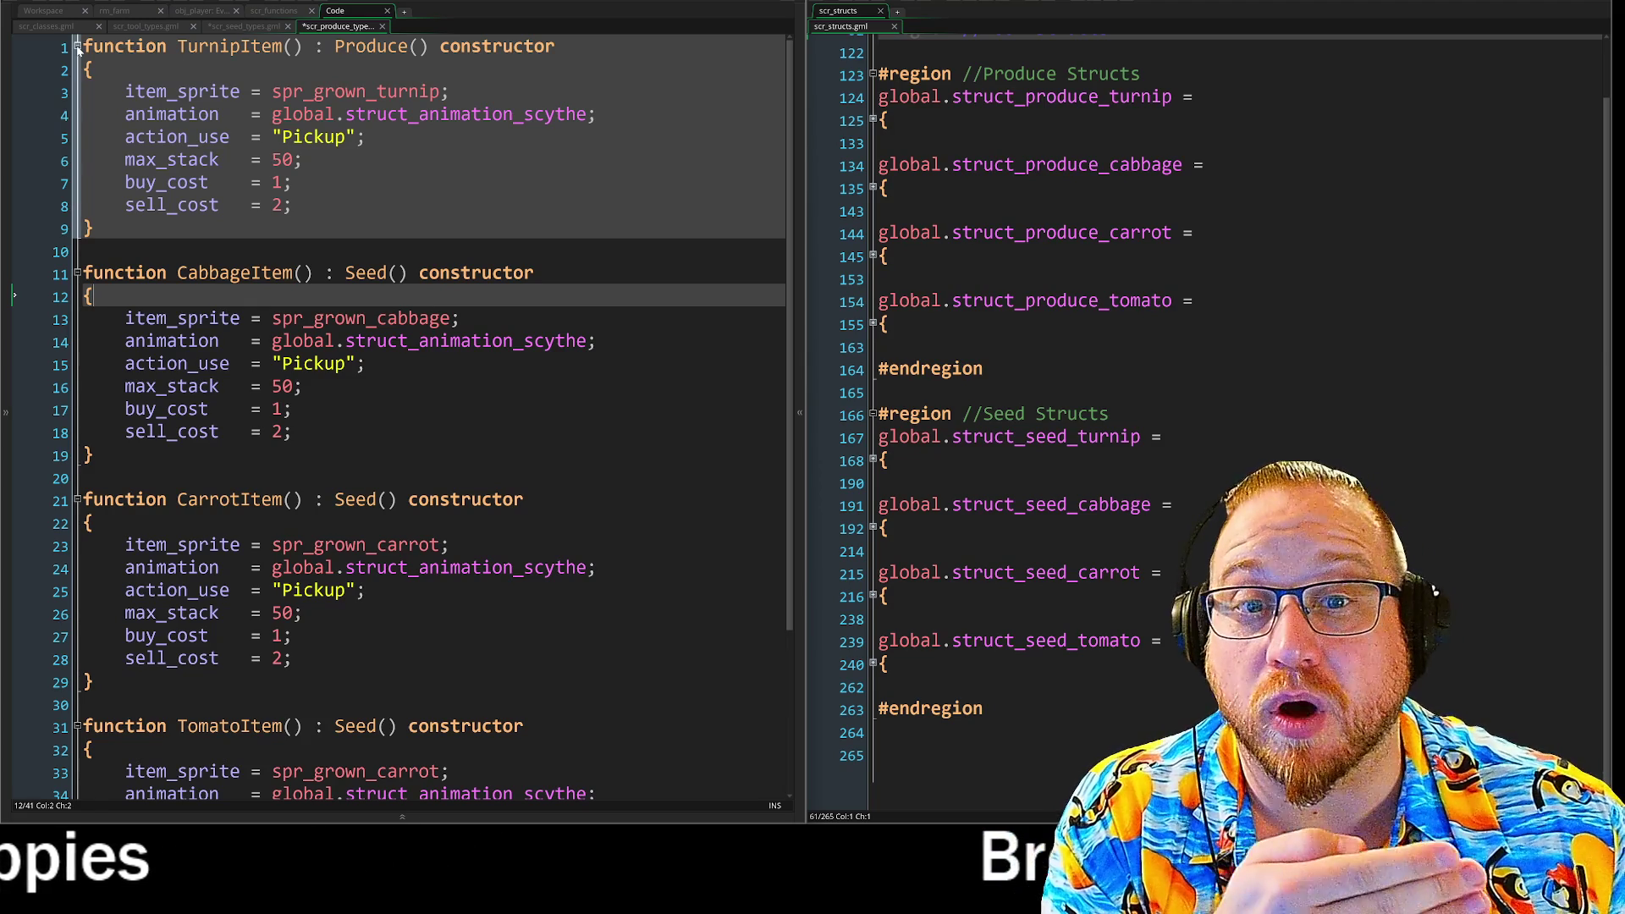
# Fold the TurnipItem, CabbageItem and CarrotItem constructor bodies.
pyautogui.click(77, 47)
pyautogui.click(77, 92)
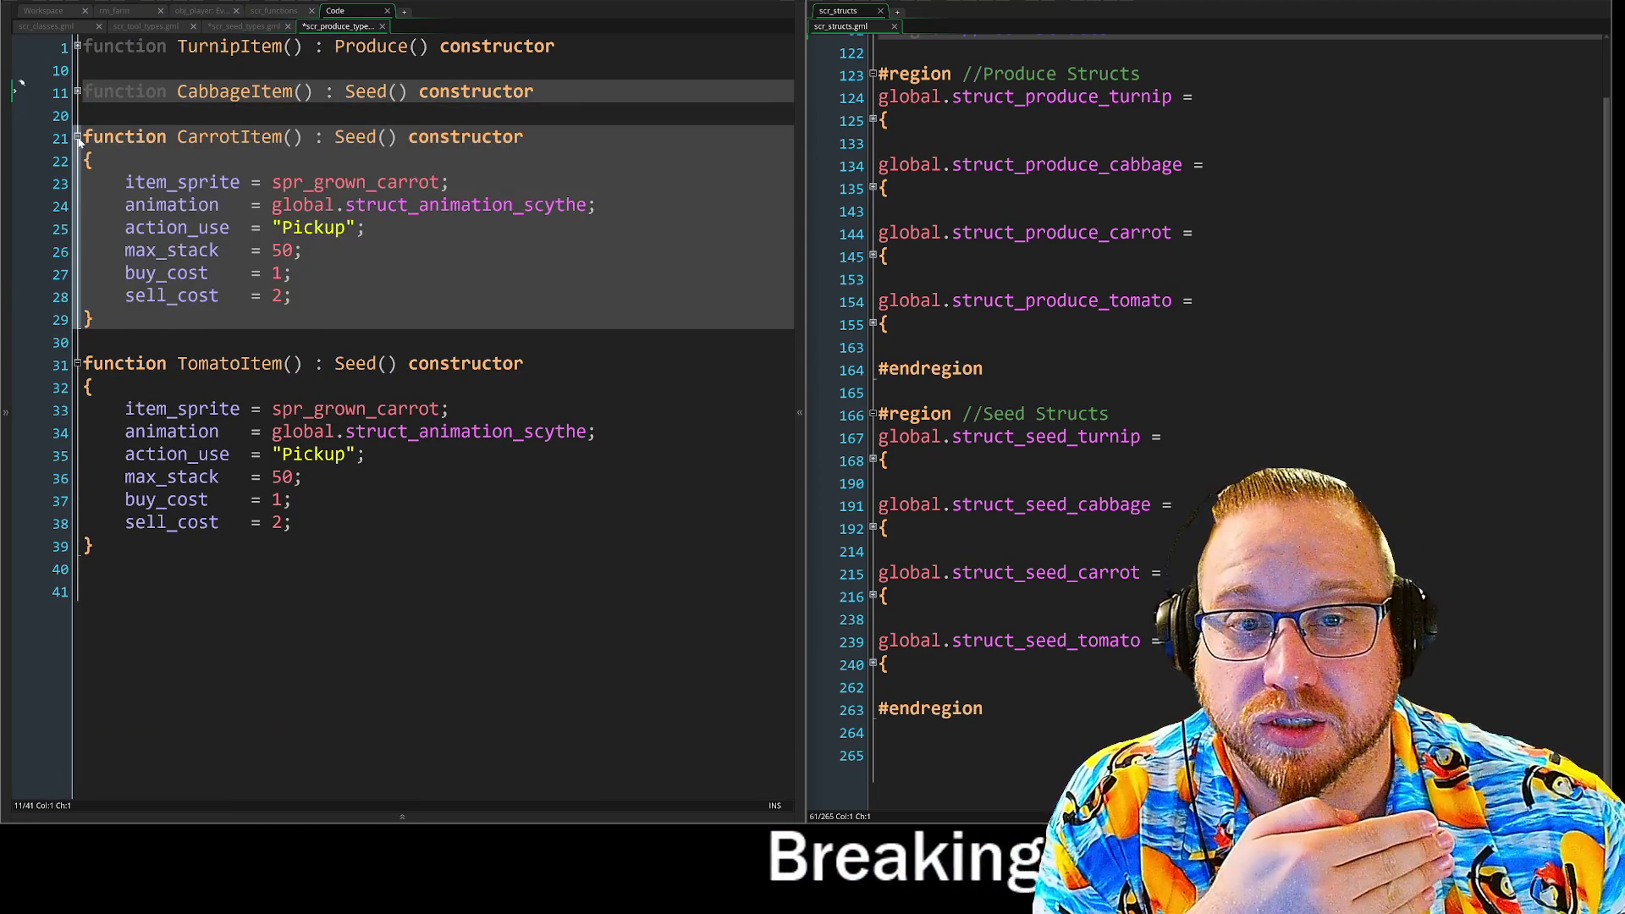
pyautogui.click(77, 137)
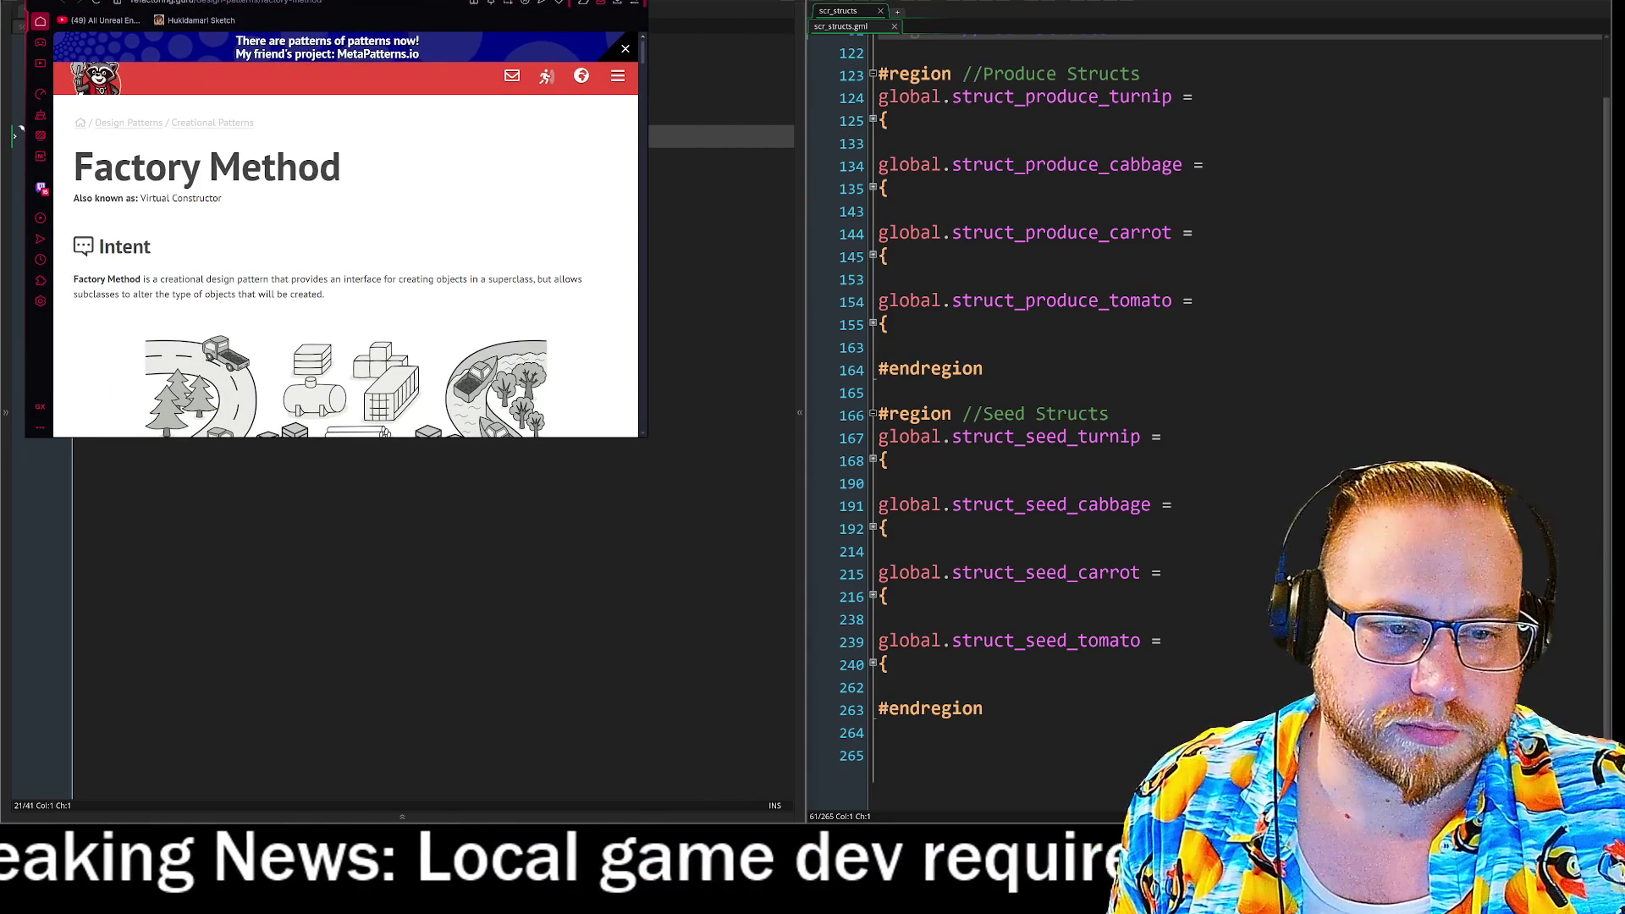
# Resize the browser window and scroll the Factory Method article to its Problem section.
pyautogui.moveTo(643, 436)
pyautogui.mouseDown()
pyautogui.moveTo(1035, 769)
pyautogui.moveTo(936, 770)
pyautogui.moveTo(980, 771)
pyautogui.moveTo(975, 802)
pyautogui.mouseUp()
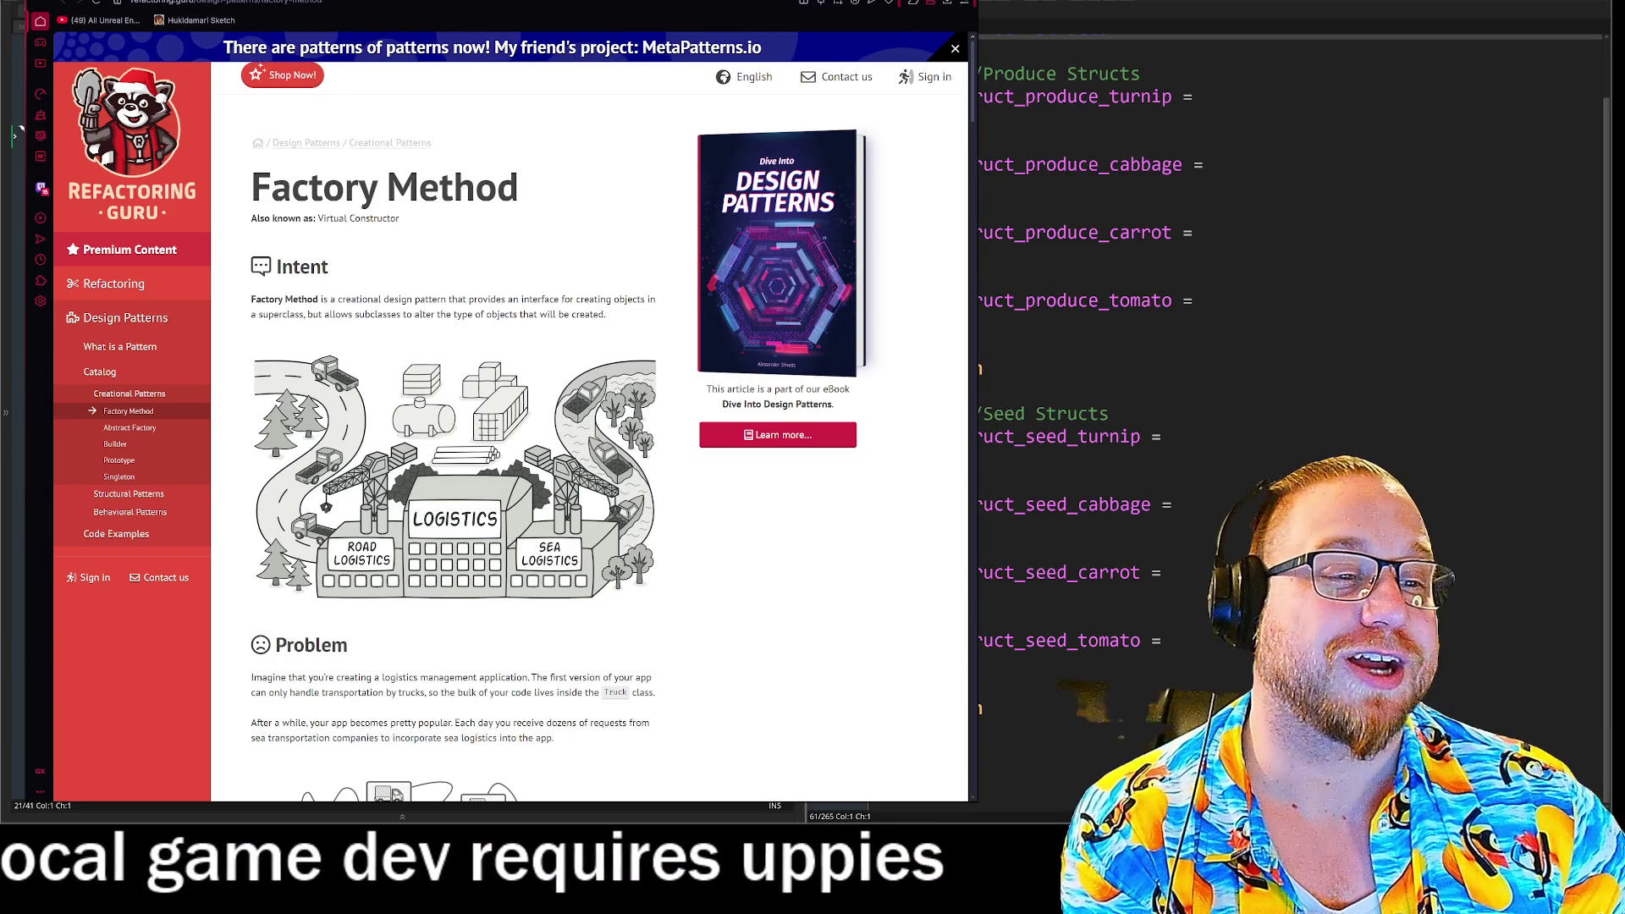
pyautogui.moveTo(976, 399)
pyautogui.mouseDown()
pyautogui.moveTo(872, 407)
pyautogui.moveTo(931, 414)
pyautogui.mouseUp()
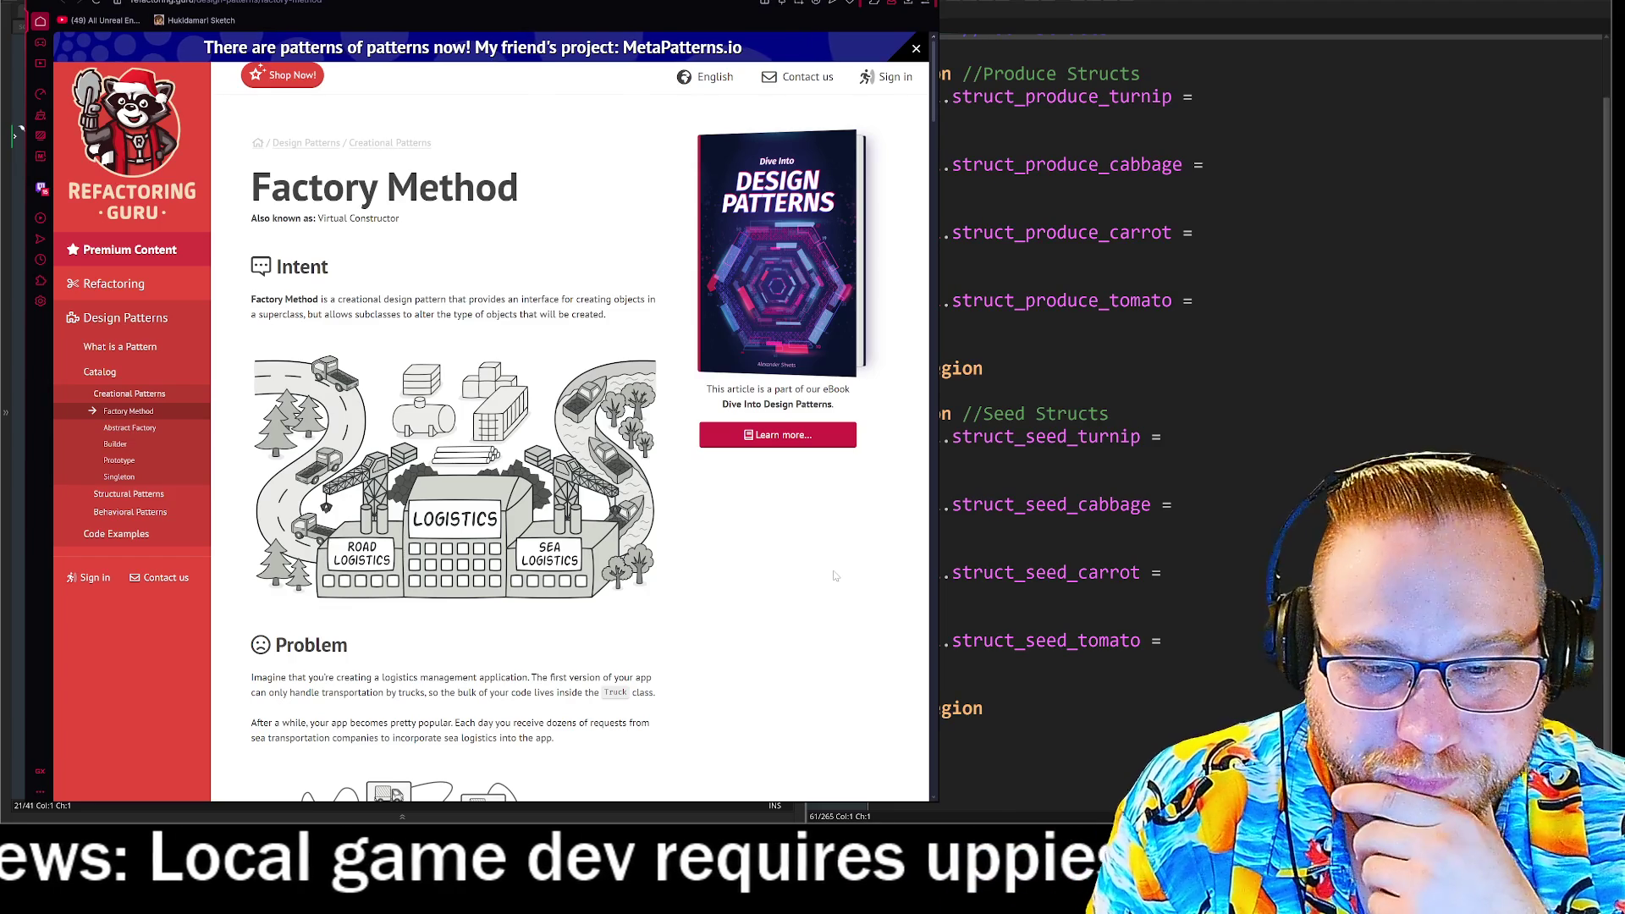
pyautogui.scroll(-1, 834, 576)
pyautogui.scroll(-3, 835, 576)
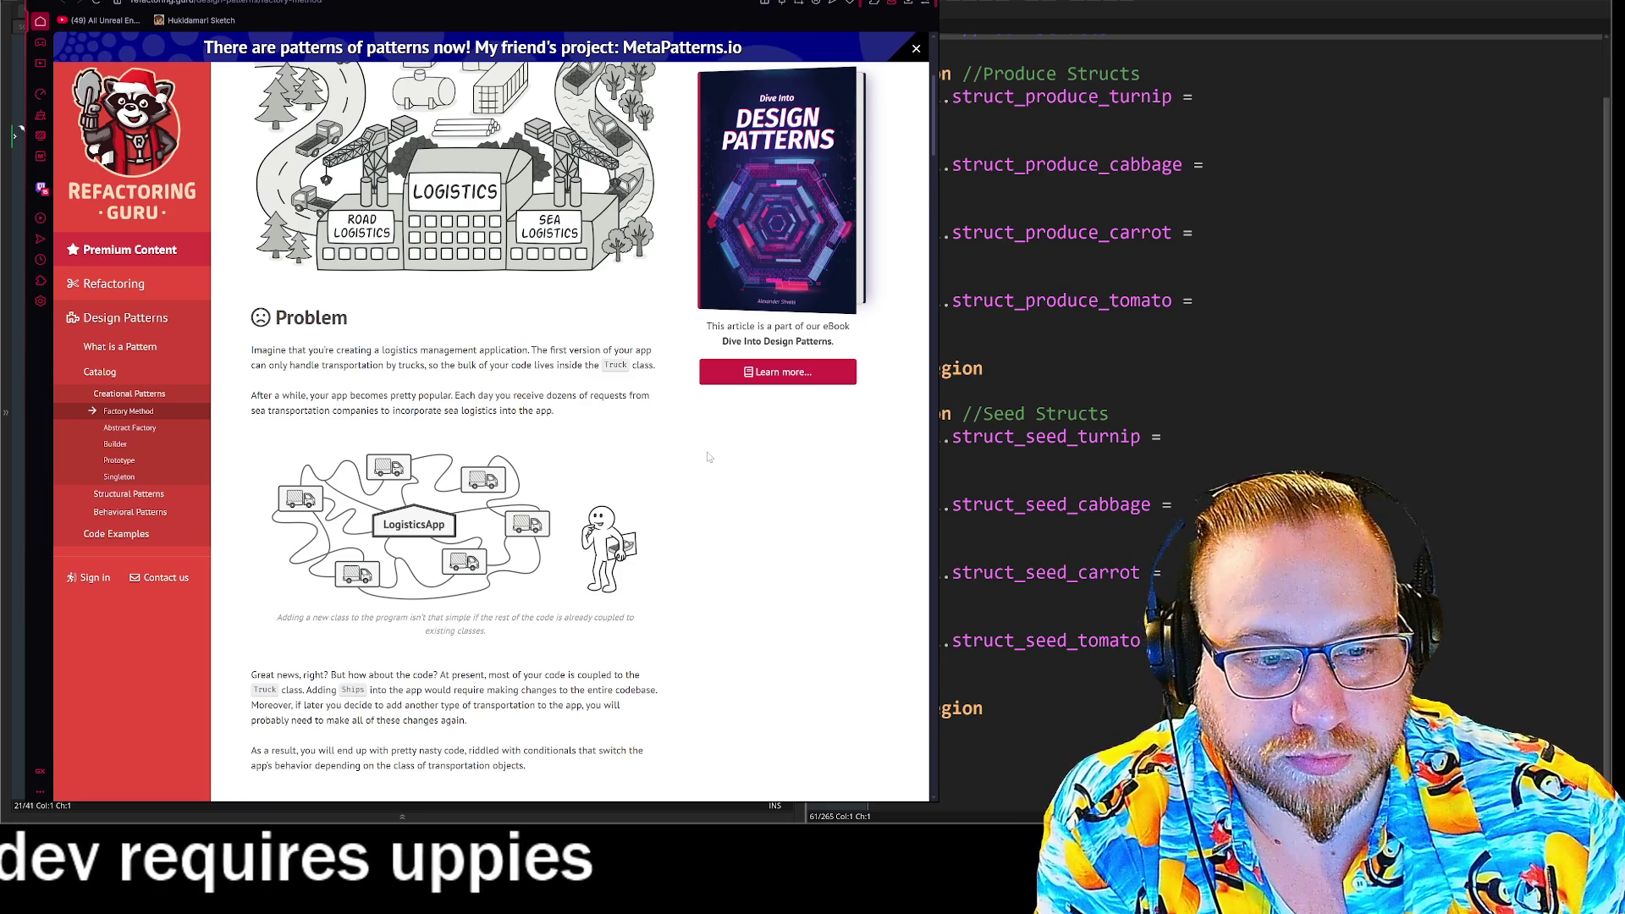
pyautogui.scroll(-2, 569, 423)
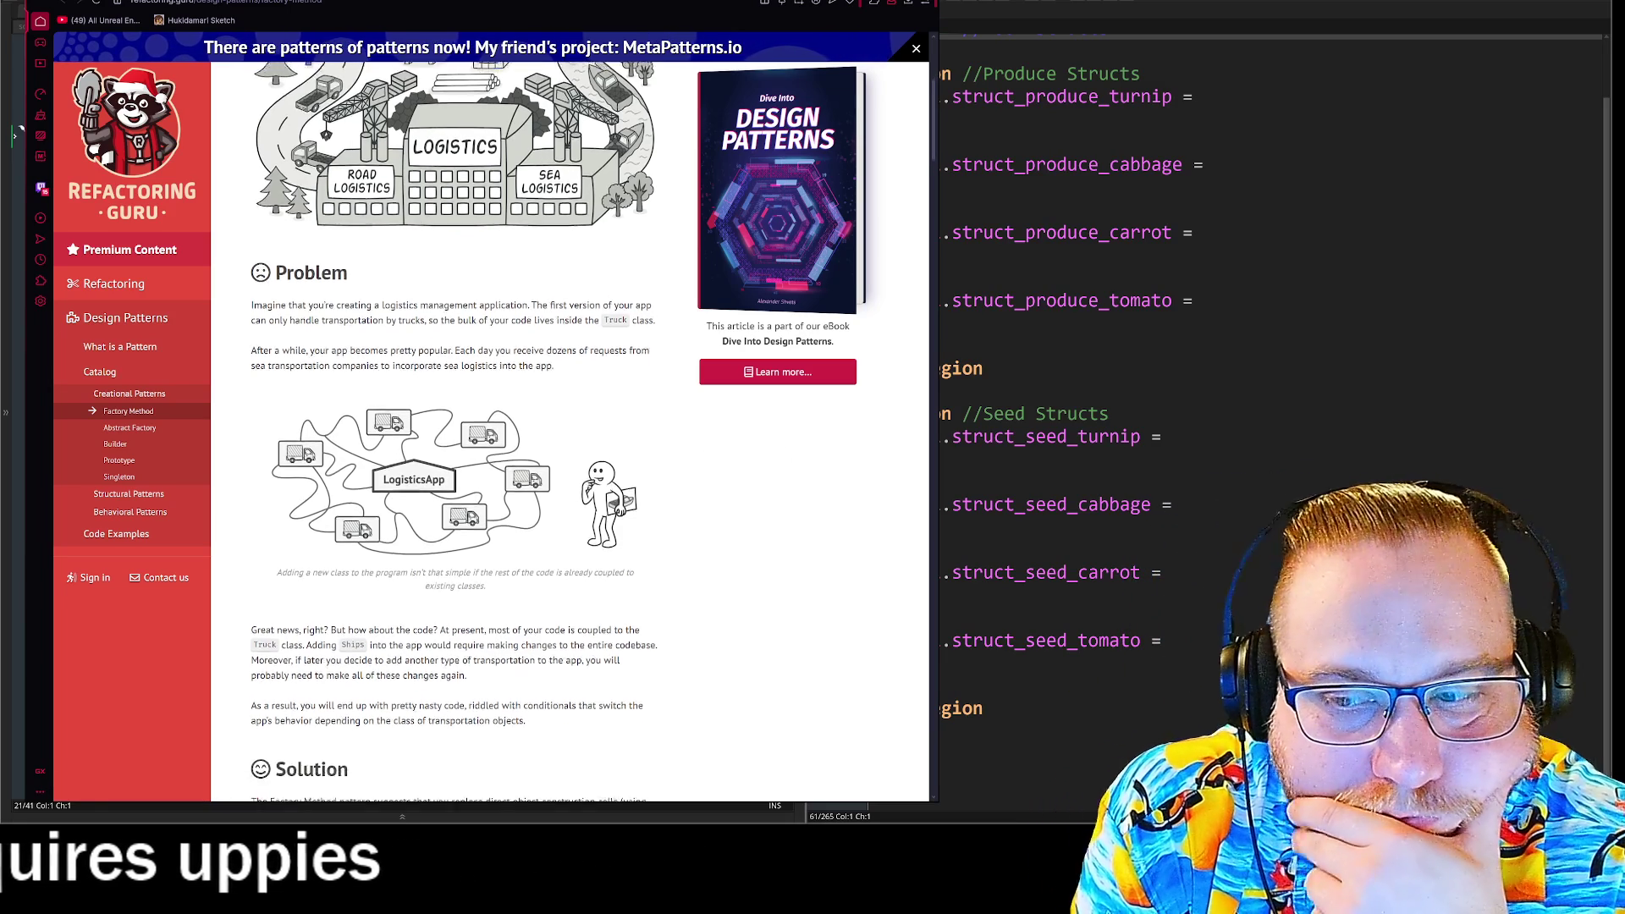
# Scroll the Factory Method article to the Solution section's Transport interface for Truck and Ship.
pyautogui.scroll(-2, 569, 423)
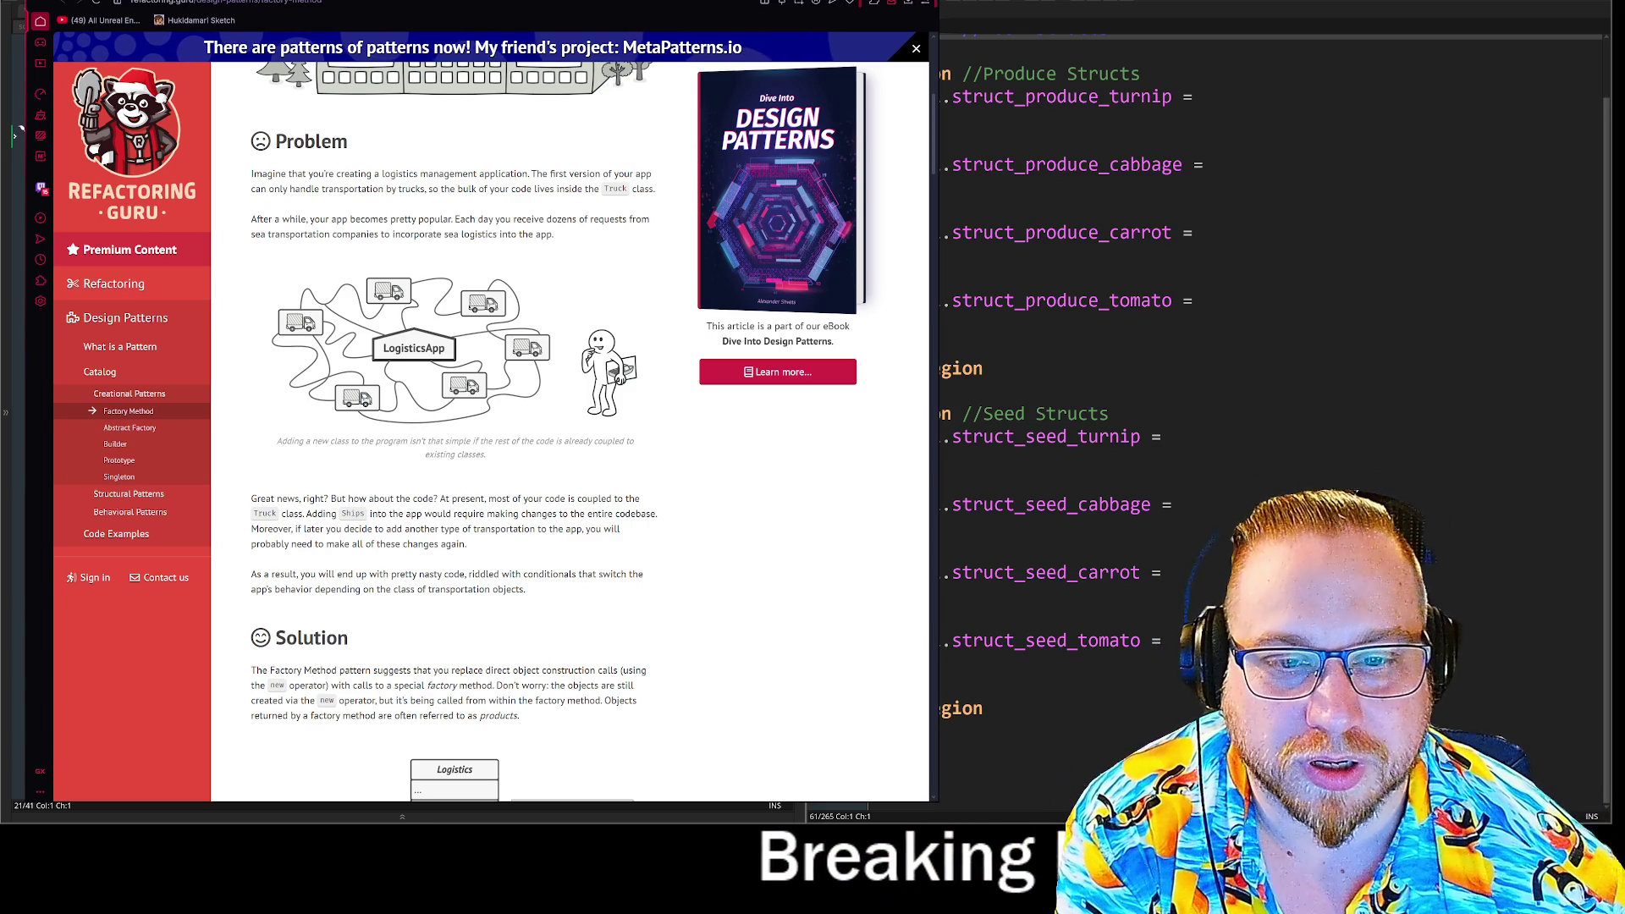
pyautogui.scroll(-1, 544, 415)
pyautogui.scroll(-1, 543, 414)
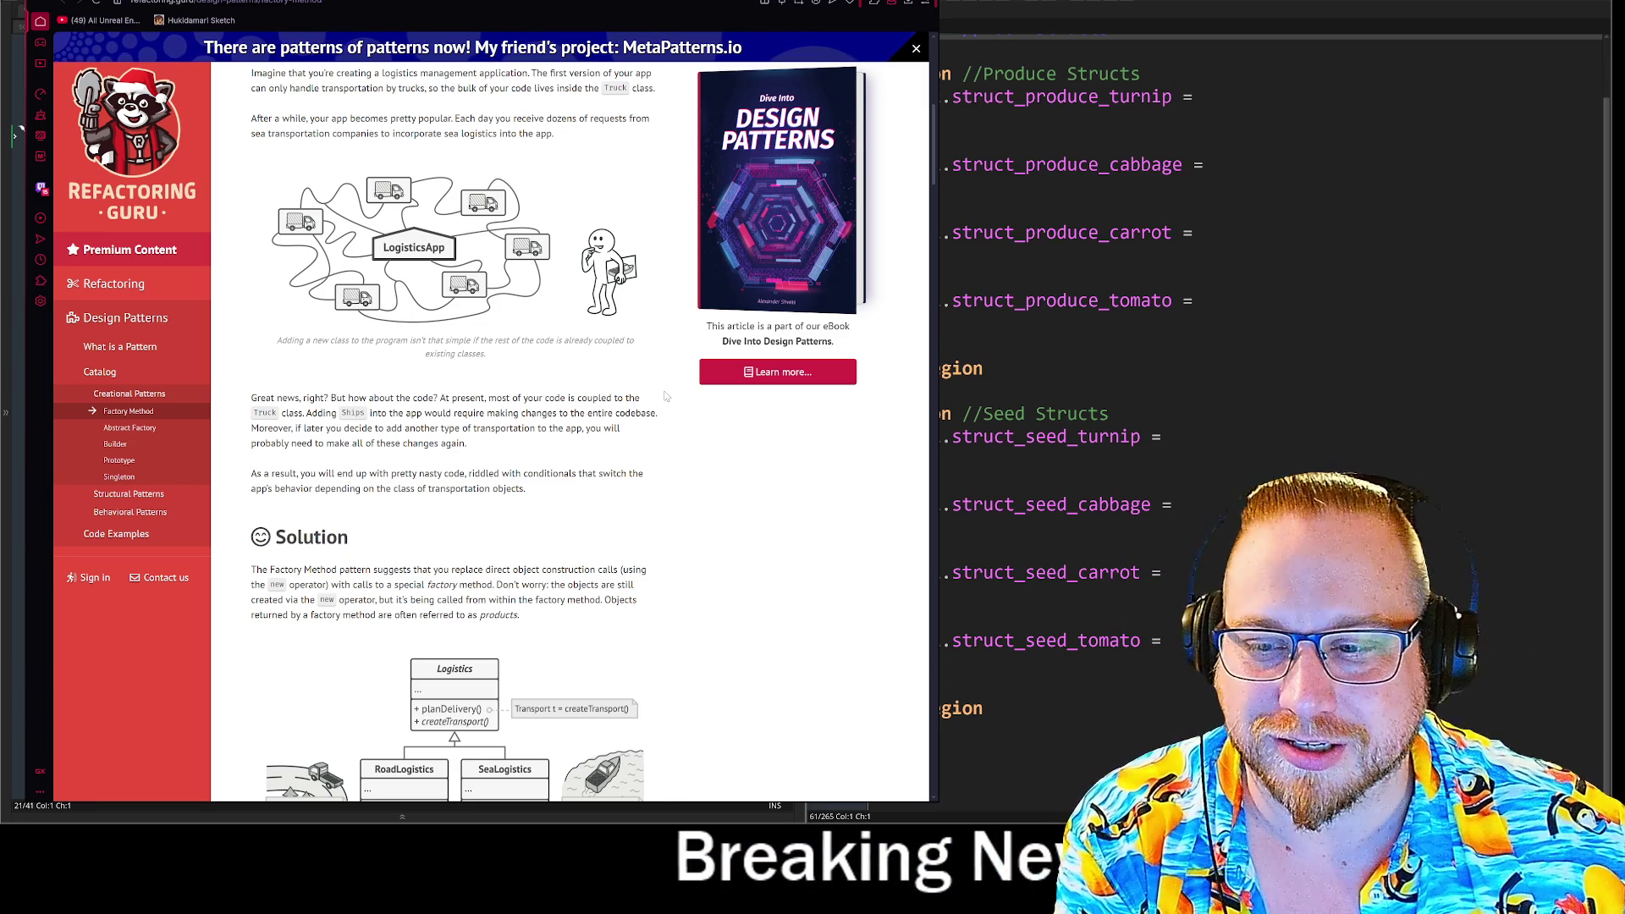
pyautogui.scroll(-1, 667, 396)
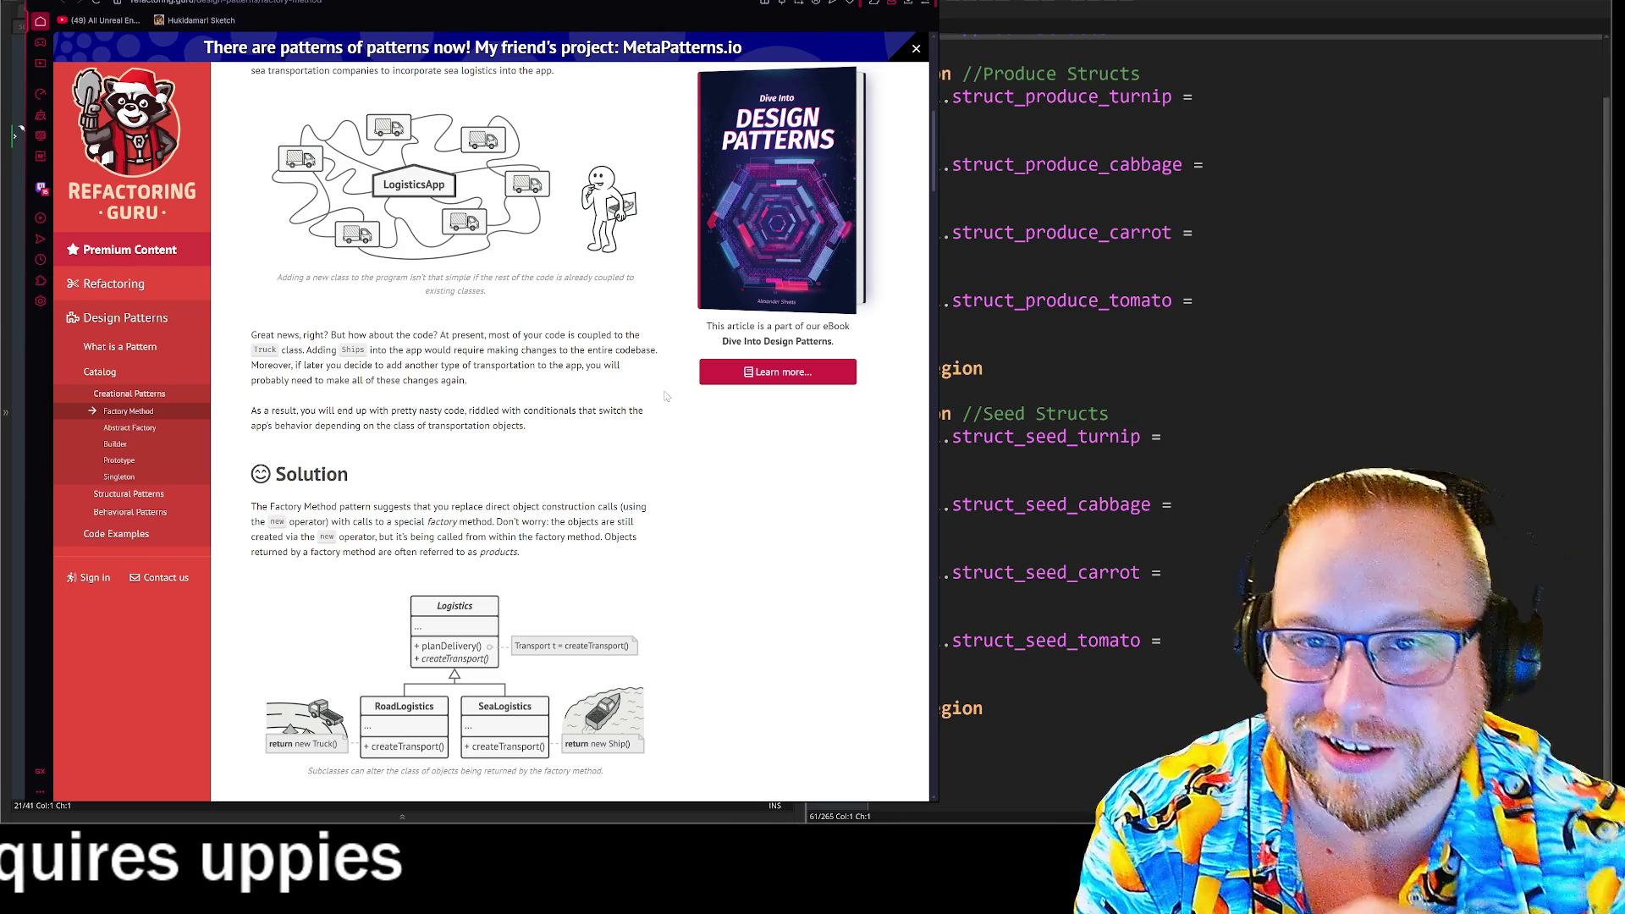
pyautogui.hotkey('ctrl', 'l')
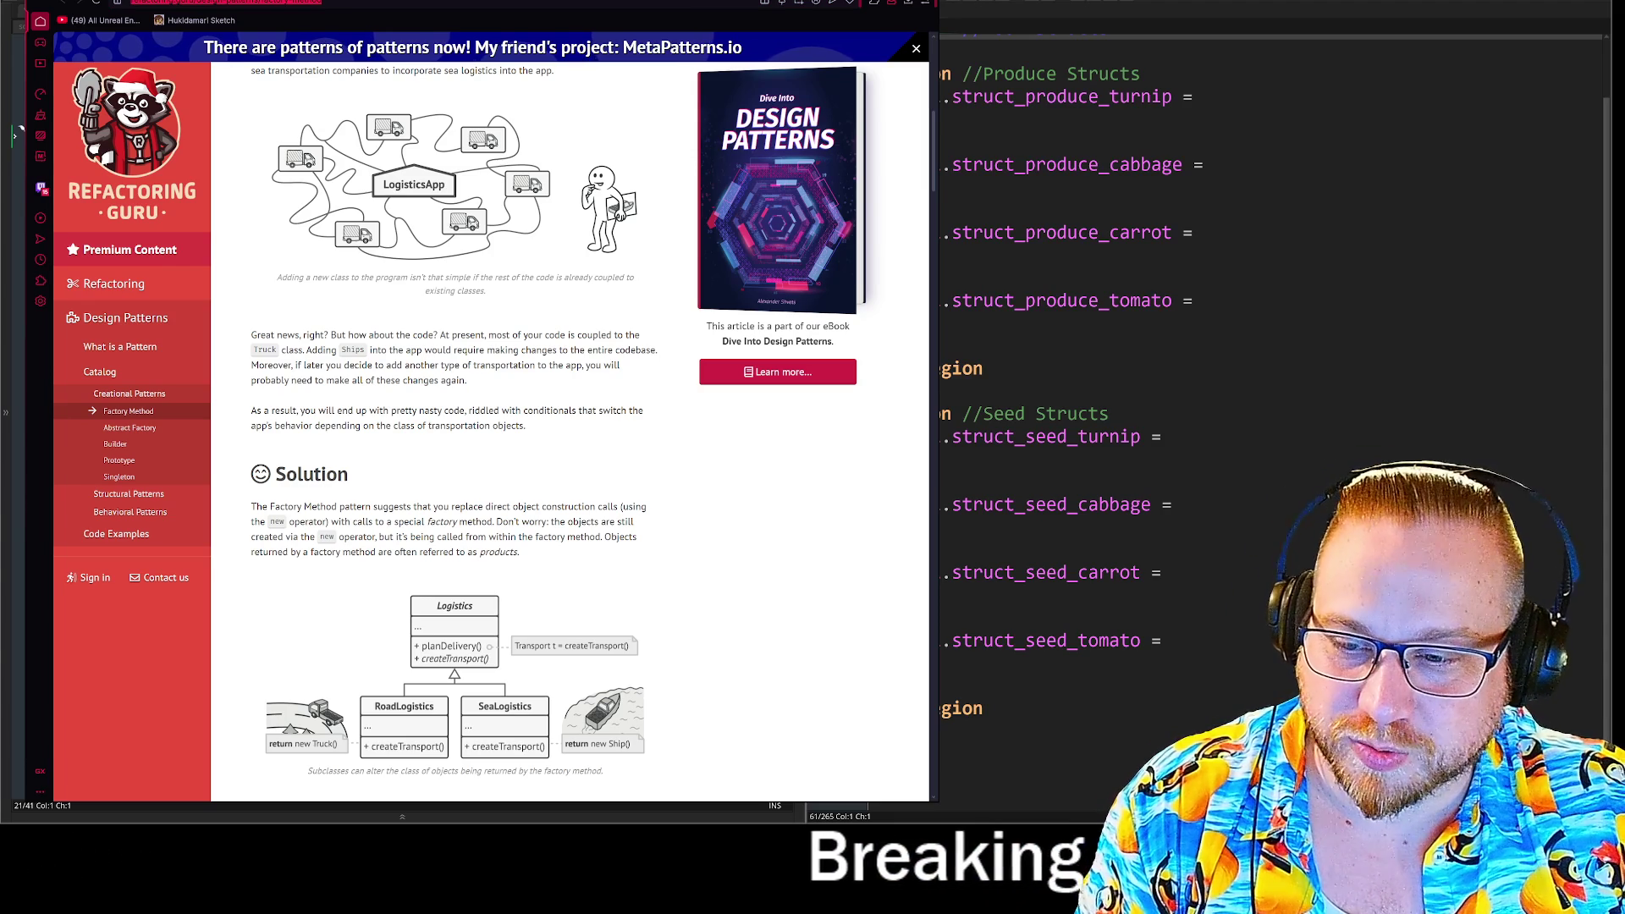
pyautogui.press('Escape')
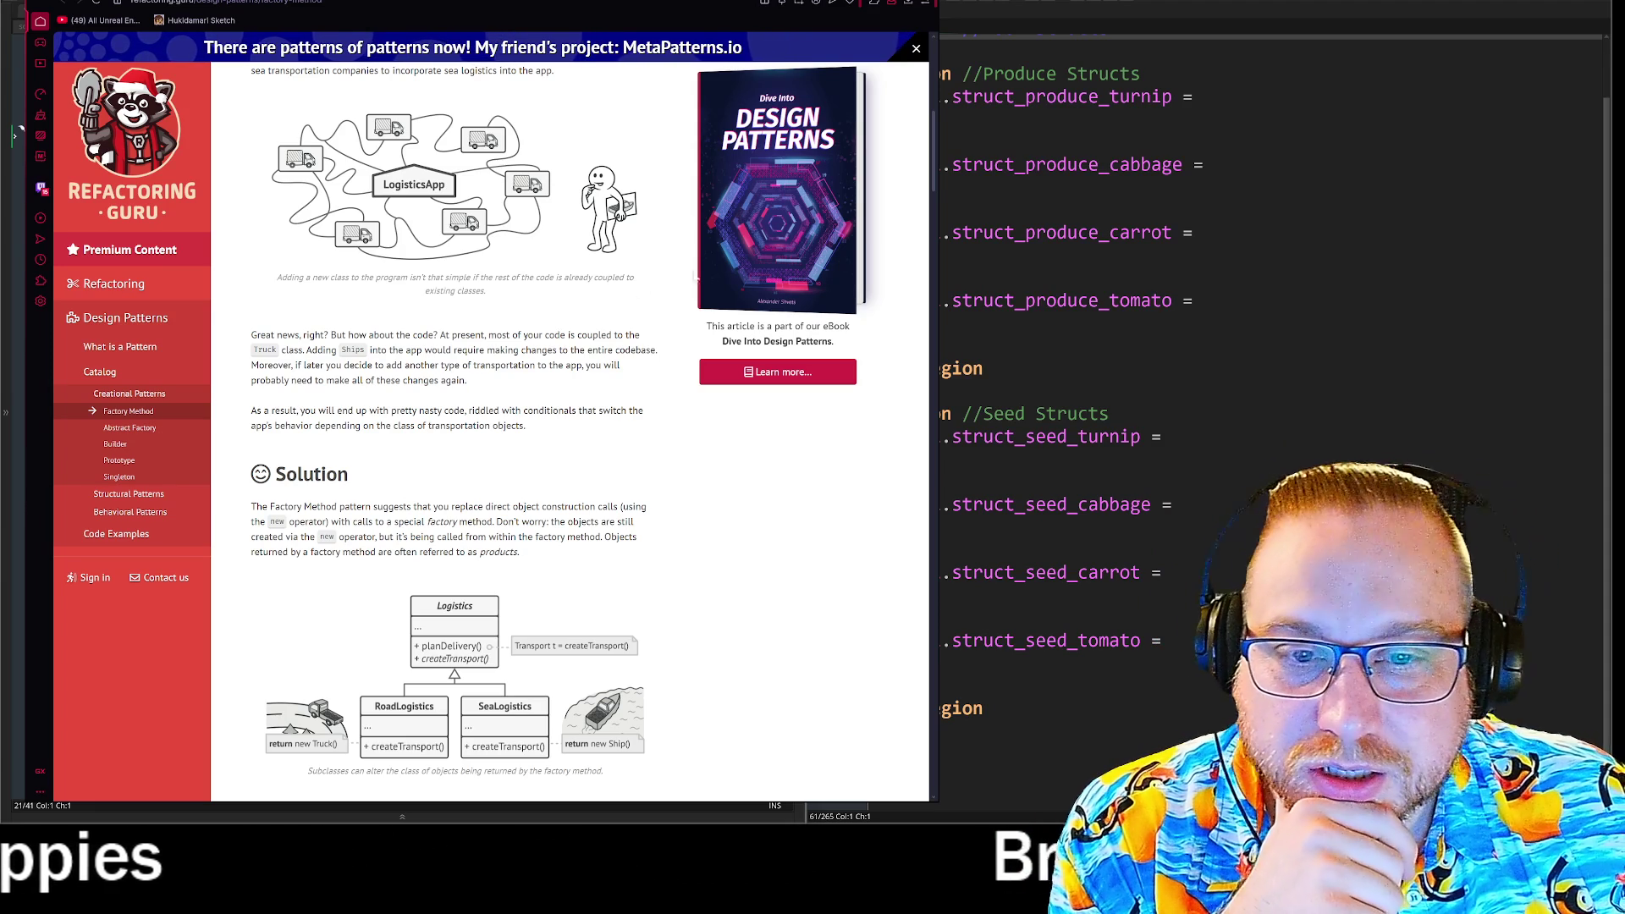
pyautogui.scroll(-3, 738, 505)
pyautogui.scroll(-2, 738, 505)
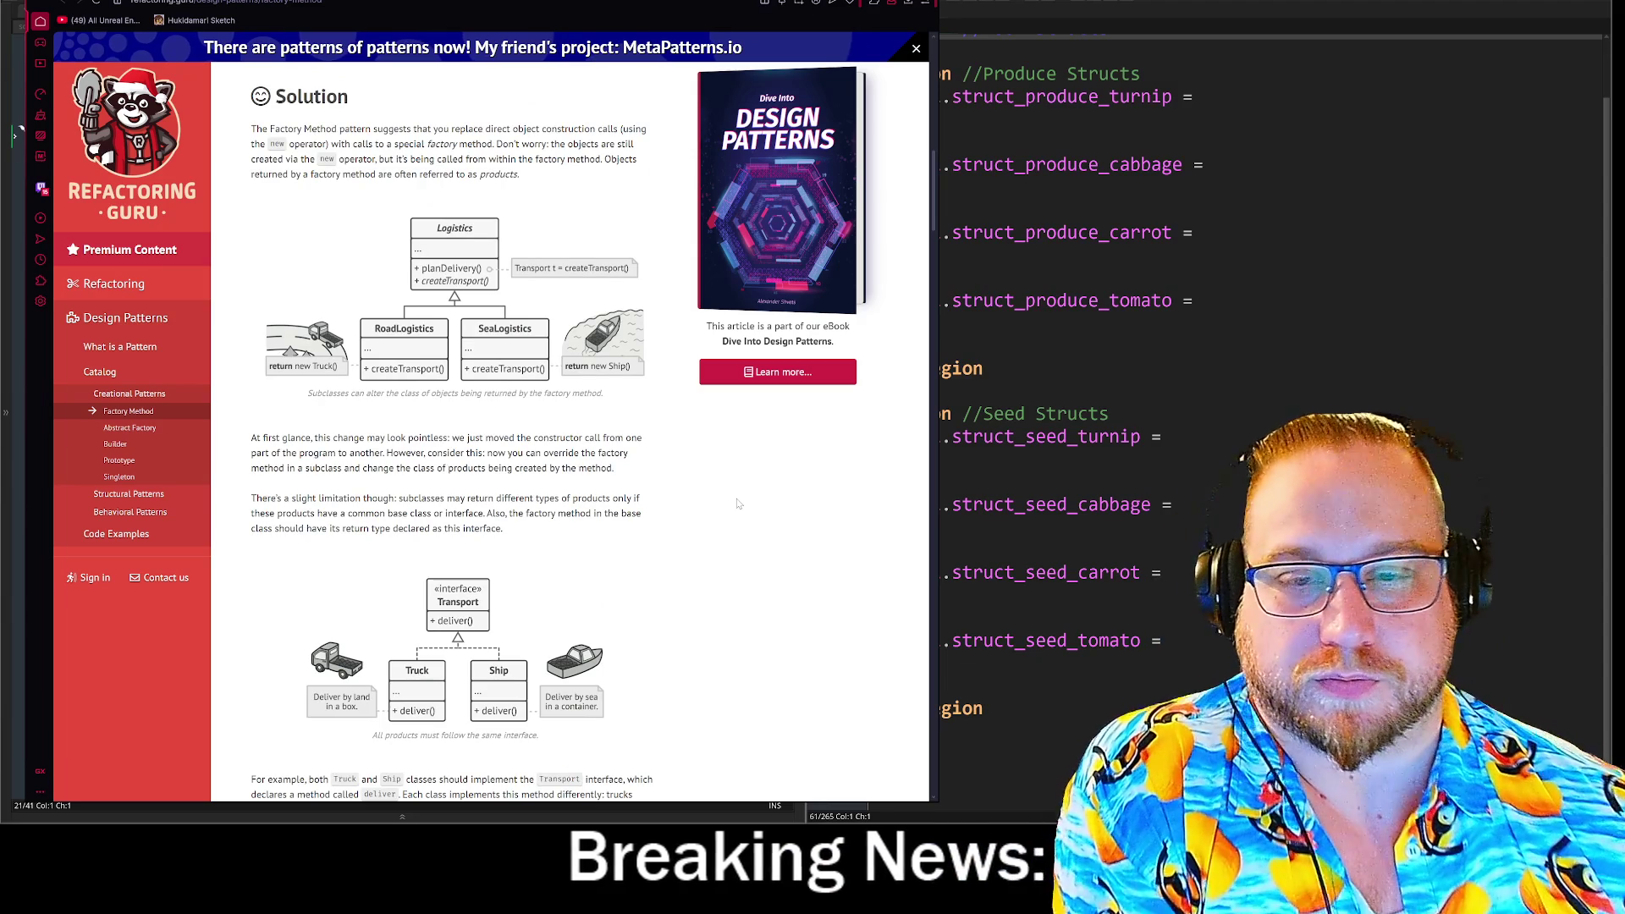
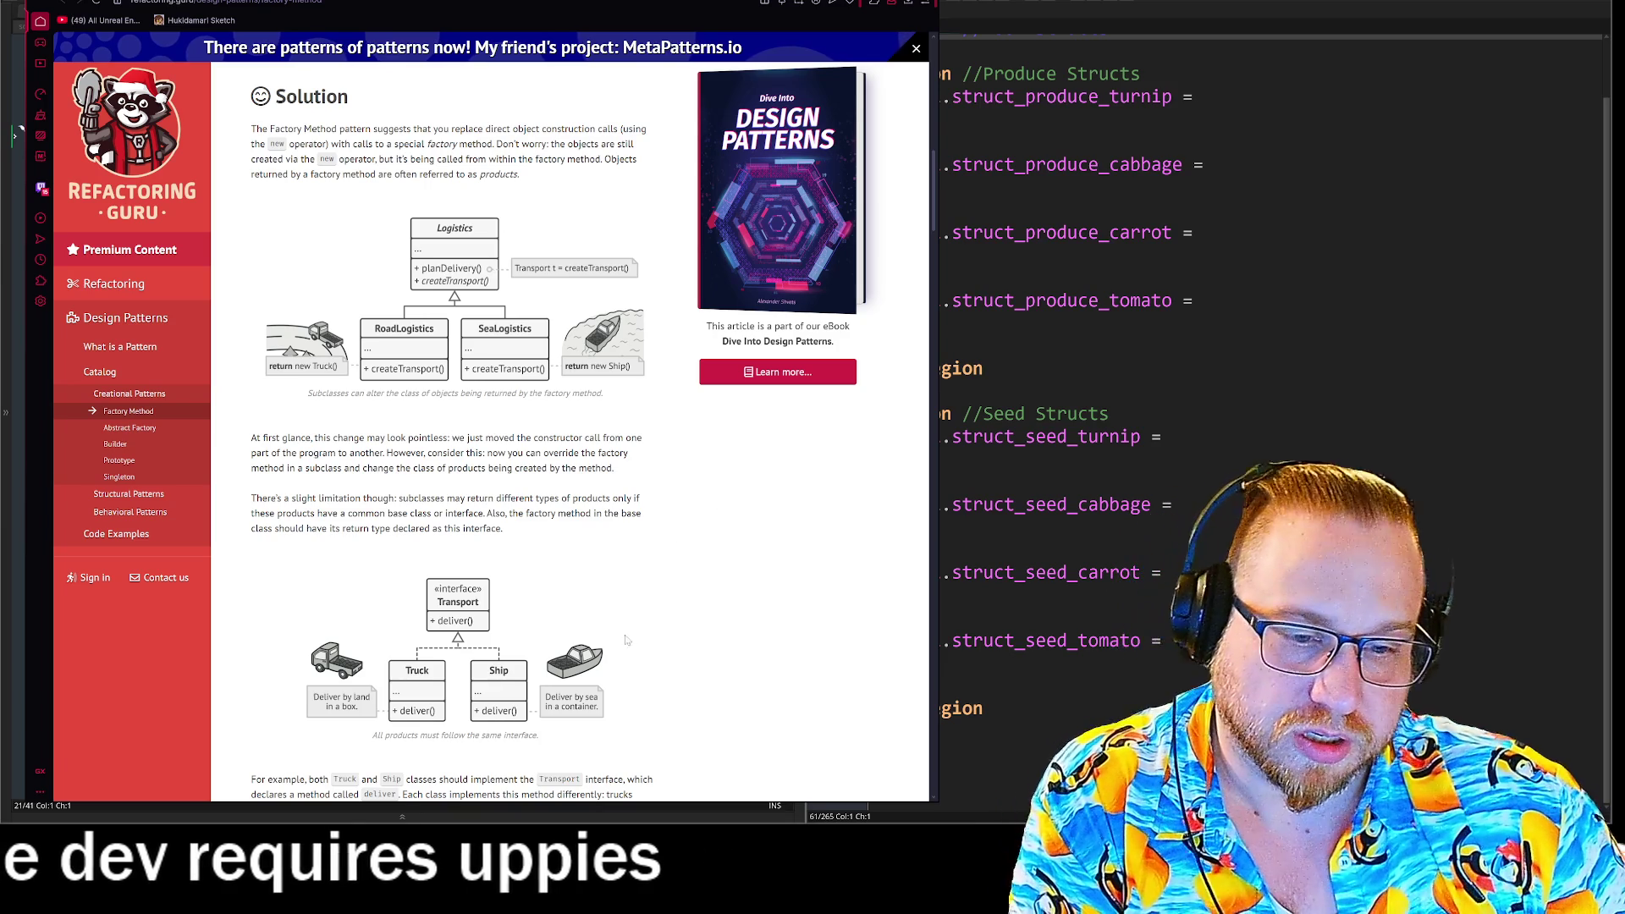
# Scroll the Factory Method article past the Truck/Ship and LogisticsApp diagrams to Structure.
pyautogui.scroll(-3, 660, 558)
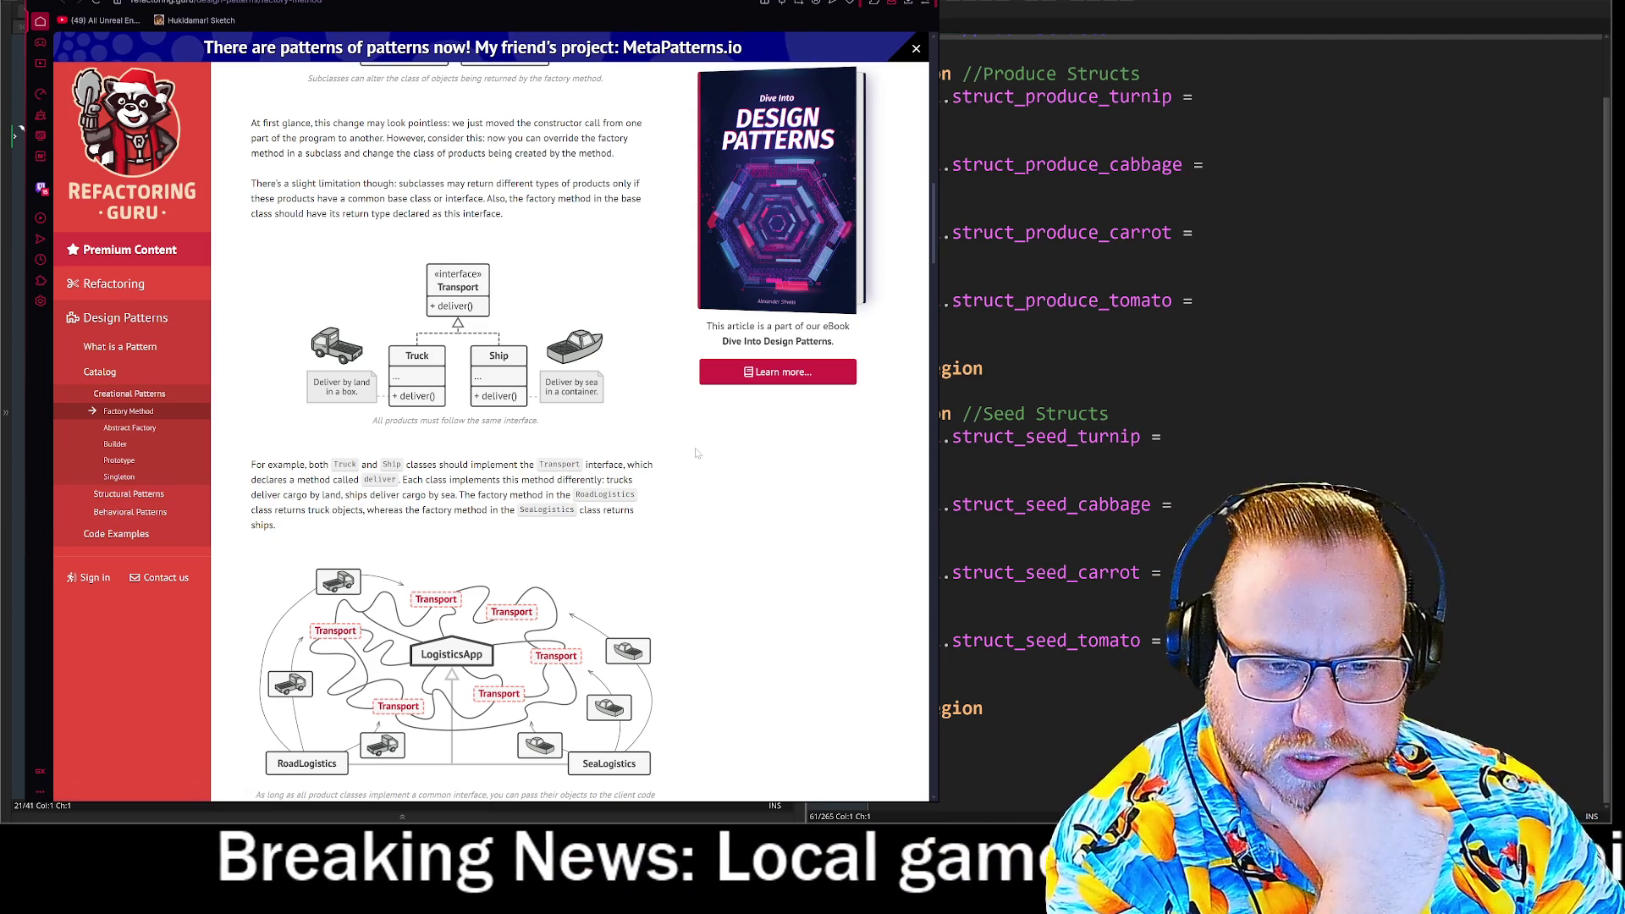
pyautogui.scroll(-2, 685, 491)
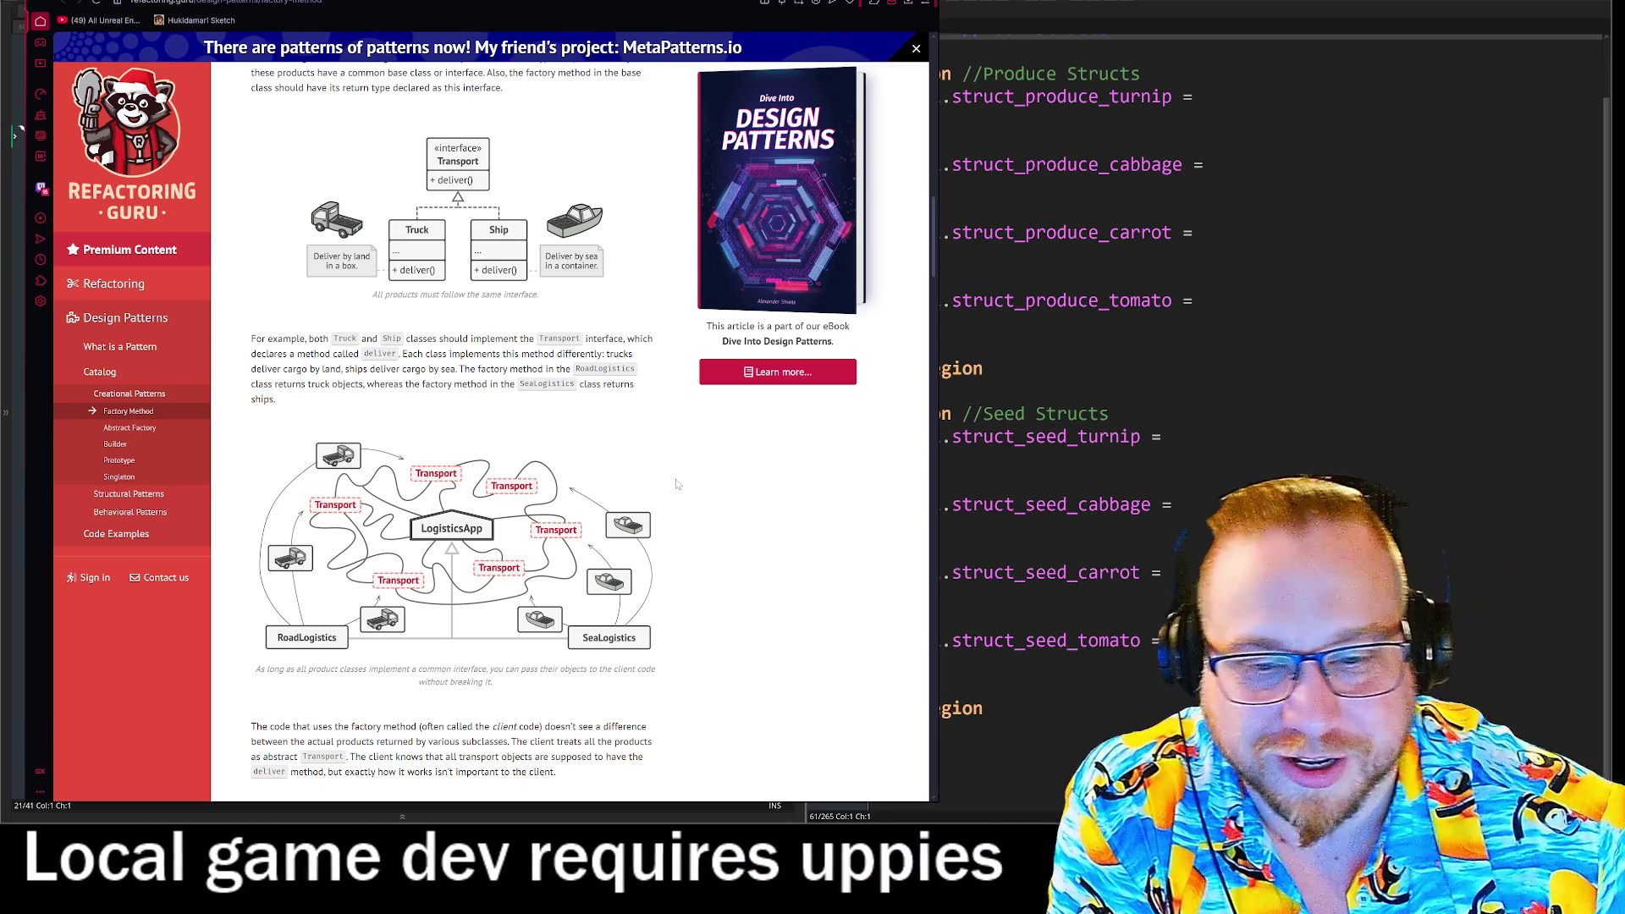
pyautogui.scroll(-3, 669, 478)
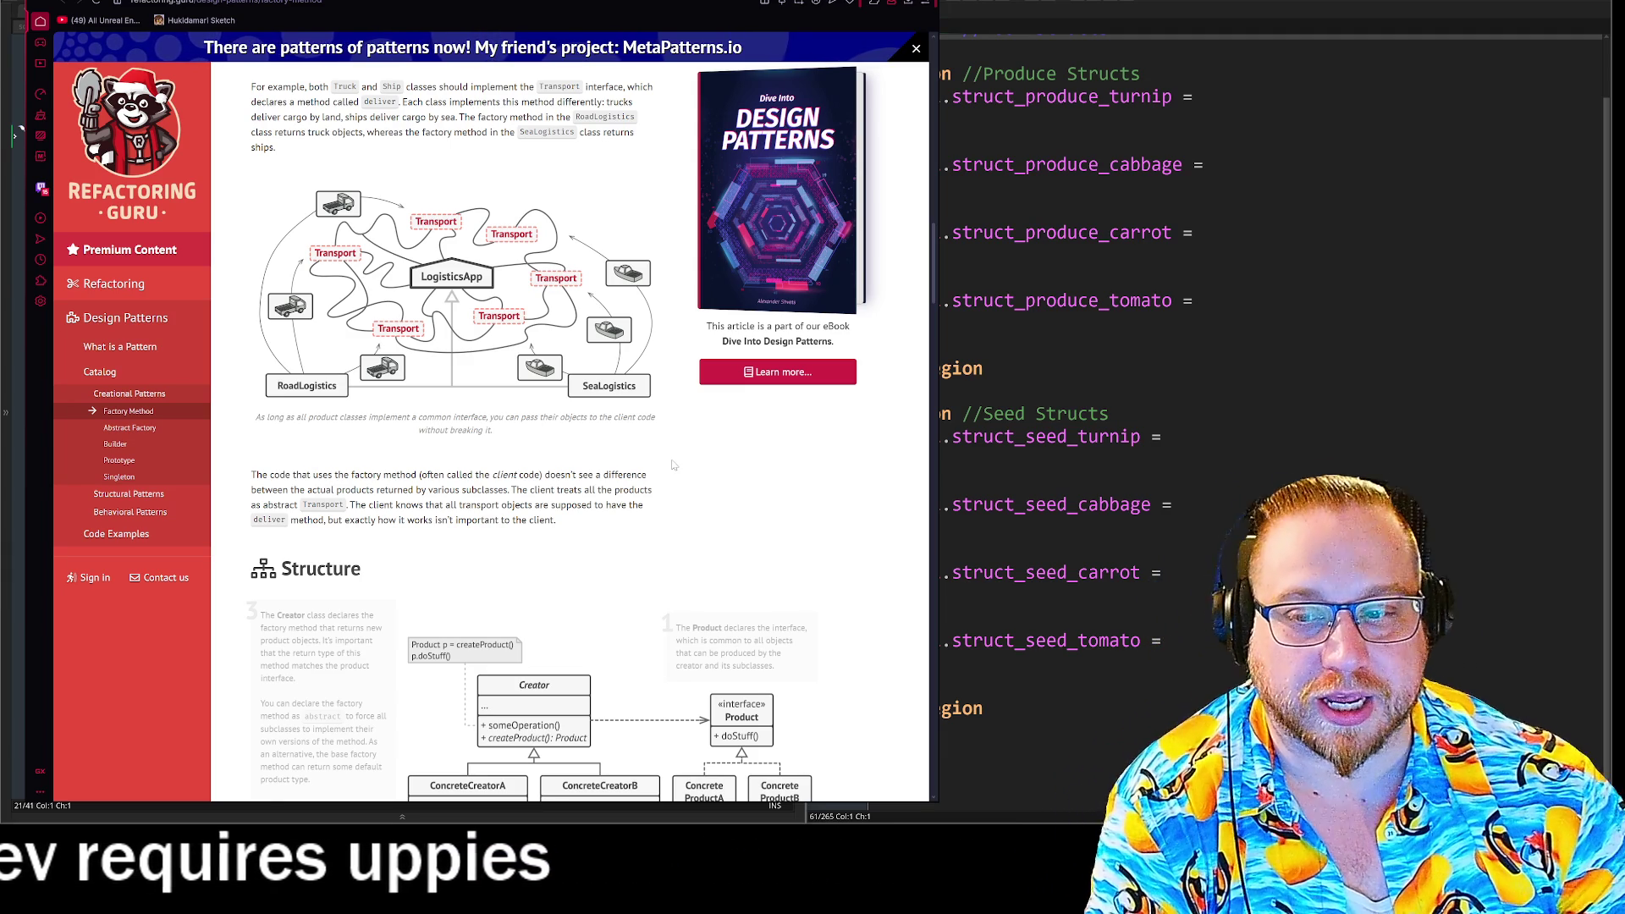
pyautogui.scroll(-2, 674, 465)
# Glance at Pseudocode, return to the Structure diagram, then move the article aside to reveal code.
pyautogui.scroll(-1, 633, 252)
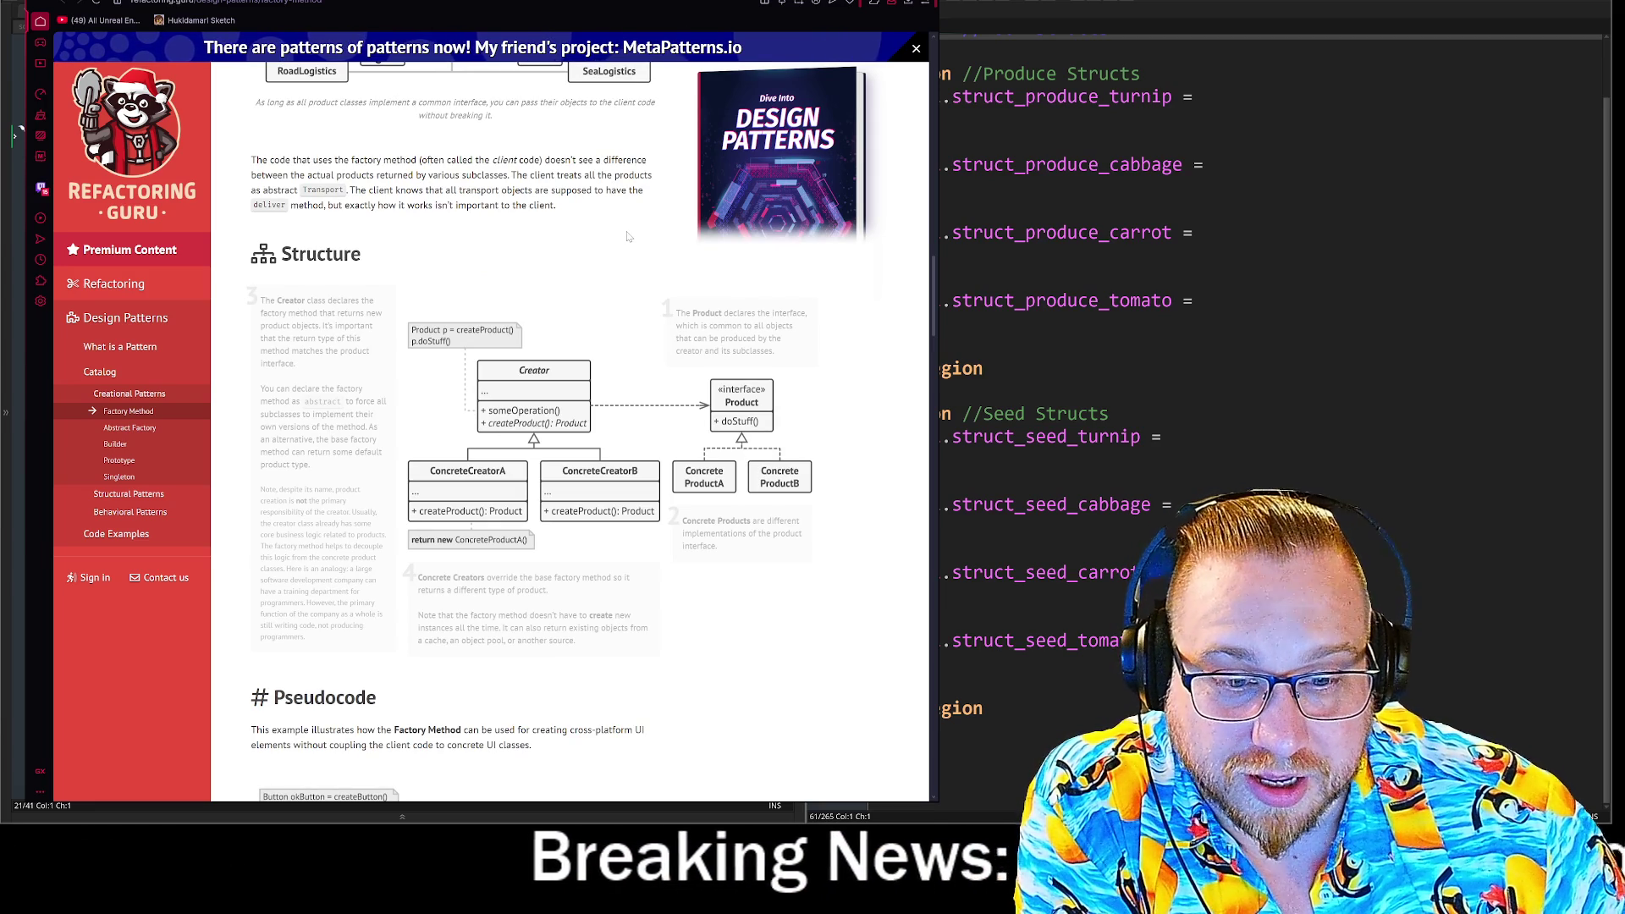
pyautogui.scroll(-3, 622, 243)
pyautogui.scroll(-2, 609, 248)
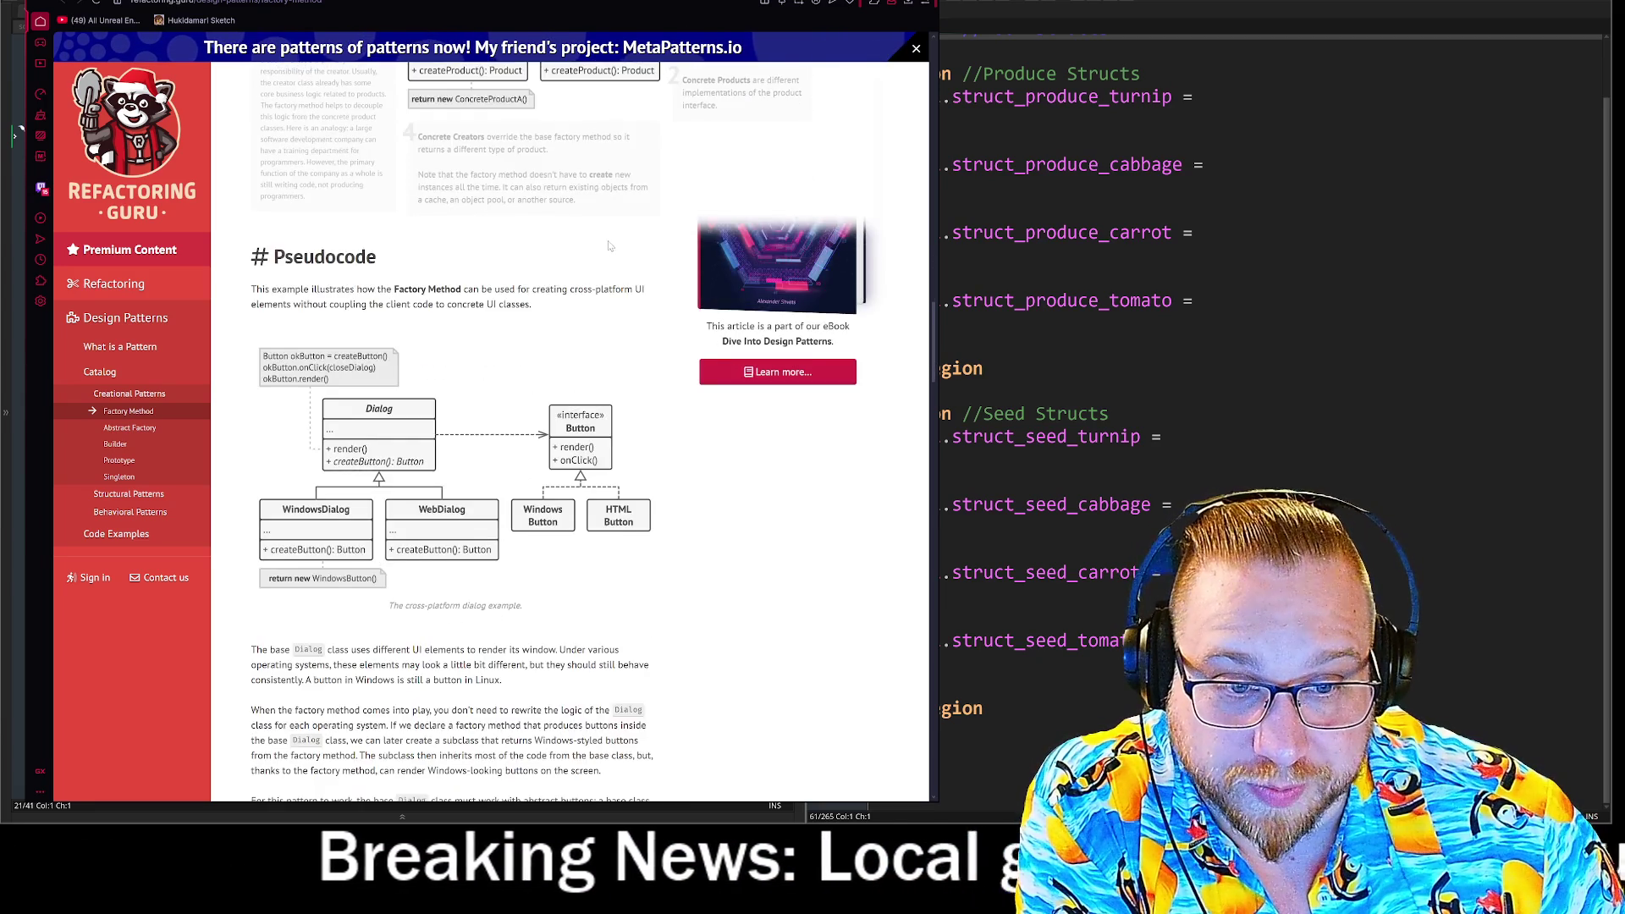
pyautogui.scroll(5, 611, 243)
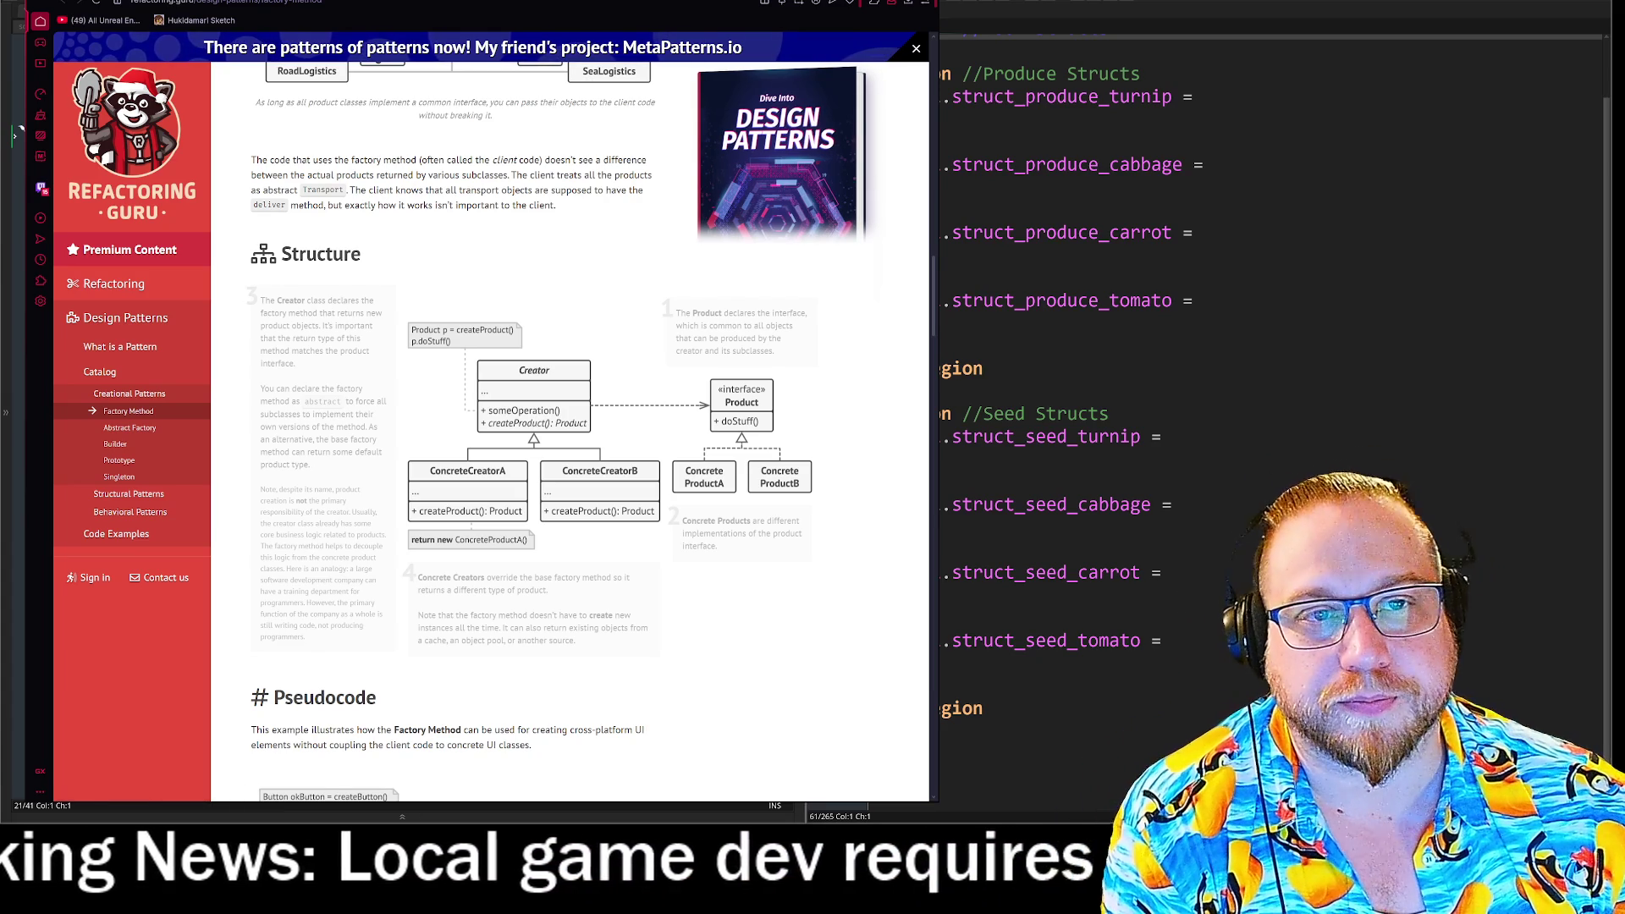
pyautogui.moveTo(432, 2)
pyautogui.mouseDown()
pyautogui.moveTo(808, 167)
pyautogui.moveTo(555, 580)
pyautogui.moveTo(562, 669)
pyautogui.moveTo(570, 658)
pyautogui.mouseUp()
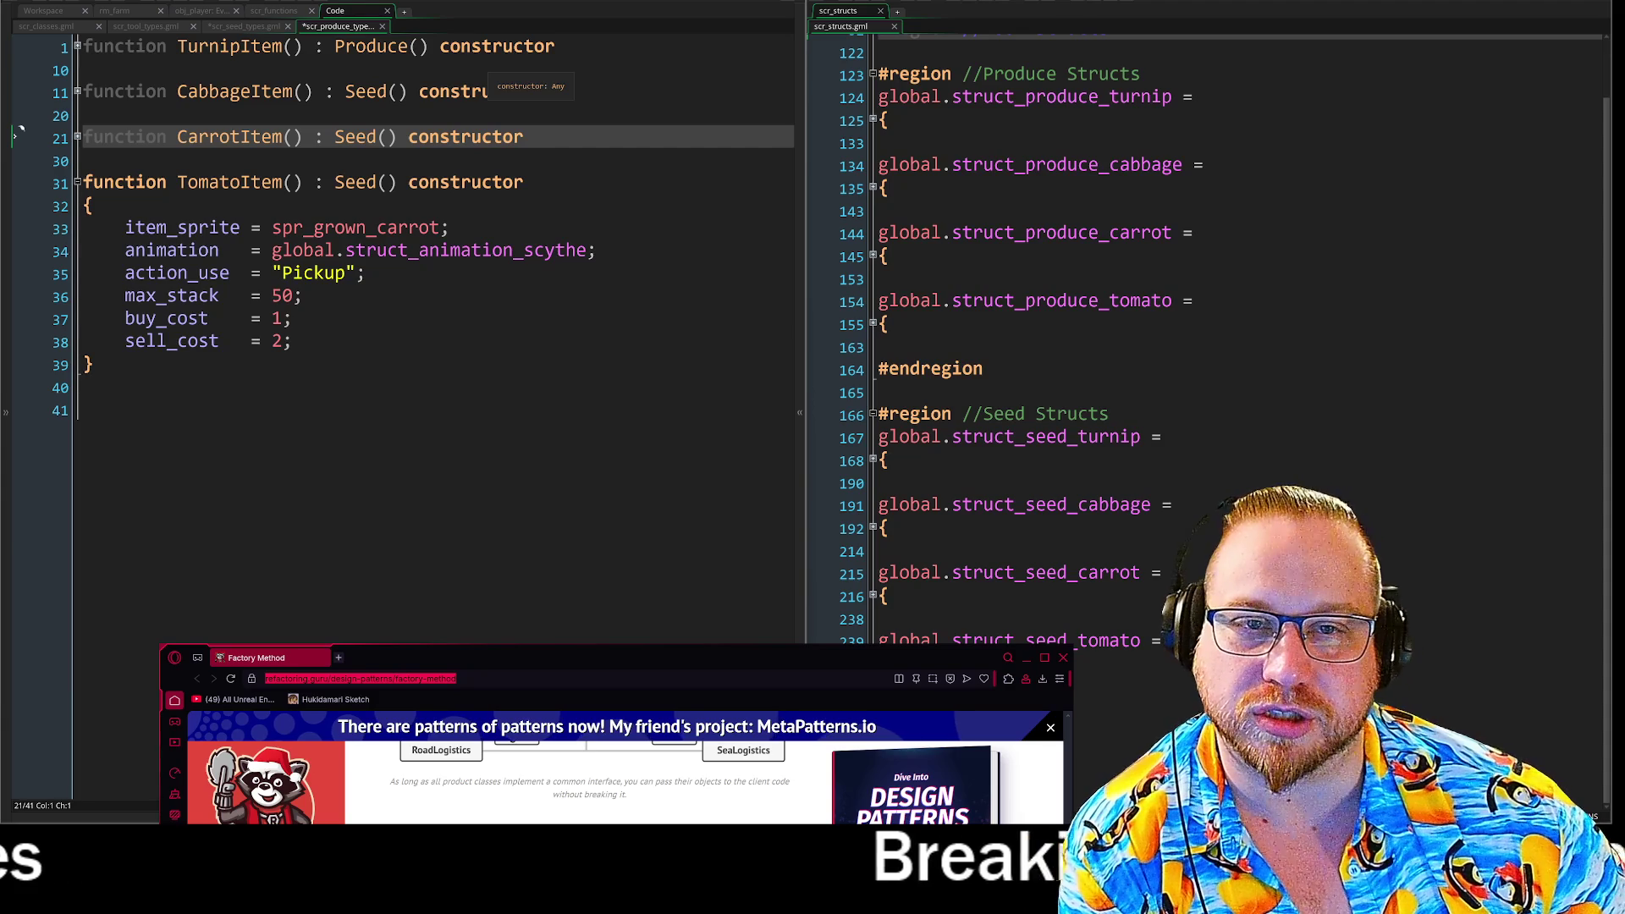
# Replace the Seed parent with Produce on CabbageItem, CarrotItem and TomatoItem.
pyautogui.click(398, 49)
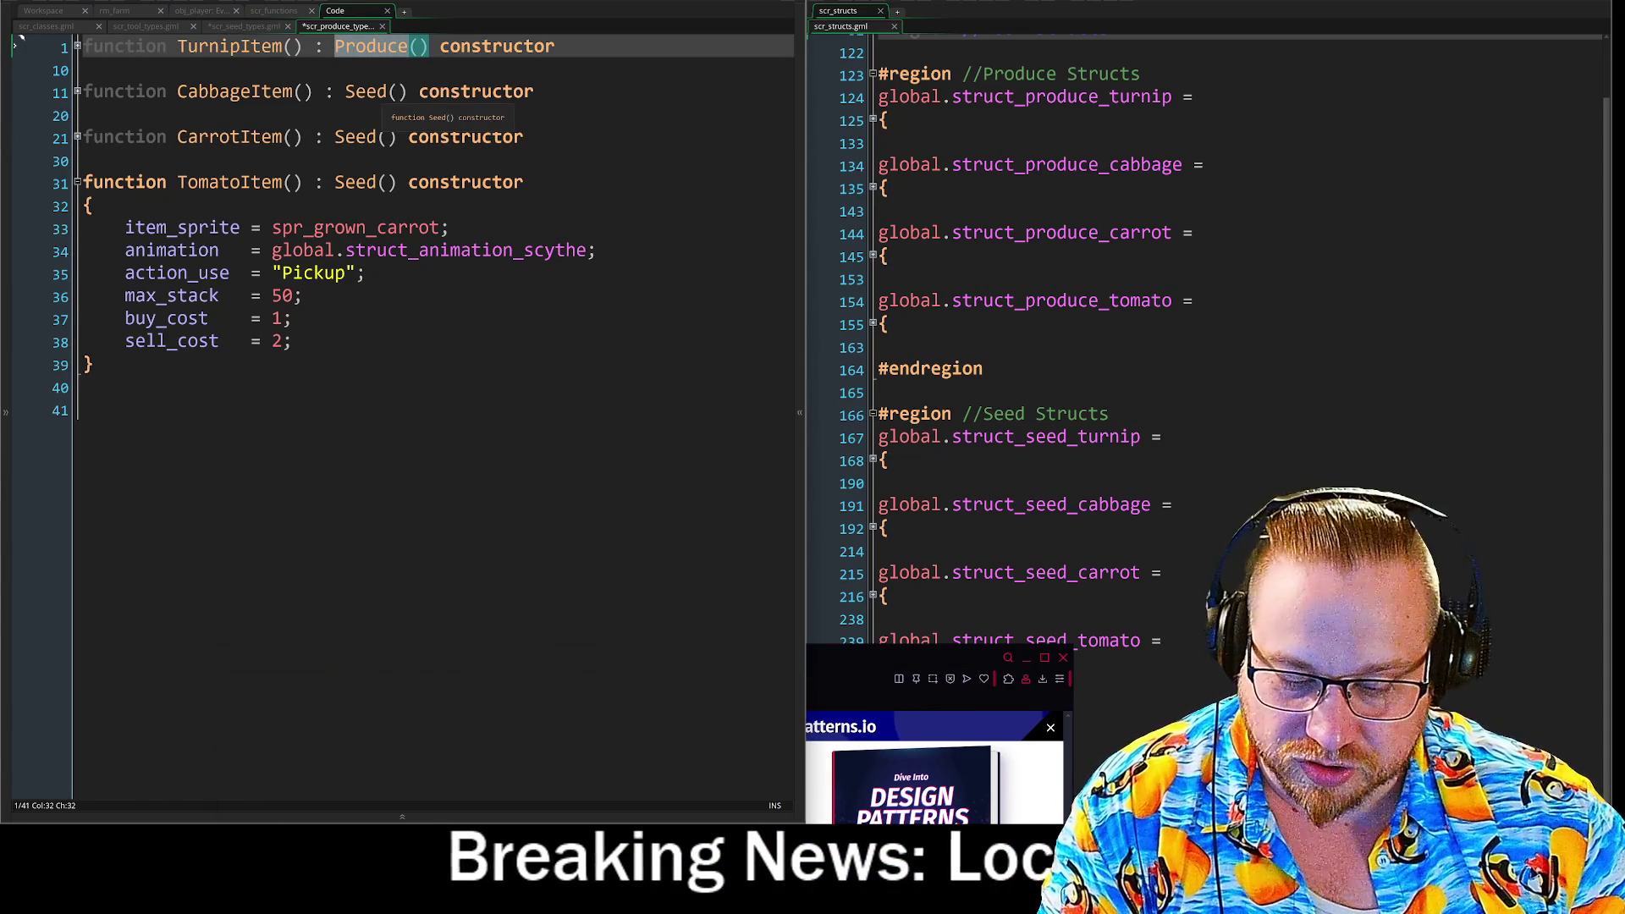
pyautogui.click(366, 92)
pyautogui.doubleClick(366, 91)
pyautogui.write('Produce')
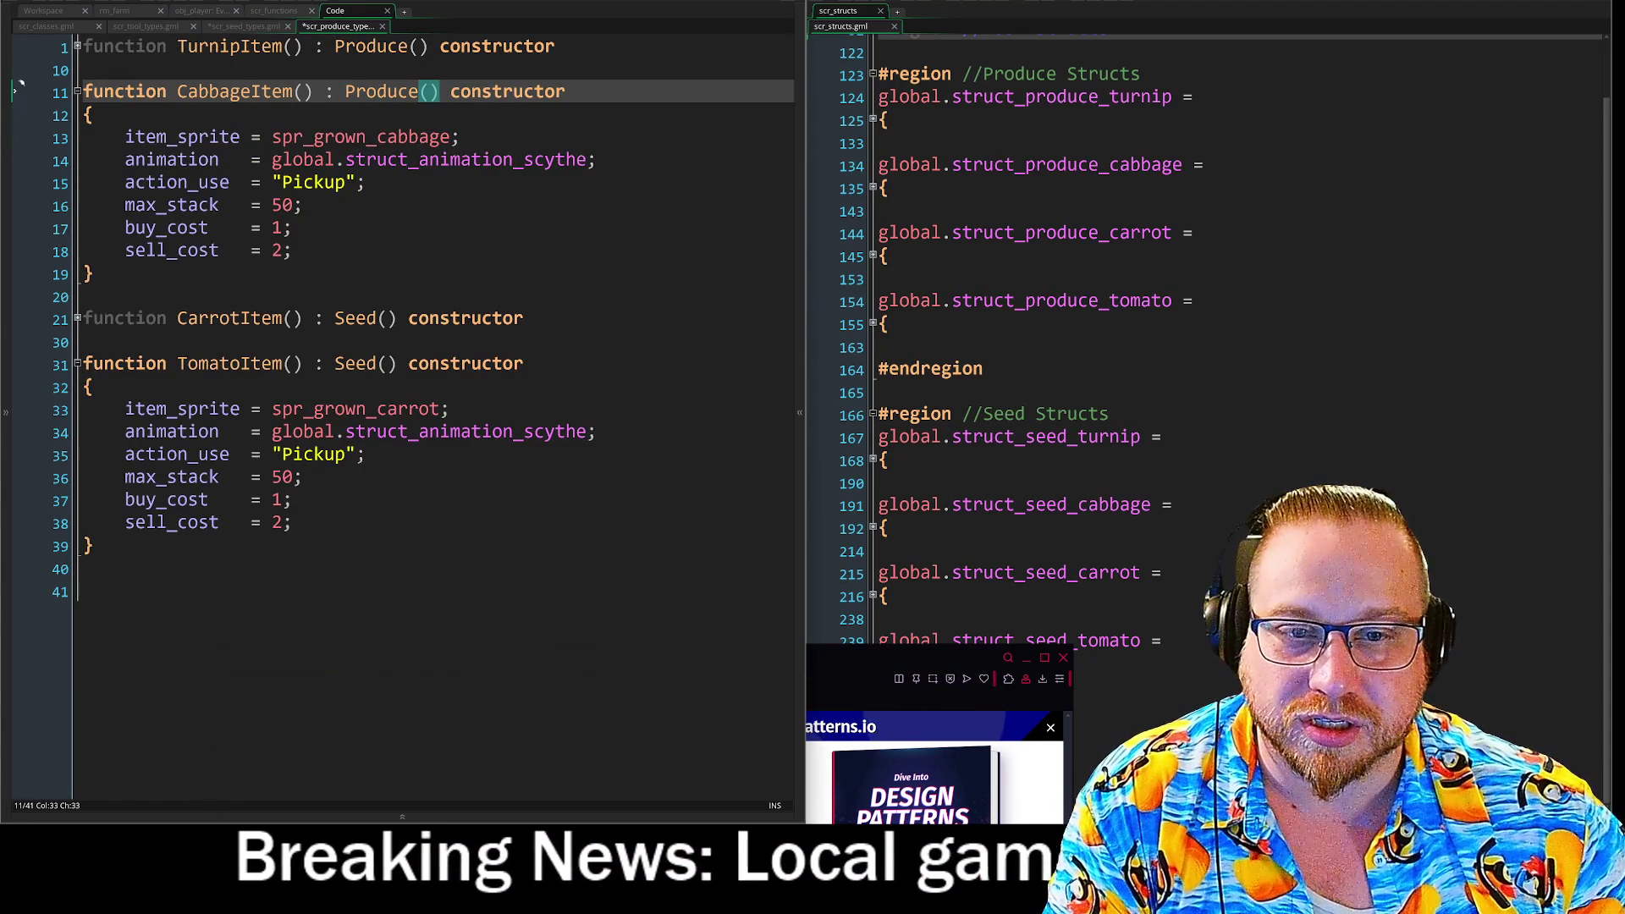
pyautogui.doubleClick(360, 318)
pyautogui.write('Produce')
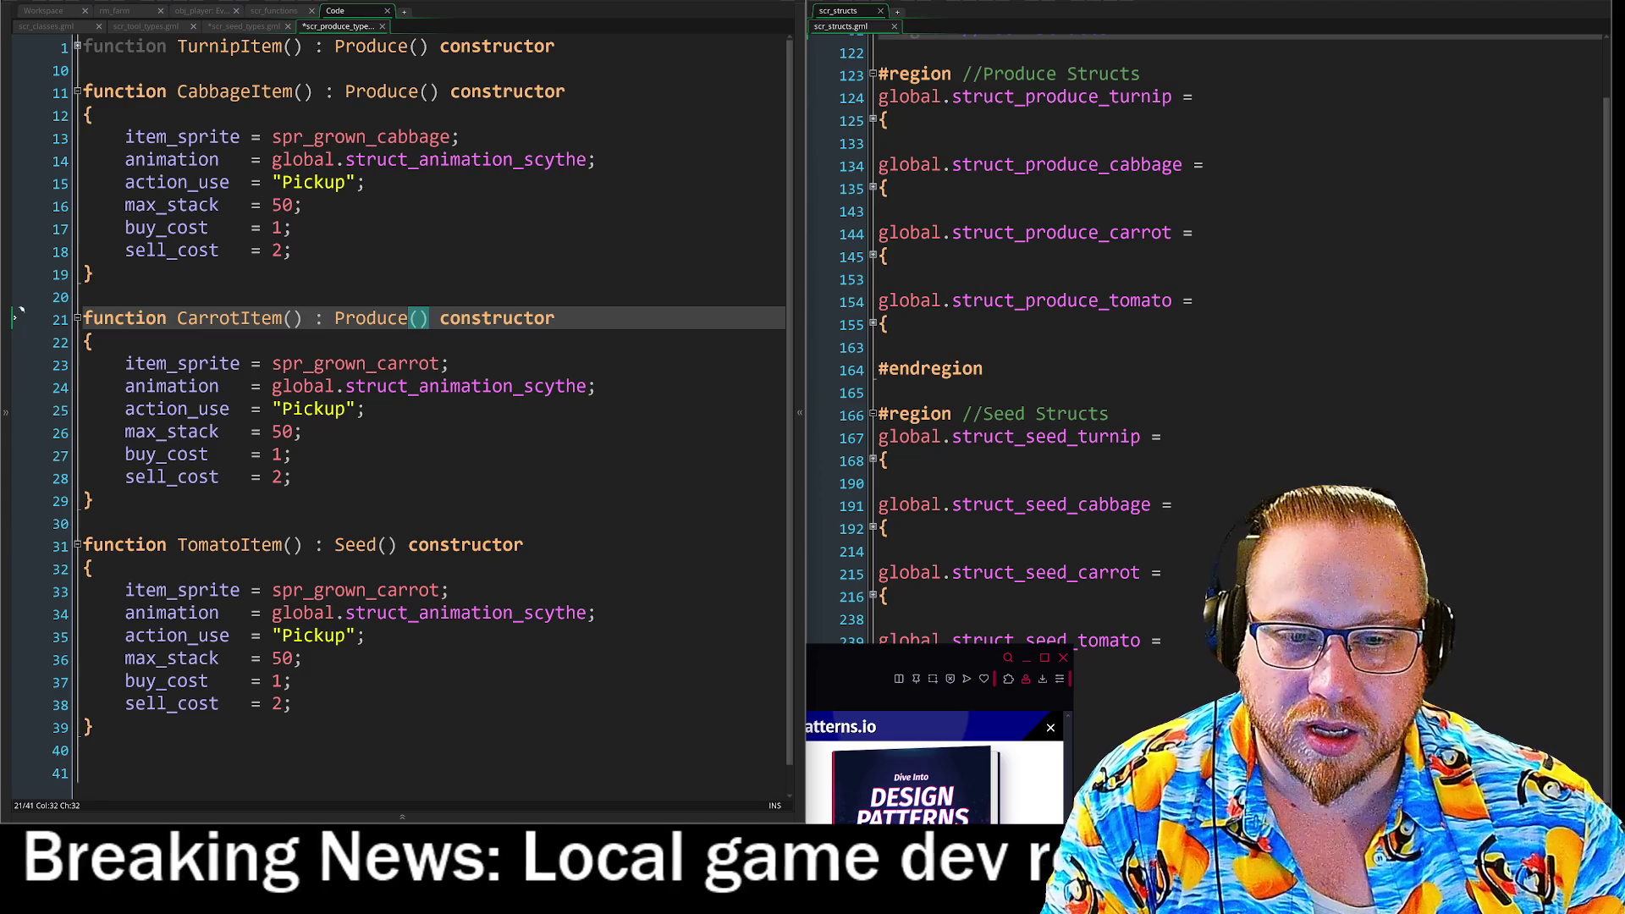
pyautogui.doubleClick(366, 545)
pyautogui.write('Produce')
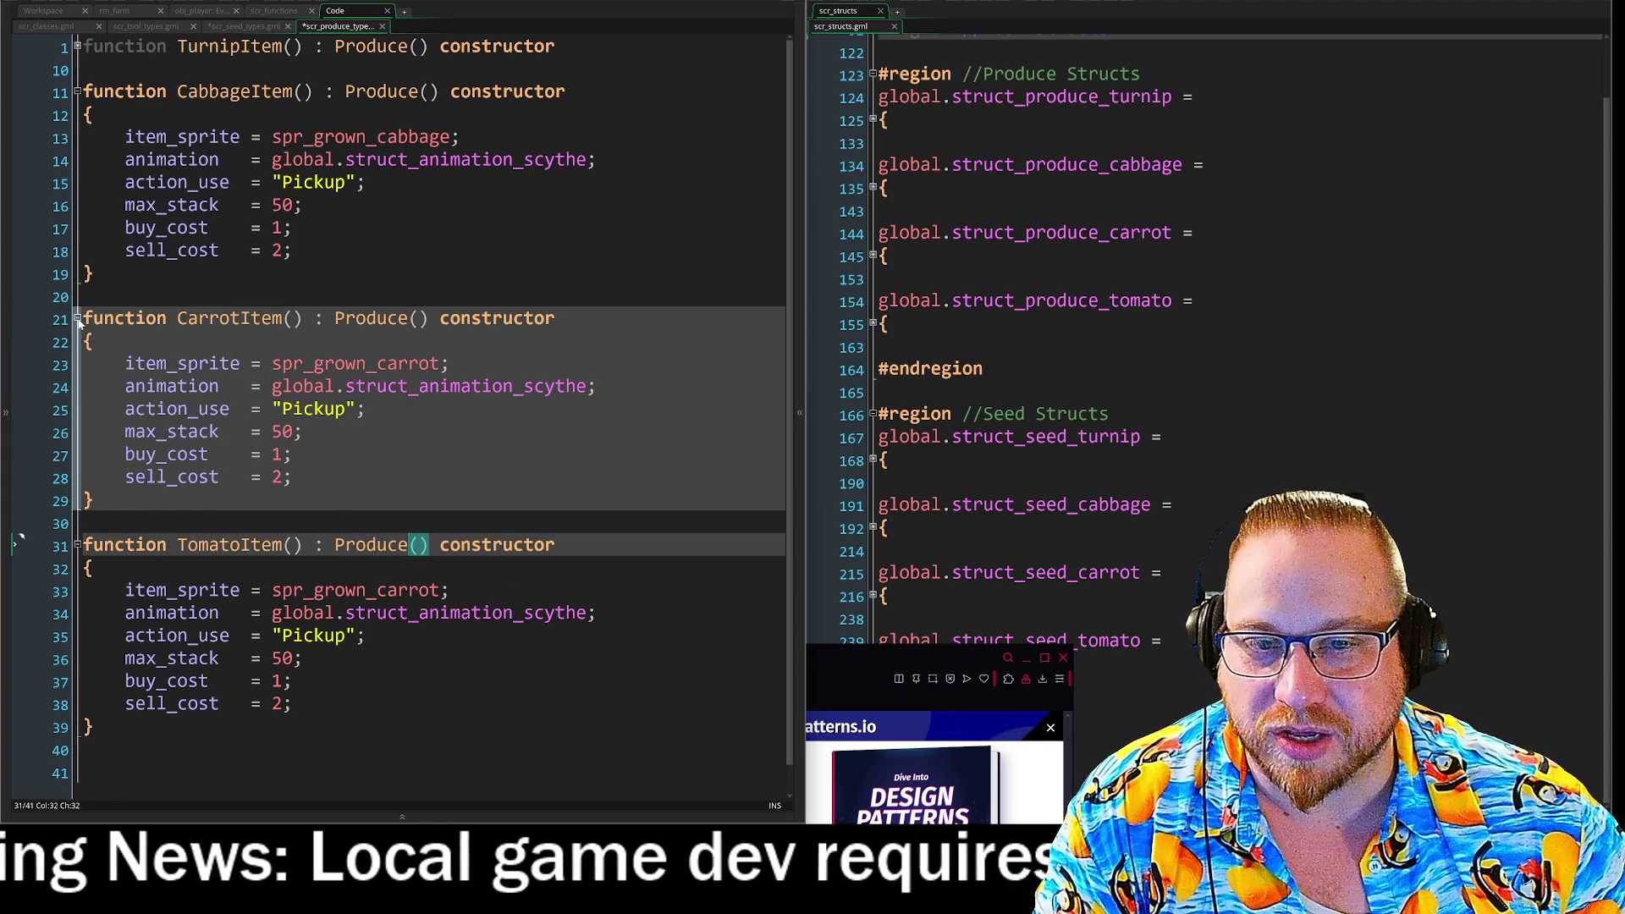
# Collapse the CarrotItem, TomatoItem and CabbageItem constructor bodies after reviewing Cabbage's properties.
pyautogui.click(80, 375)
pyautogui.click(79, 370)
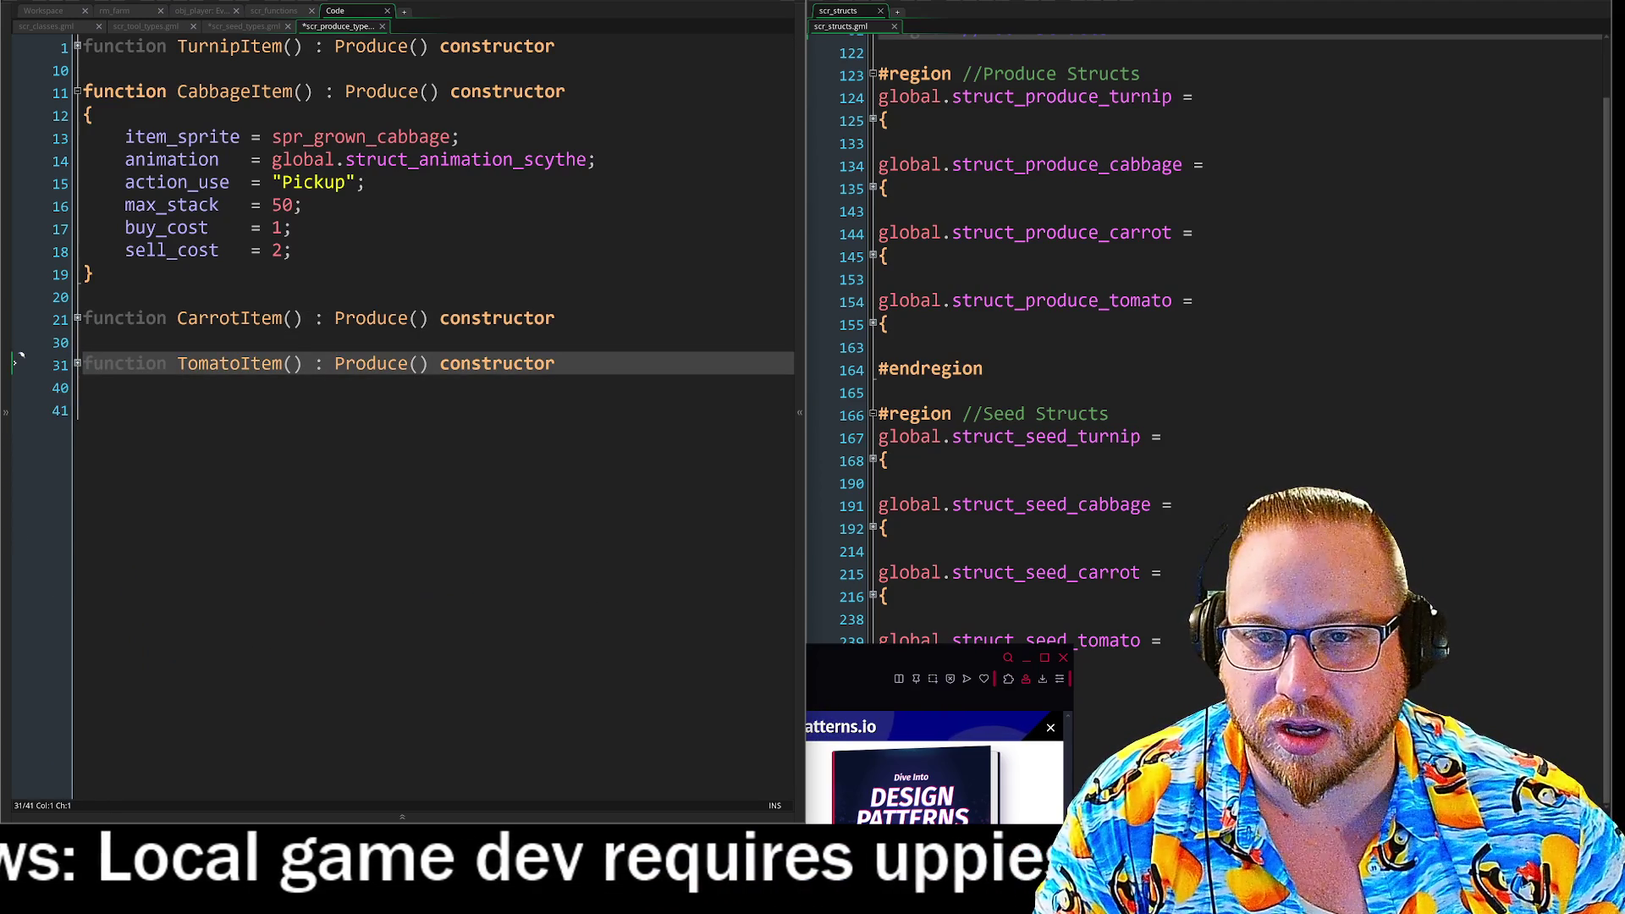
pyautogui.click(197, 137)
pyautogui.press('Down')
pyautogui.press('Down')
pyautogui.press('Down')
pyautogui.click(177, 250)
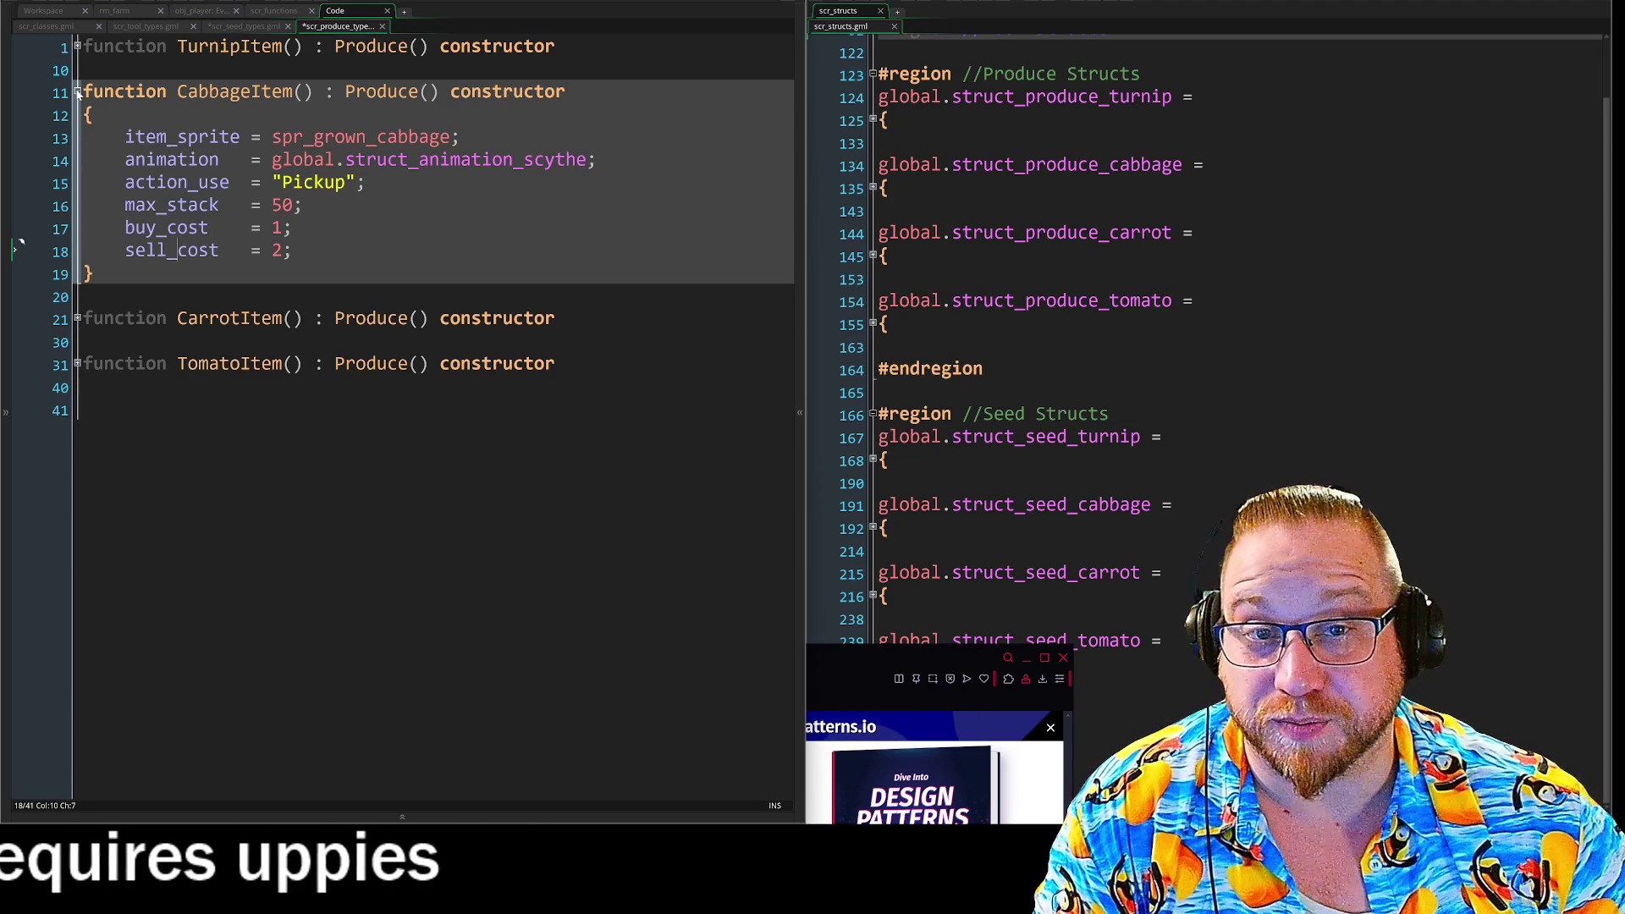
pyautogui.click(19, 46)
pyautogui.click(18, 88)
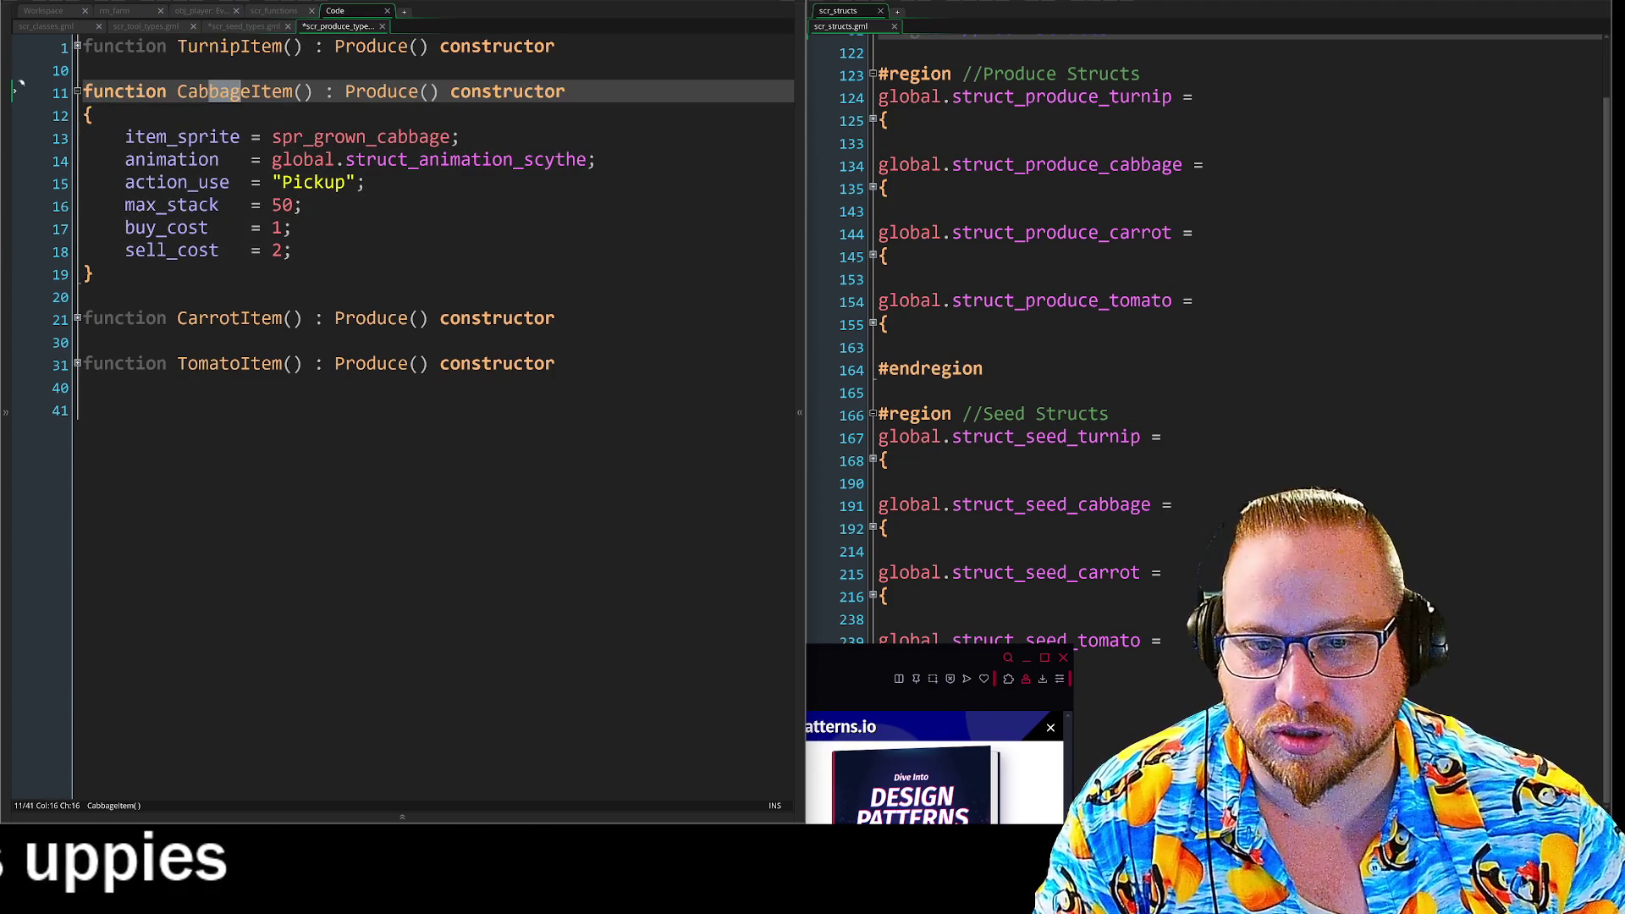
pyautogui.click(19, 88)
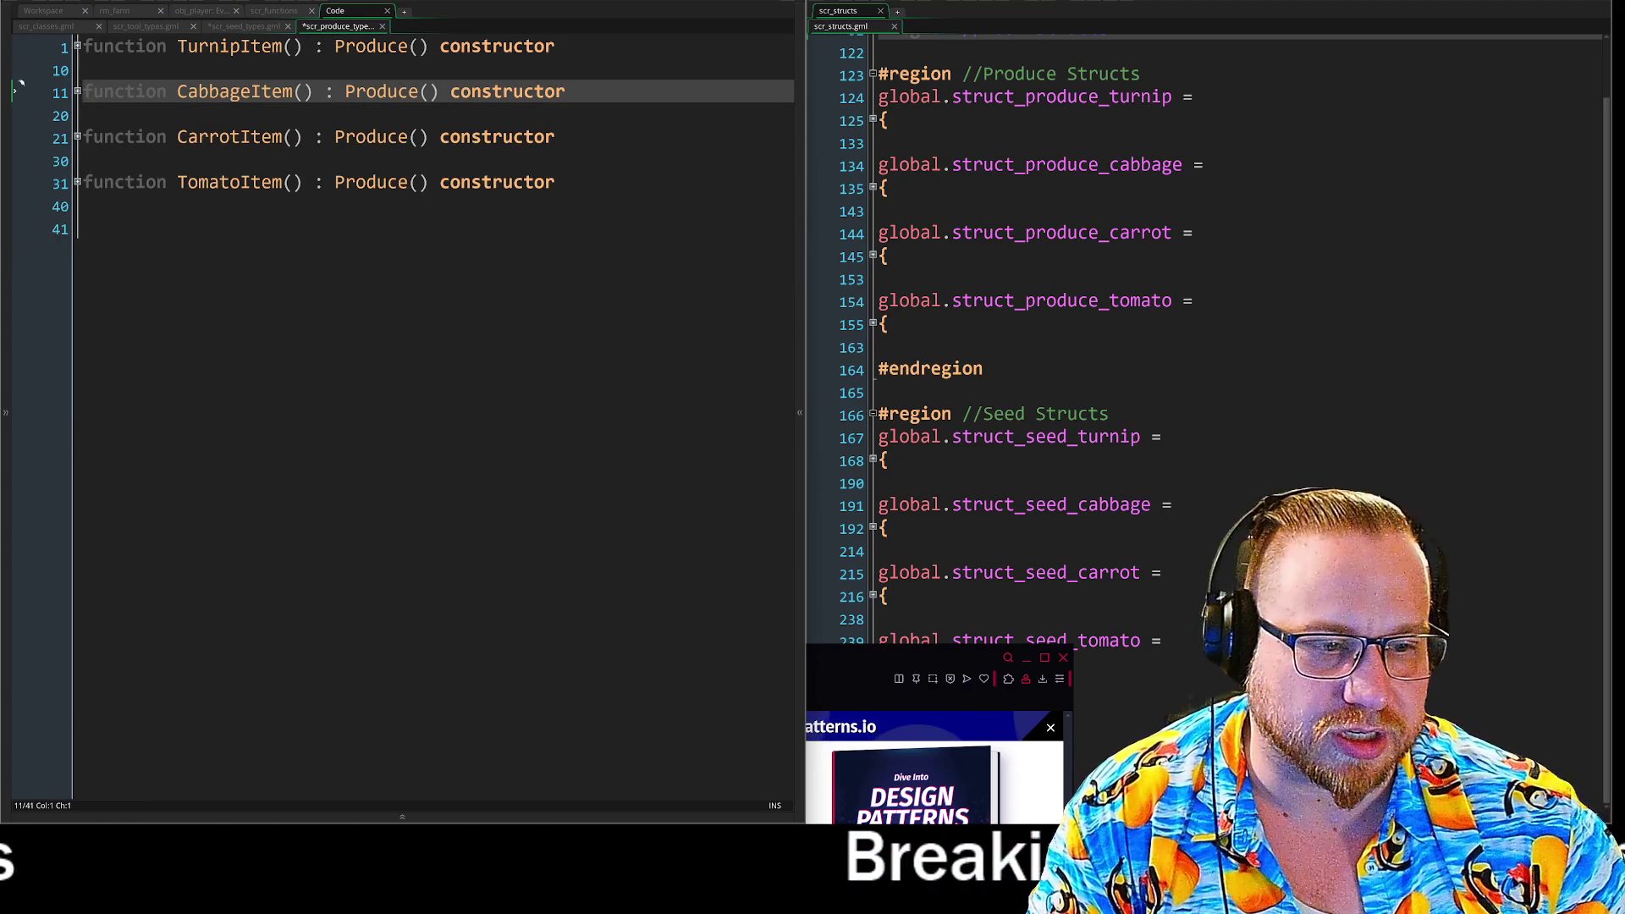
pyautogui.moveTo(868, 654)
pyautogui.mouseDown()
pyautogui.moveTo(853, 658)
pyautogui.moveTo(751, 3)
pyautogui.moveTo(718, 58)
pyautogui.moveTo(718, 13)
pyautogui.mouseUp()
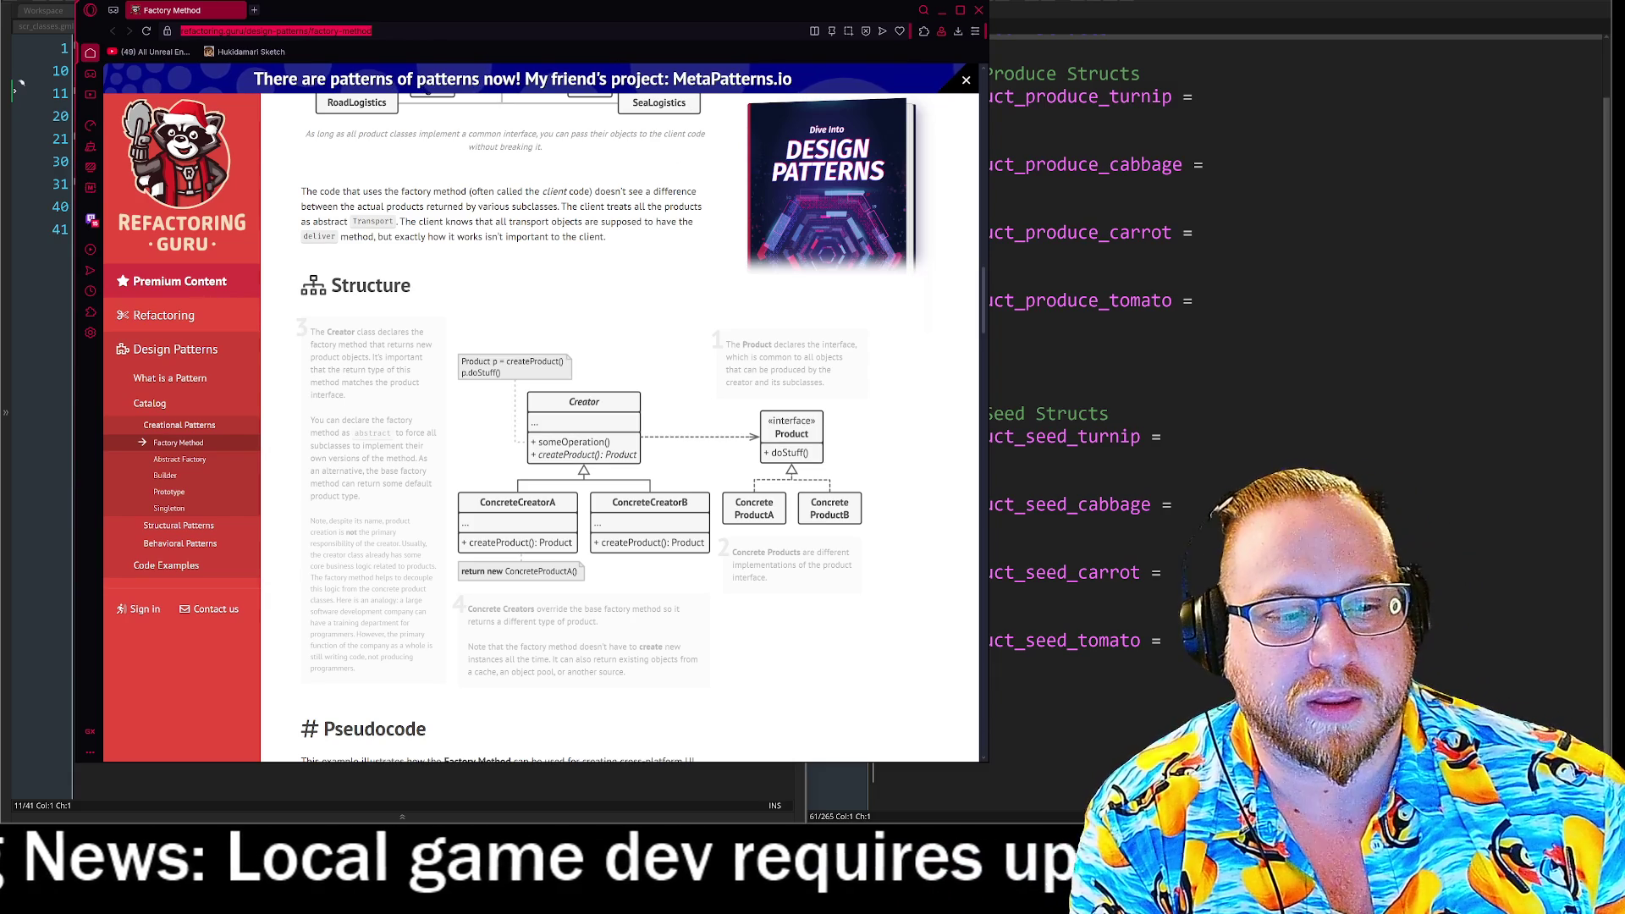
# Shrink and nudge the article window, then switch back to GameMaker's scr_produce_types script.
pyautogui.moveTo(985, 763)
pyautogui.mouseDown()
pyautogui.moveTo(745, 672)
pyautogui.moveTo(893, 770)
pyautogui.moveTo(873, 756)
pyautogui.mouseUp()
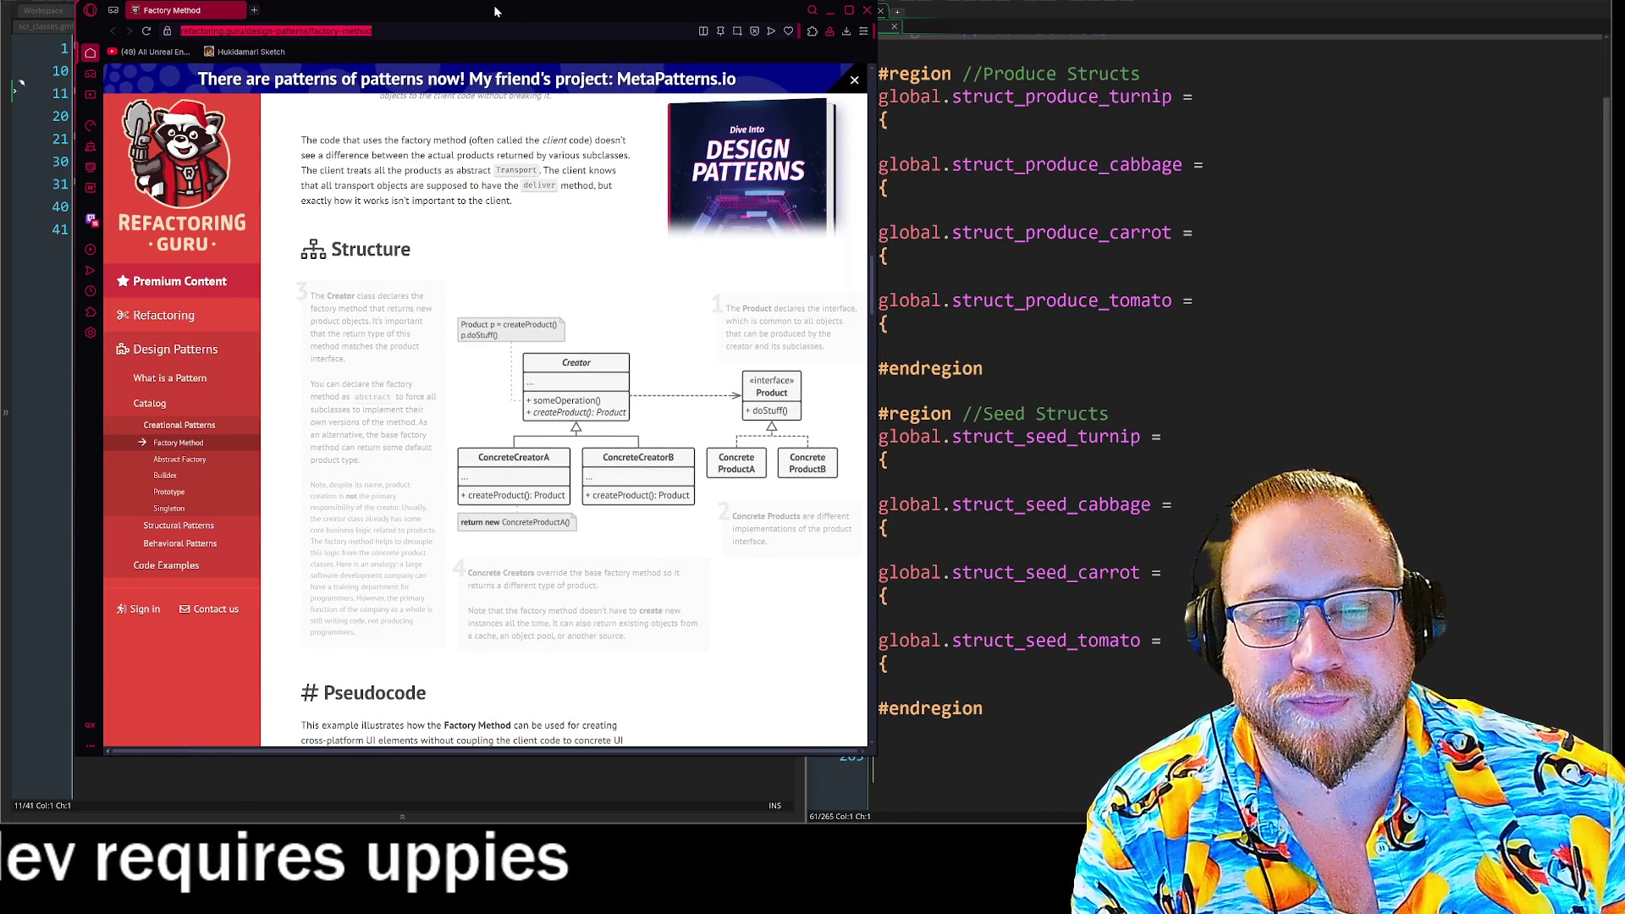
pyautogui.moveTo(496, 10)
pyautogui.mouseDown()
pyautogui.moveTo(510, 18)
pyautogui.moveTo(426, 0)
pyautogui.mouseUp()
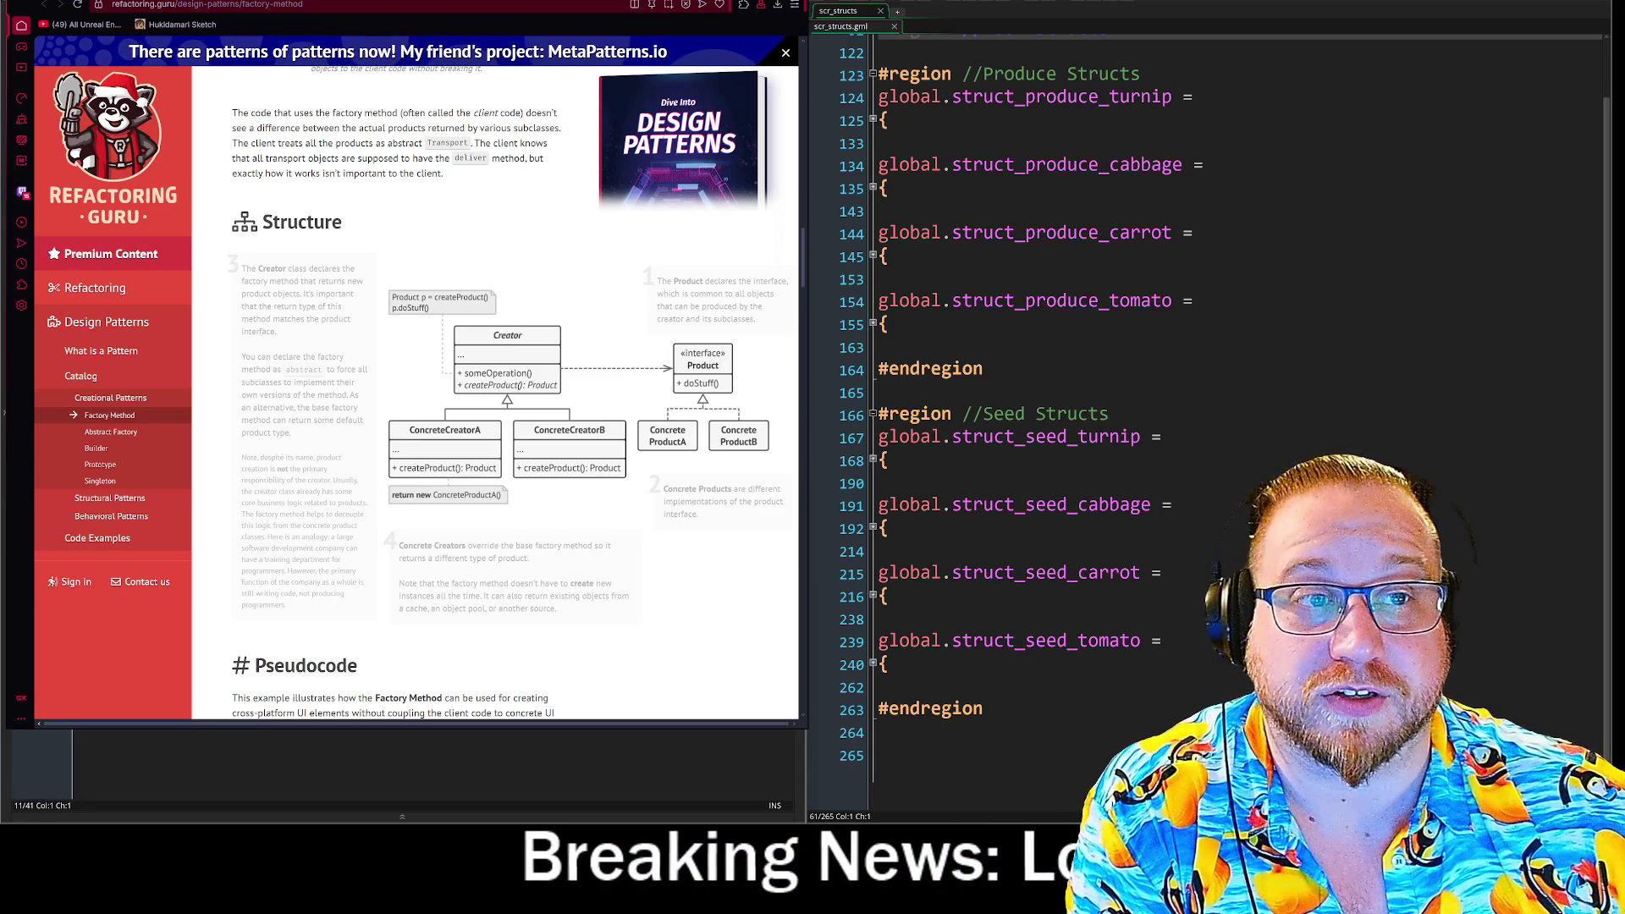
pyautogui.hotkey('alt', 'Tab')
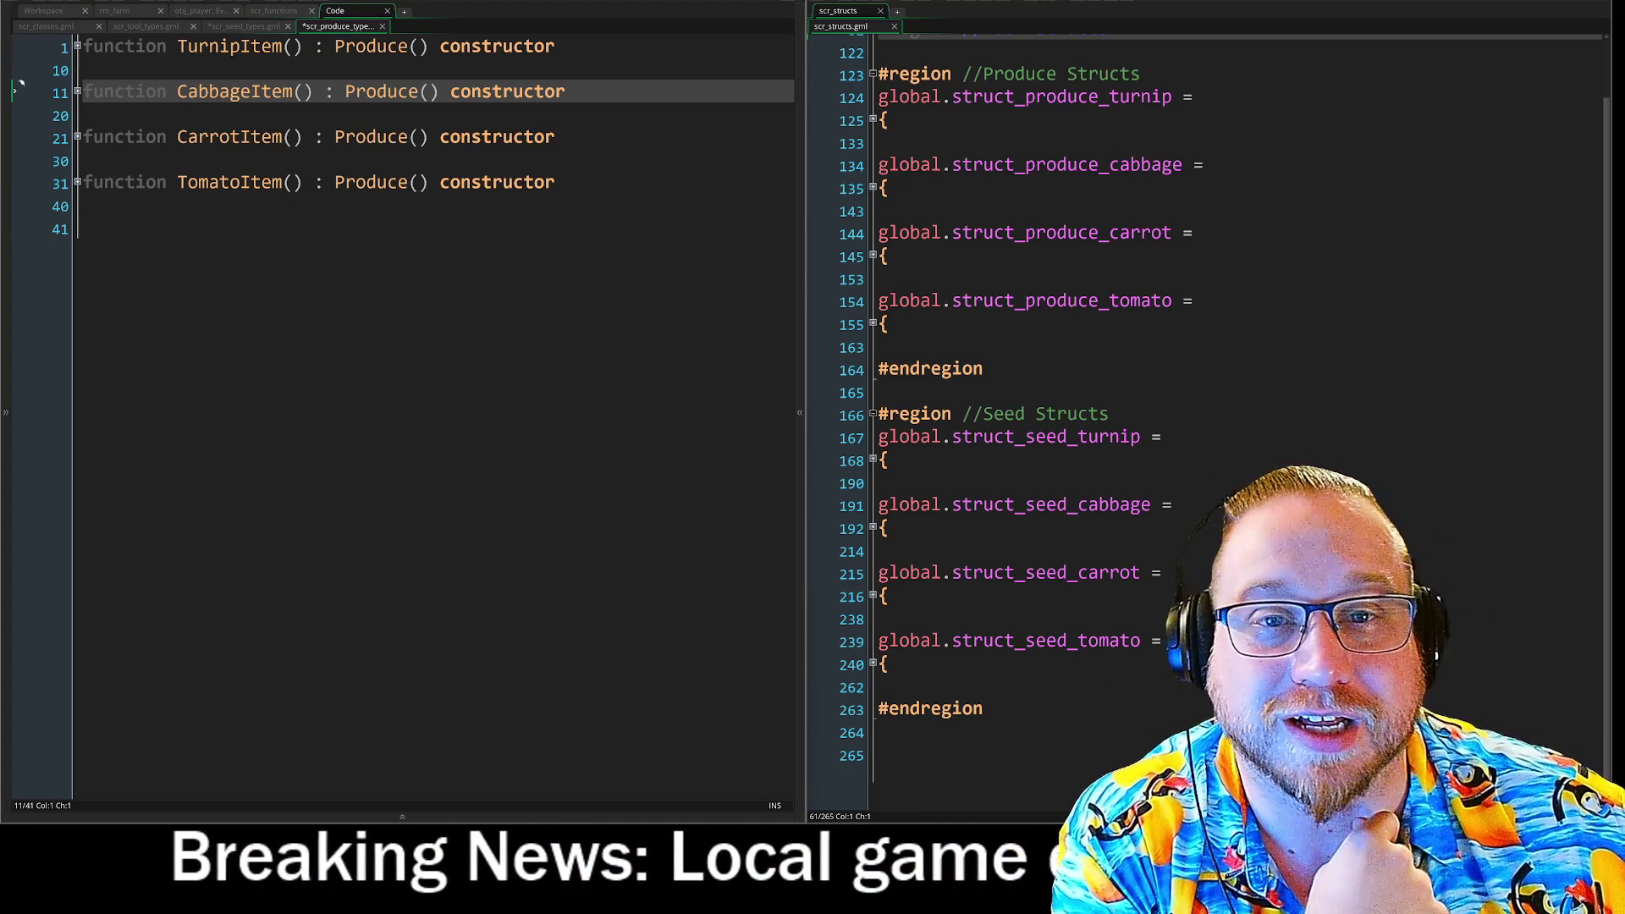
# Visit scr_classes and rm_farm, collapse both Workspace side docks, and open obj_player's Step event.
pyautogui.click(81, 27)
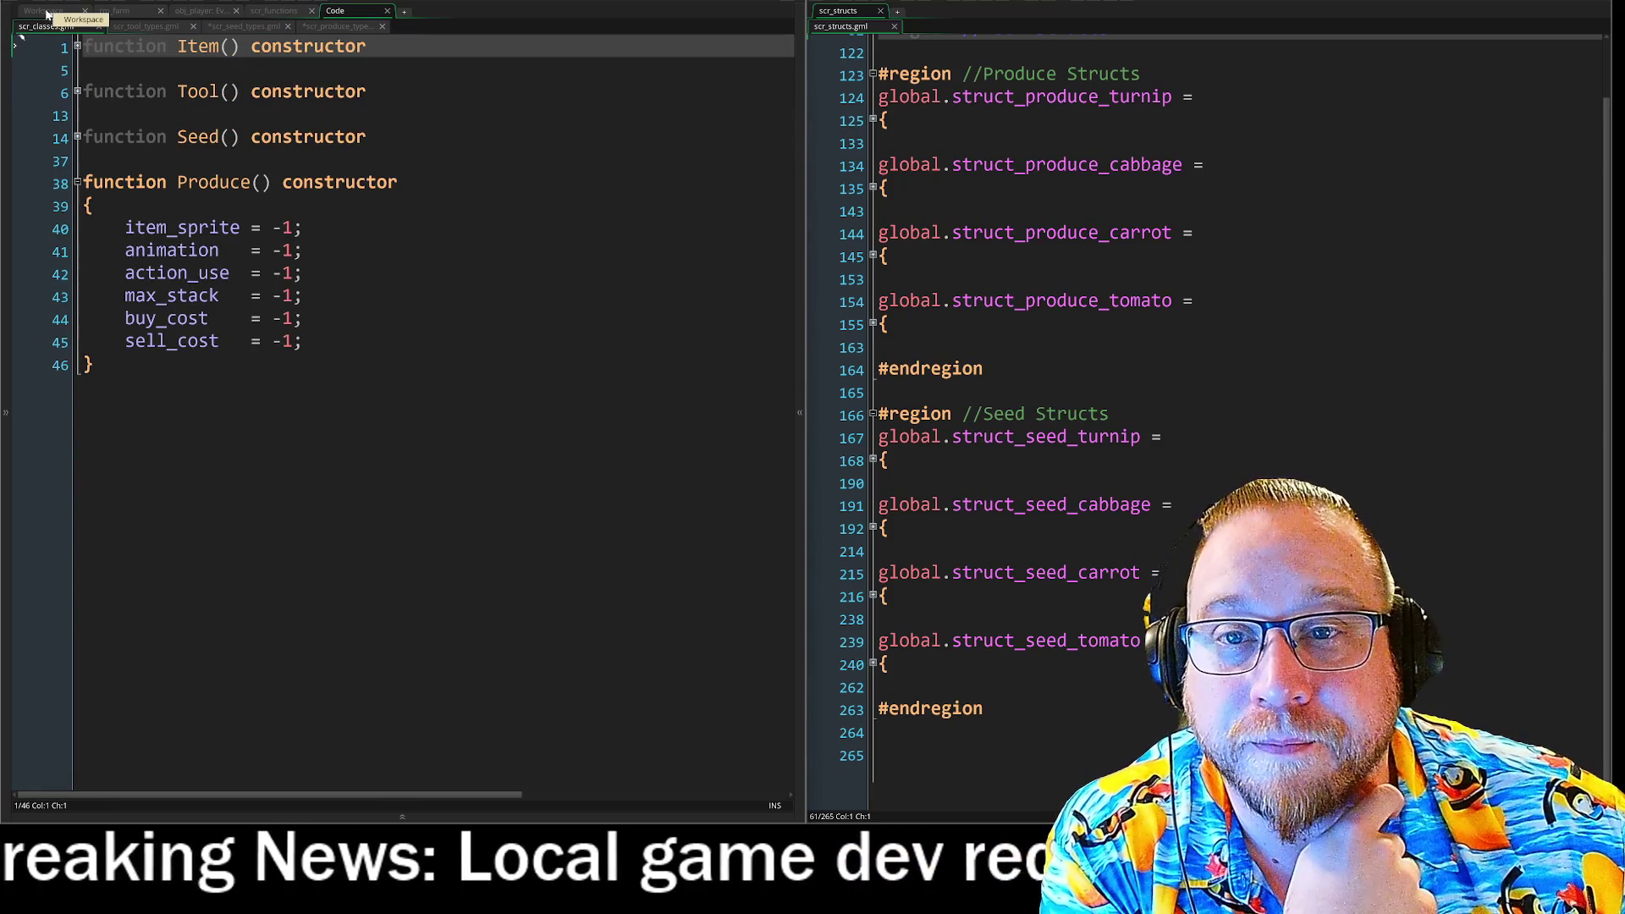
pyautogui.click(77, 12)
pyautogui.click(107, 11)
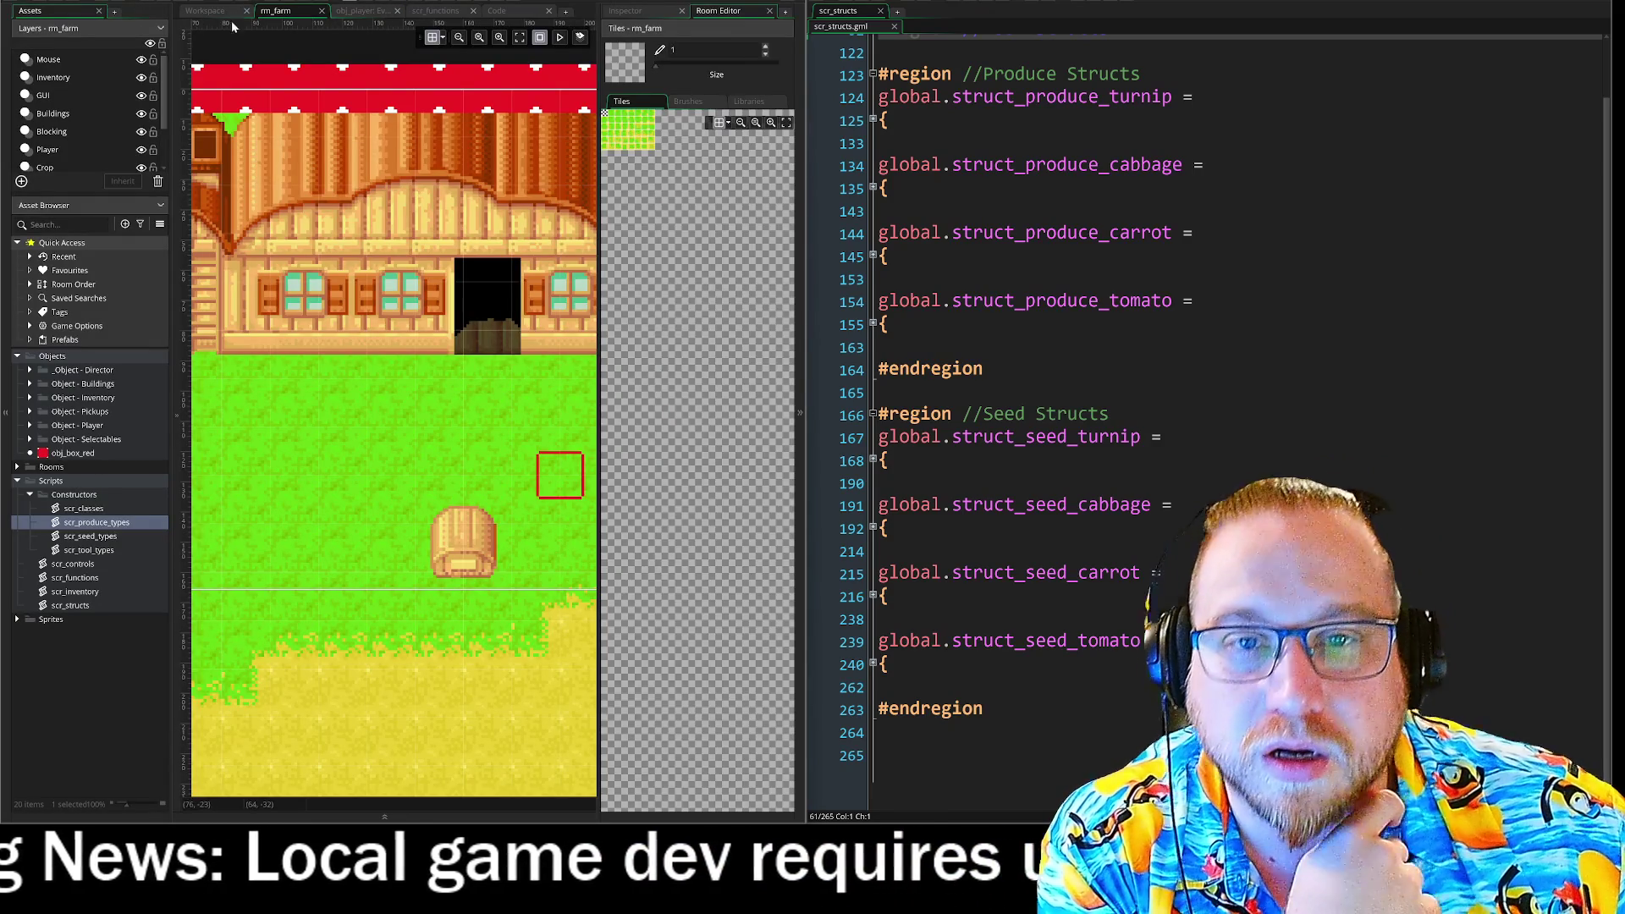
pyautogui.click(205, 13)
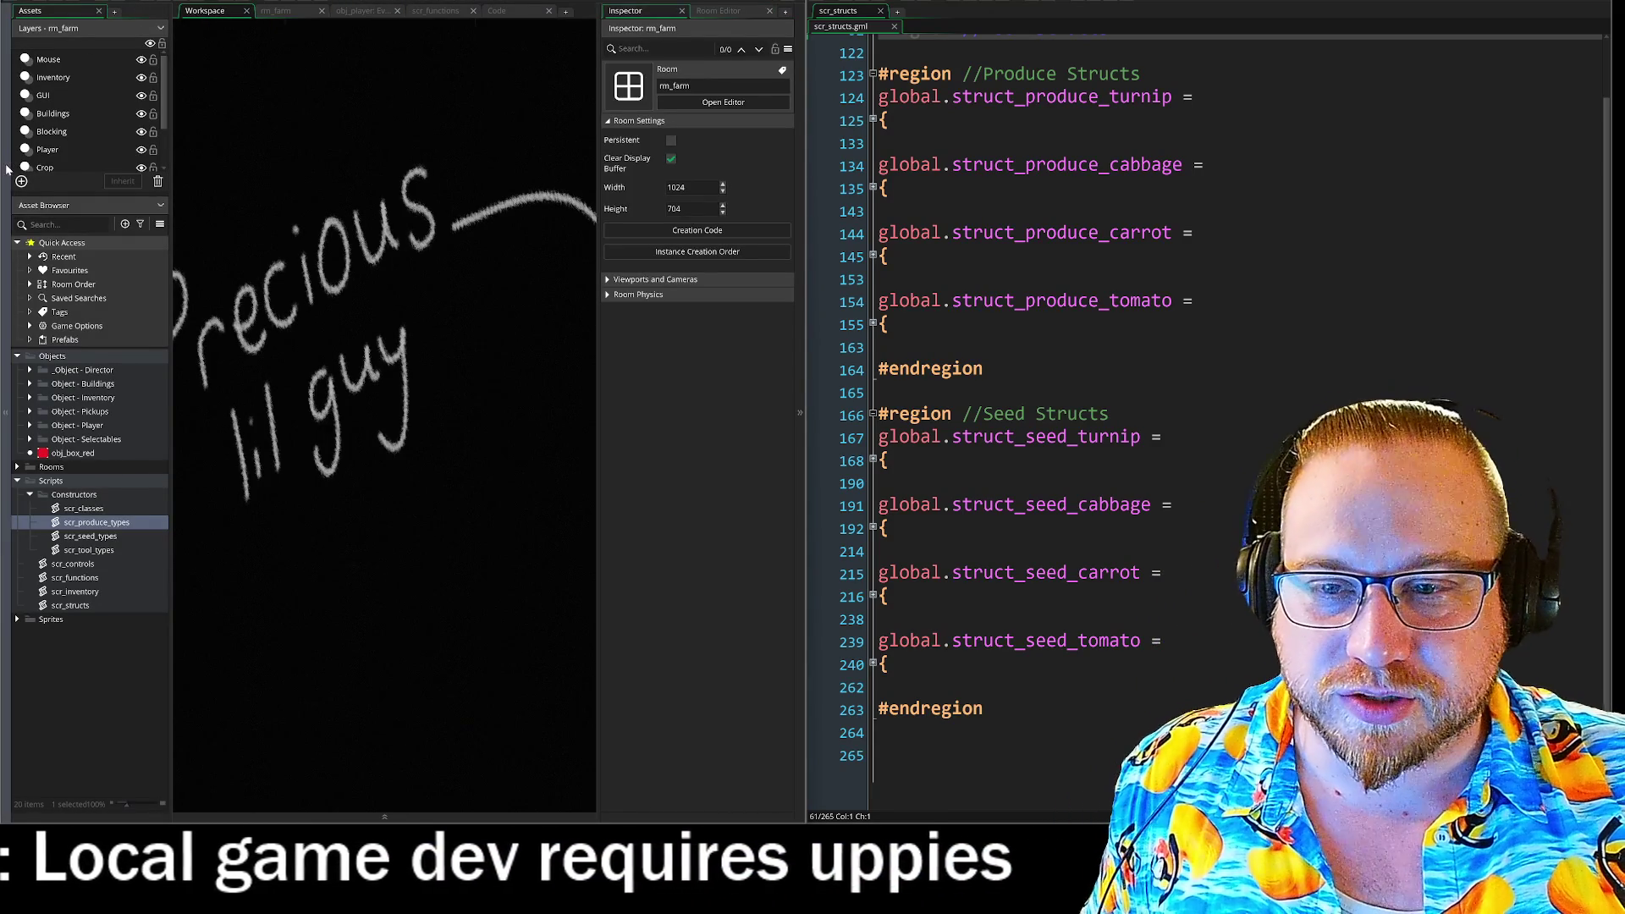
pyautogui.click(5, 413)
pyautogui.click(799, 413)
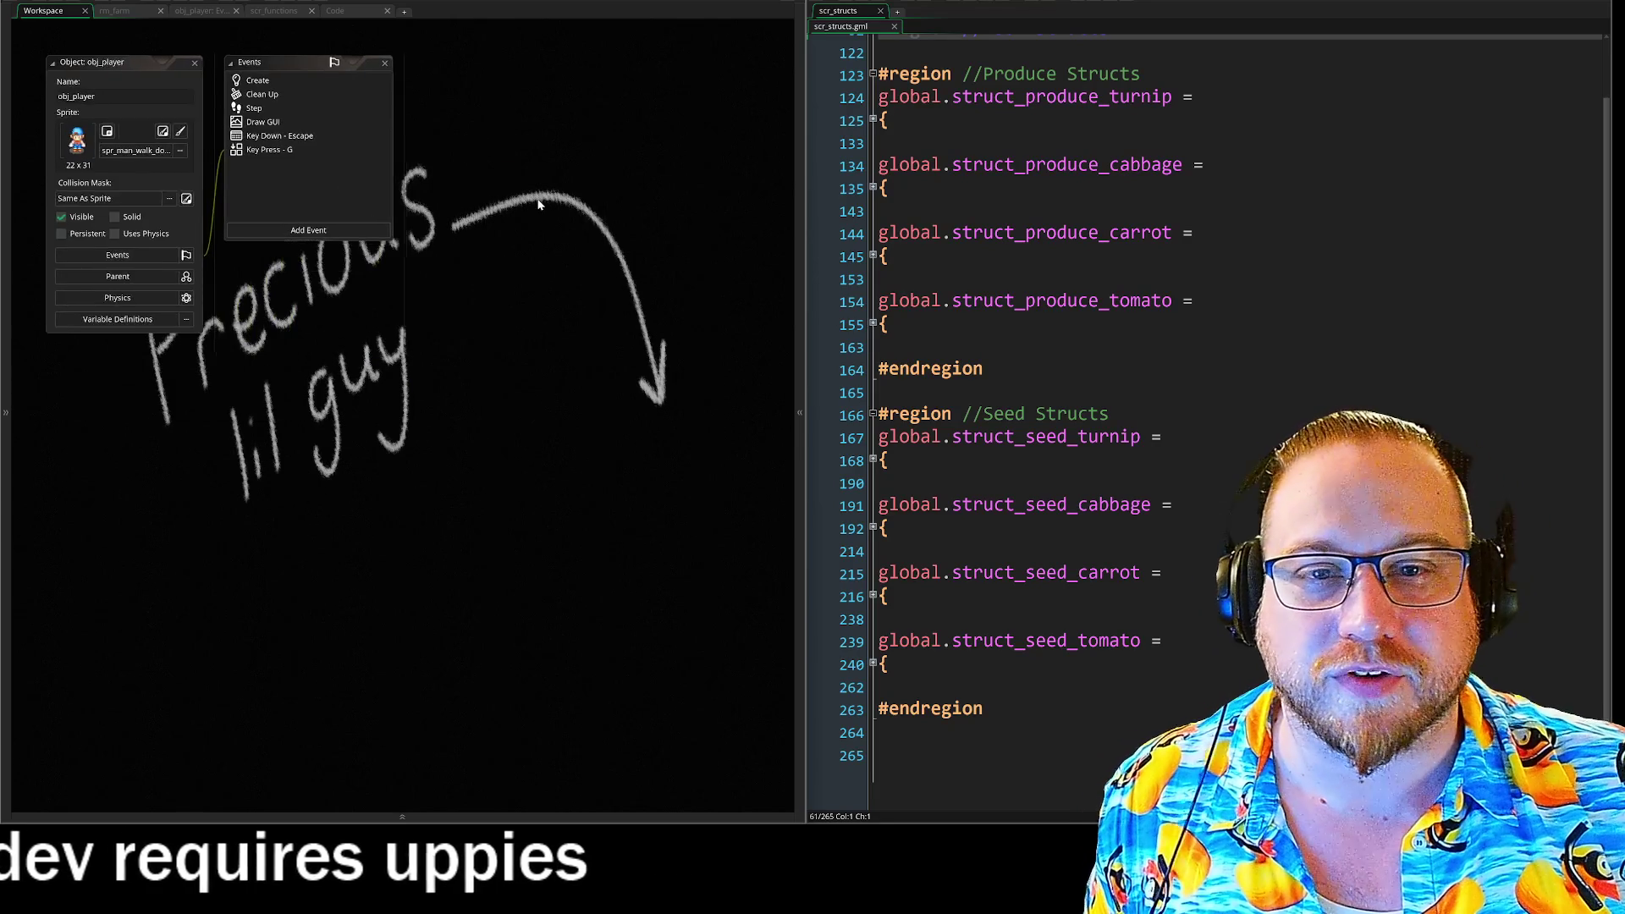
pyautogui.doubleClick(249, 109)
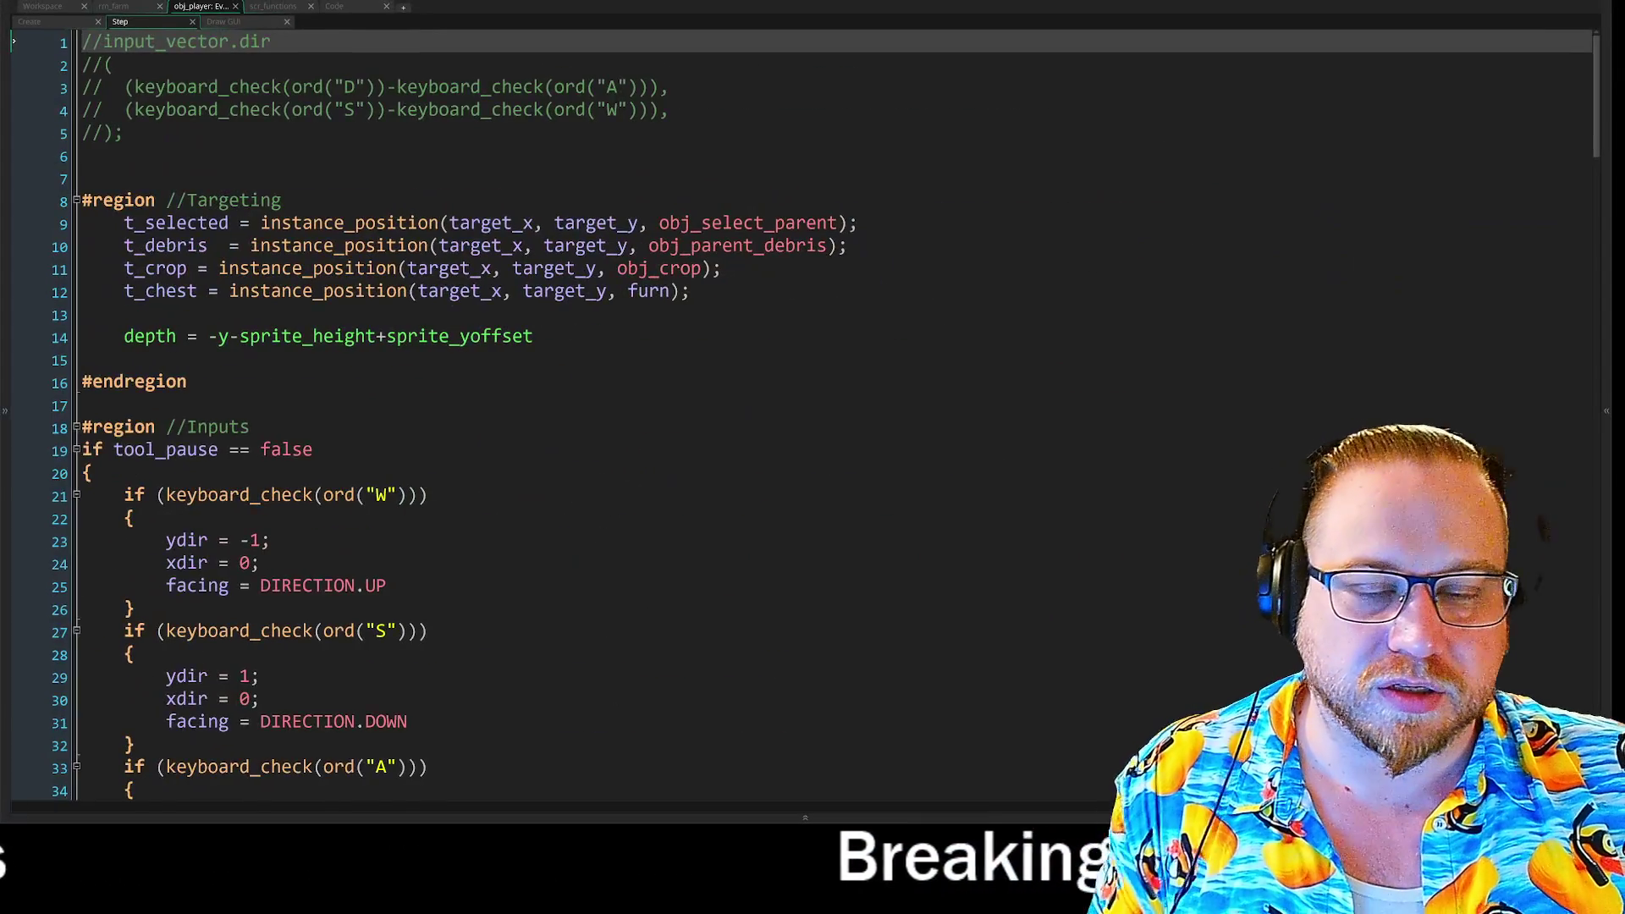
# In the Step event, uncomment lines 1–5 and re-comment just the input_vector.dir statement.
pyautogui.click(254, 426)
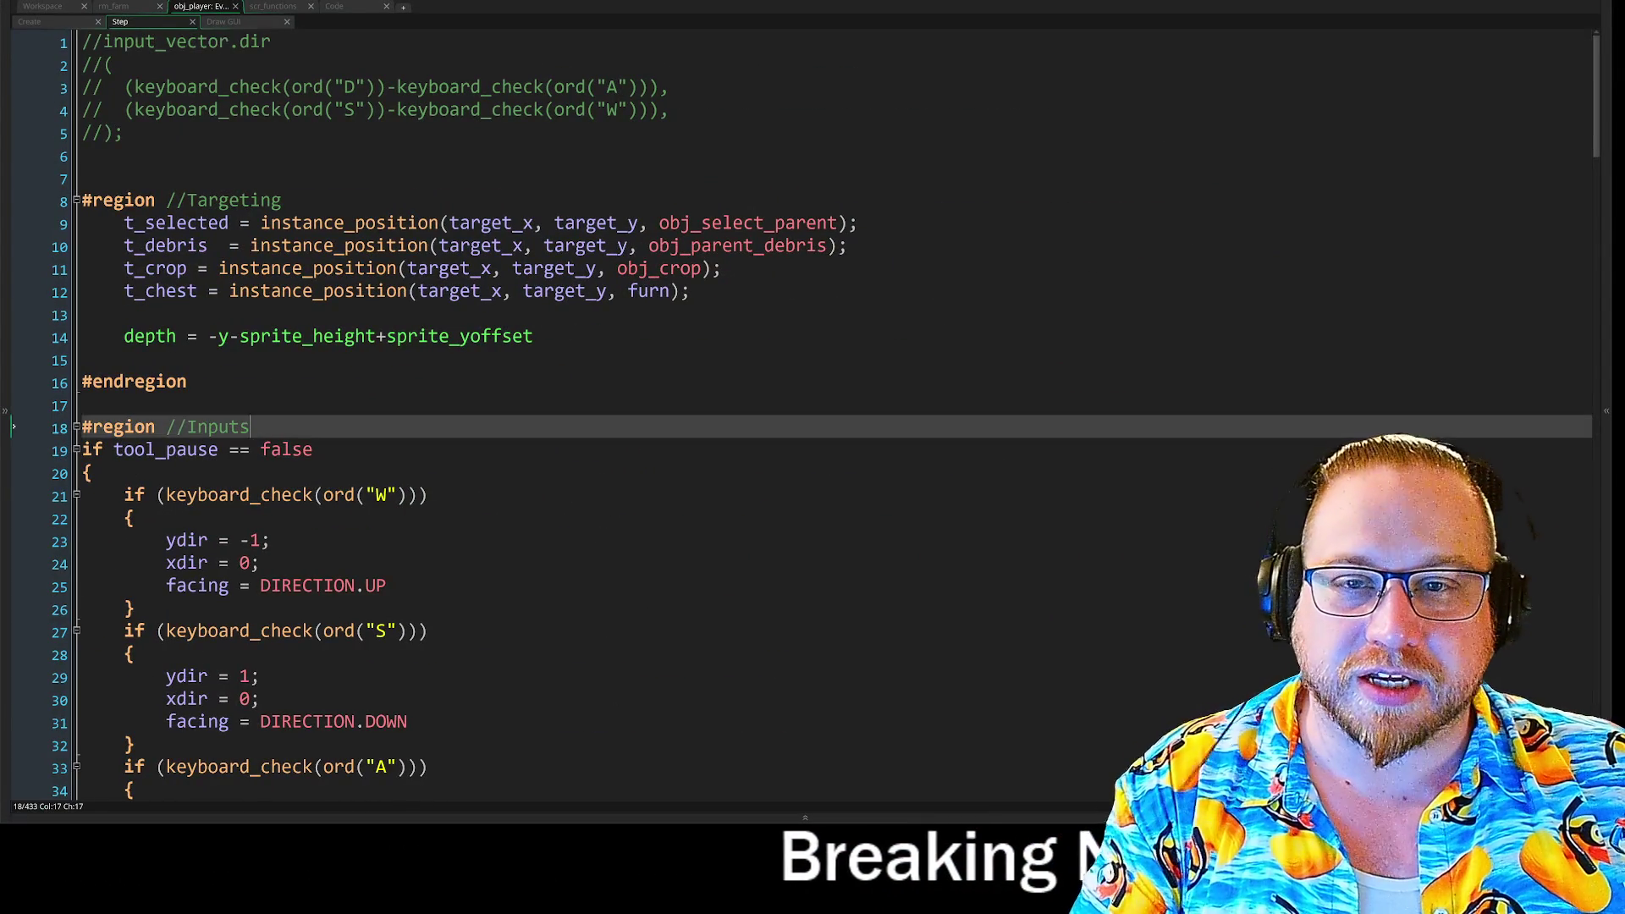
pyautogui.moveTo(123, 133); pyautogui.dragTo(83, 41)
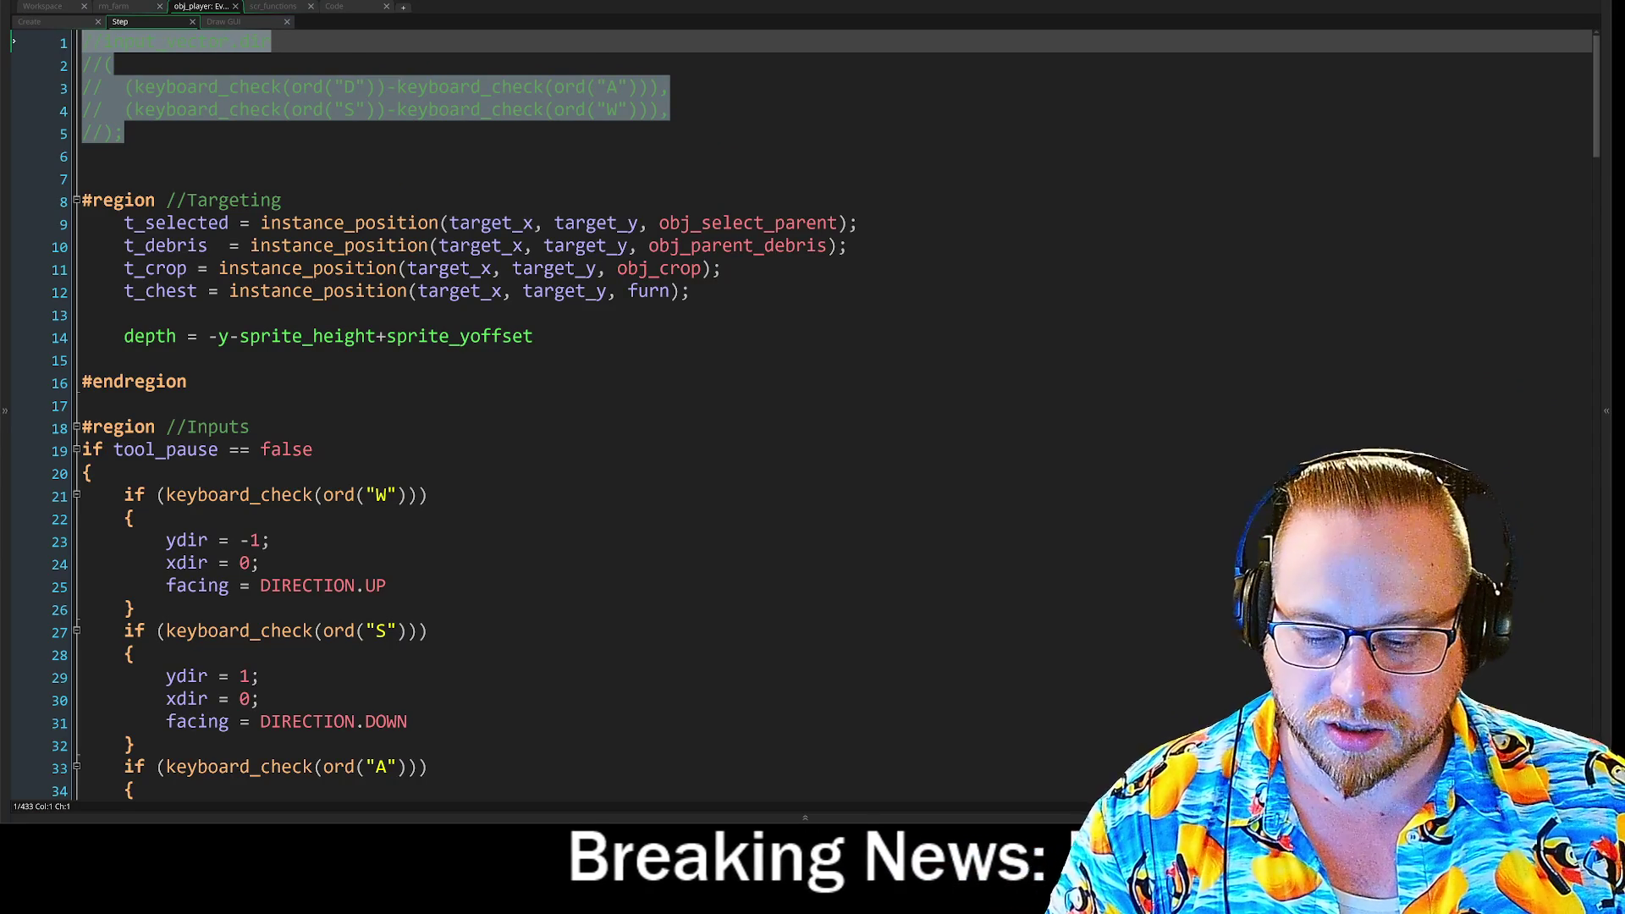
pyautogui.hotkey('ctrl', 'shift', 'k')
pyautogui.click(273, 109)
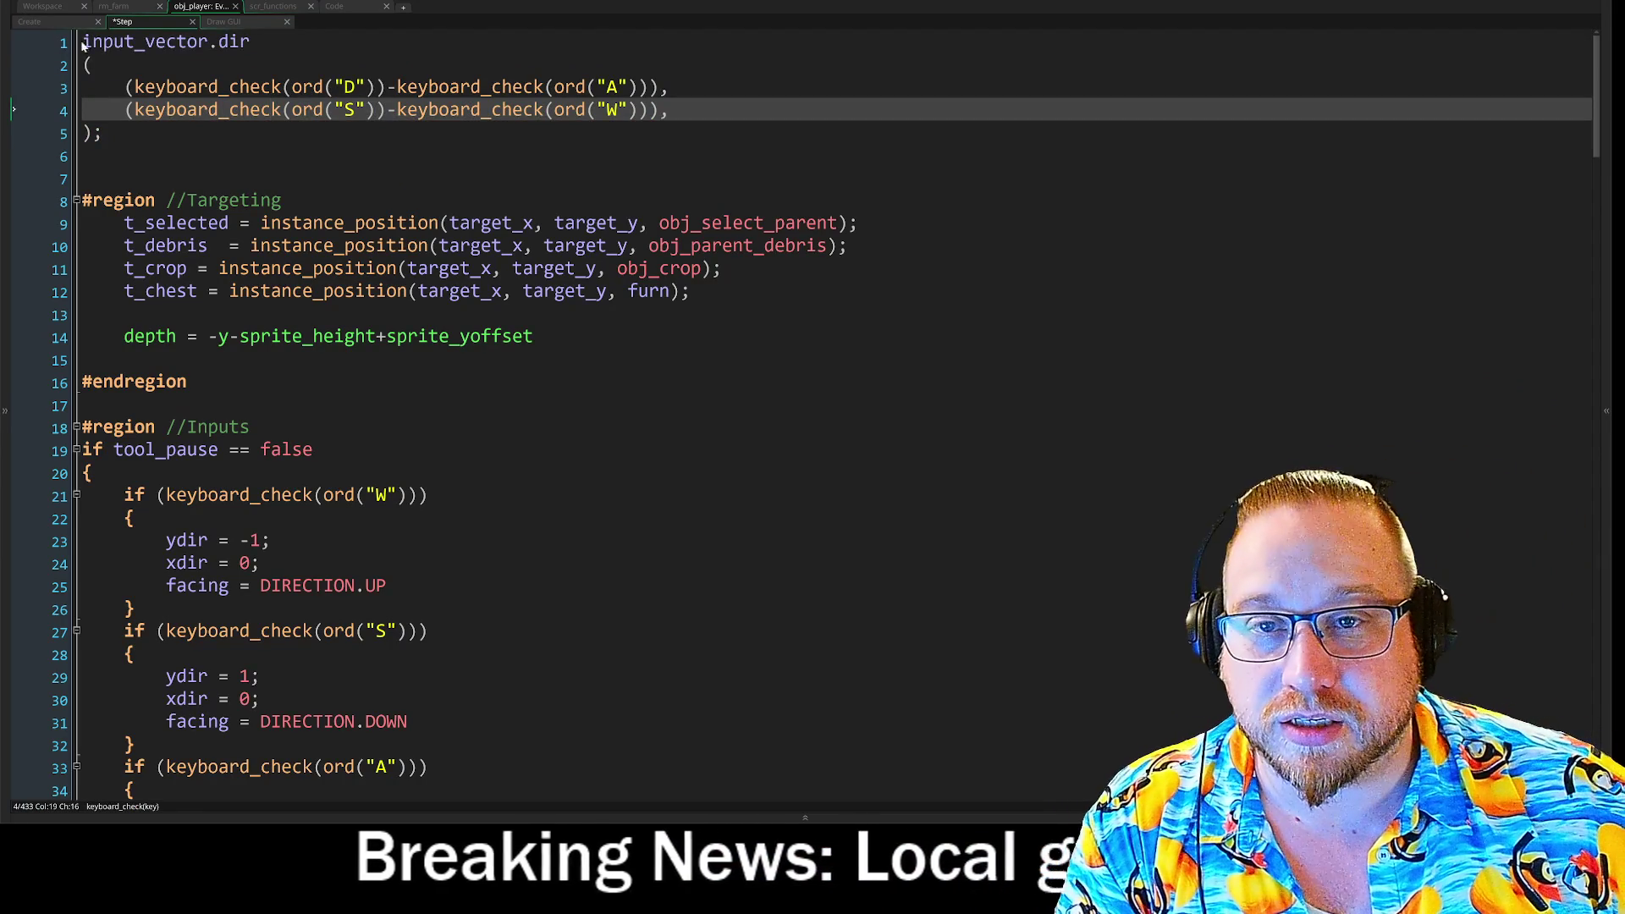
pyautogui.click(82, 42)
pyautogui.click(85, 179)
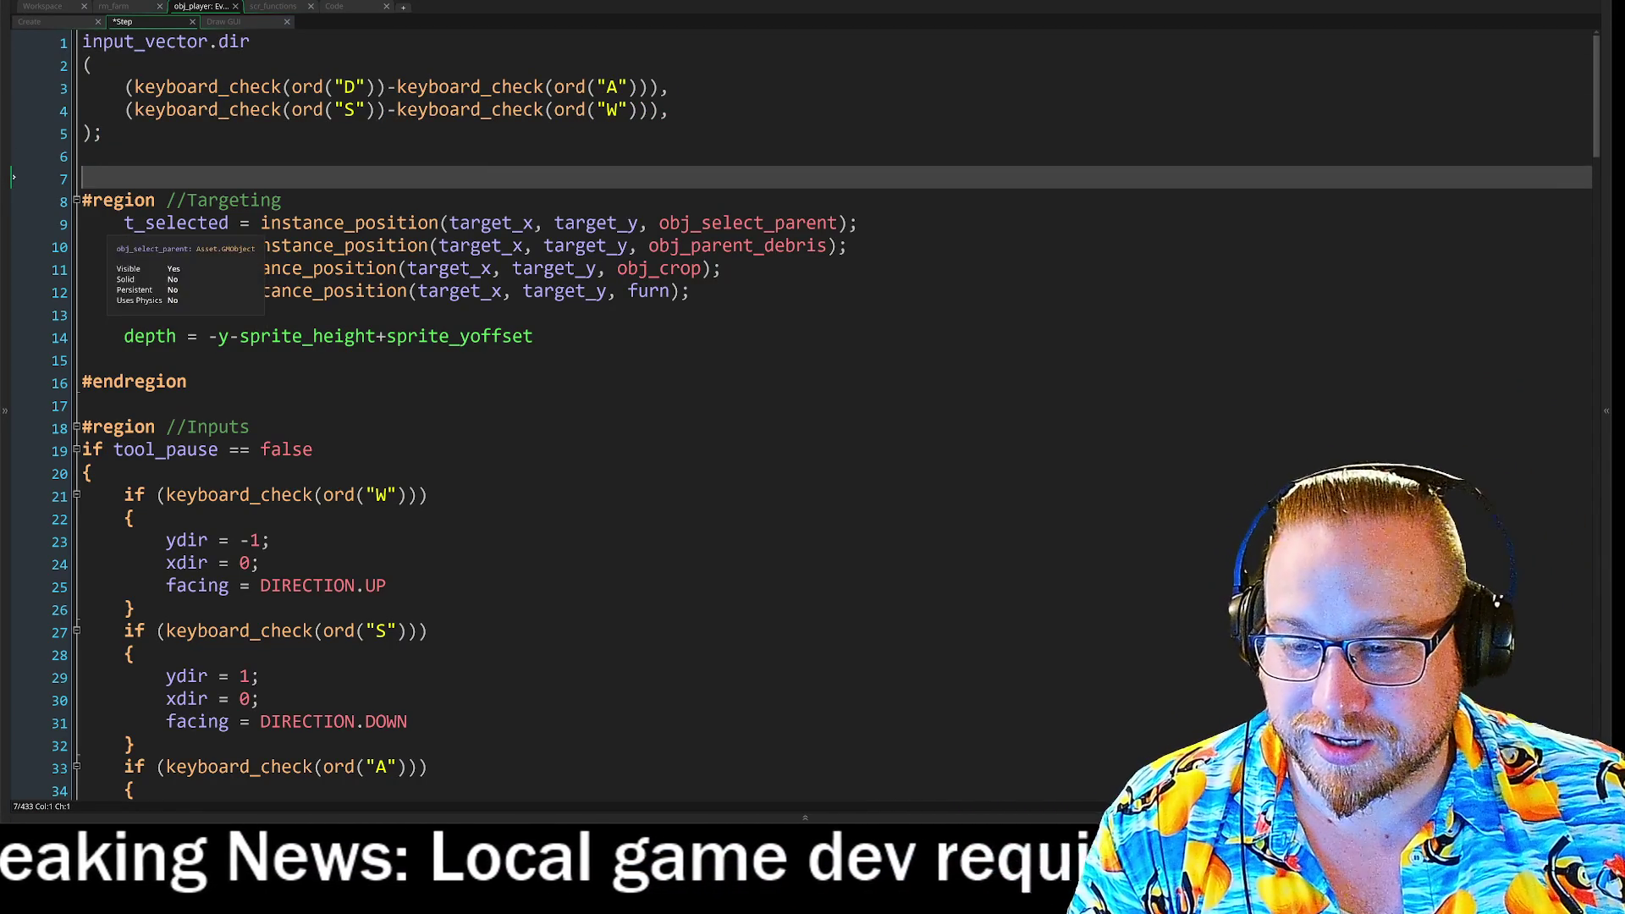
pyautogui.moveTo(102, 133)
pyautogui.mouseDown()
pyautogui.moveTo(83, 65)
pyautogui.moveTo(36, 43)
pyautogui.mouseUp()
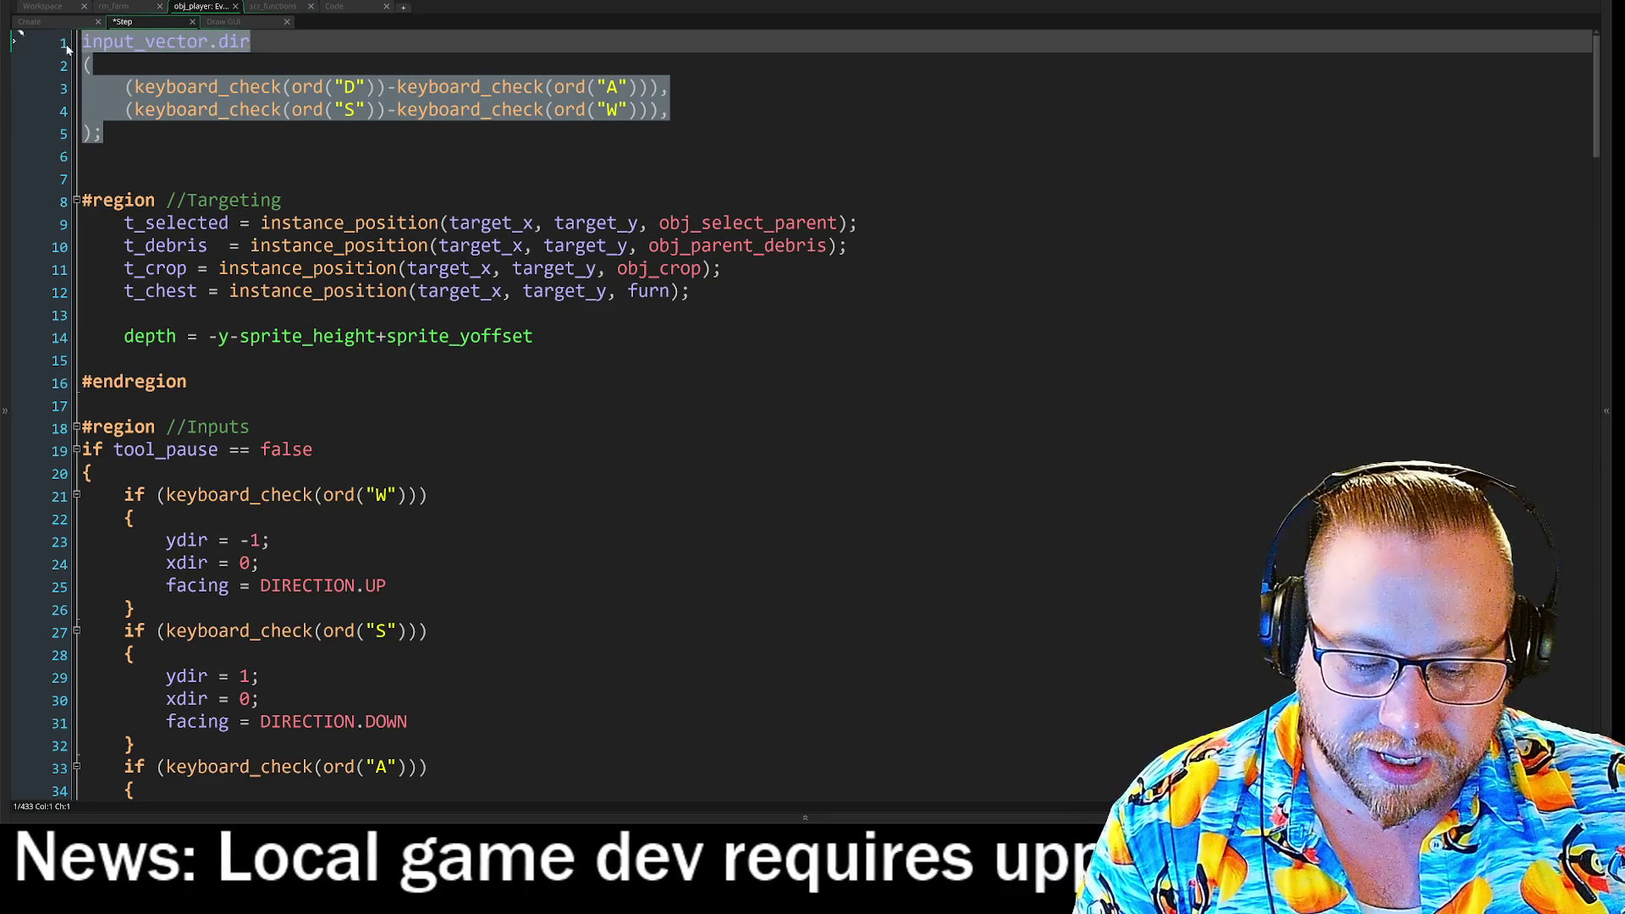
pyautogui.hotkey('ctrl', 'k')
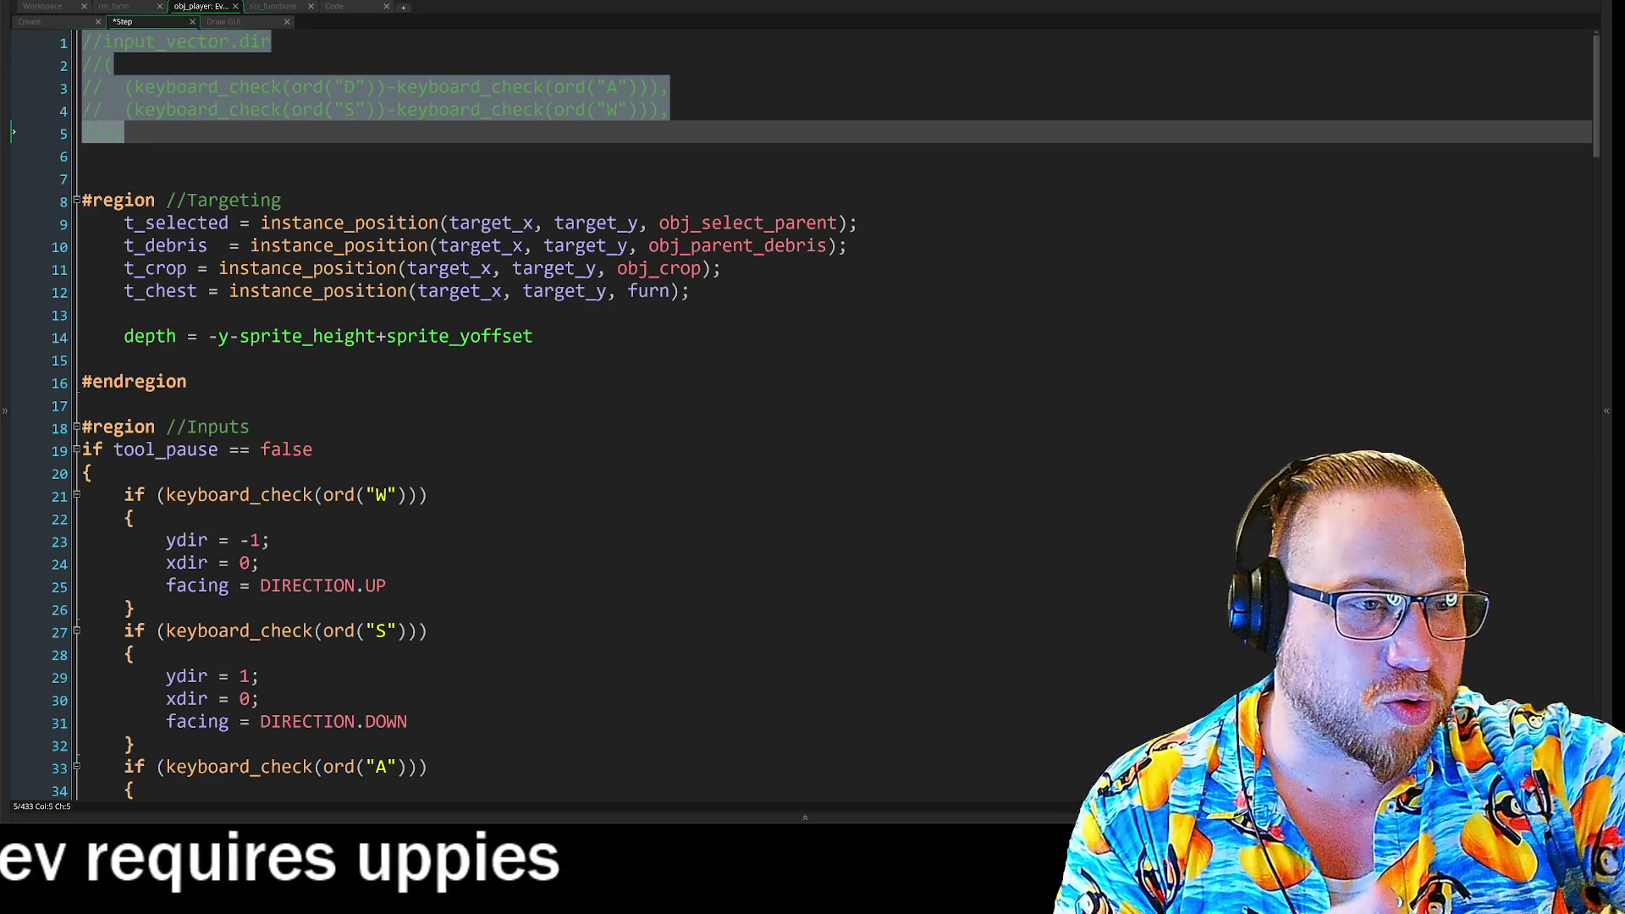
# Uncomment lines 1–9 of the Create event and review the move_controller setup.
pyautogui.click(45, 22)
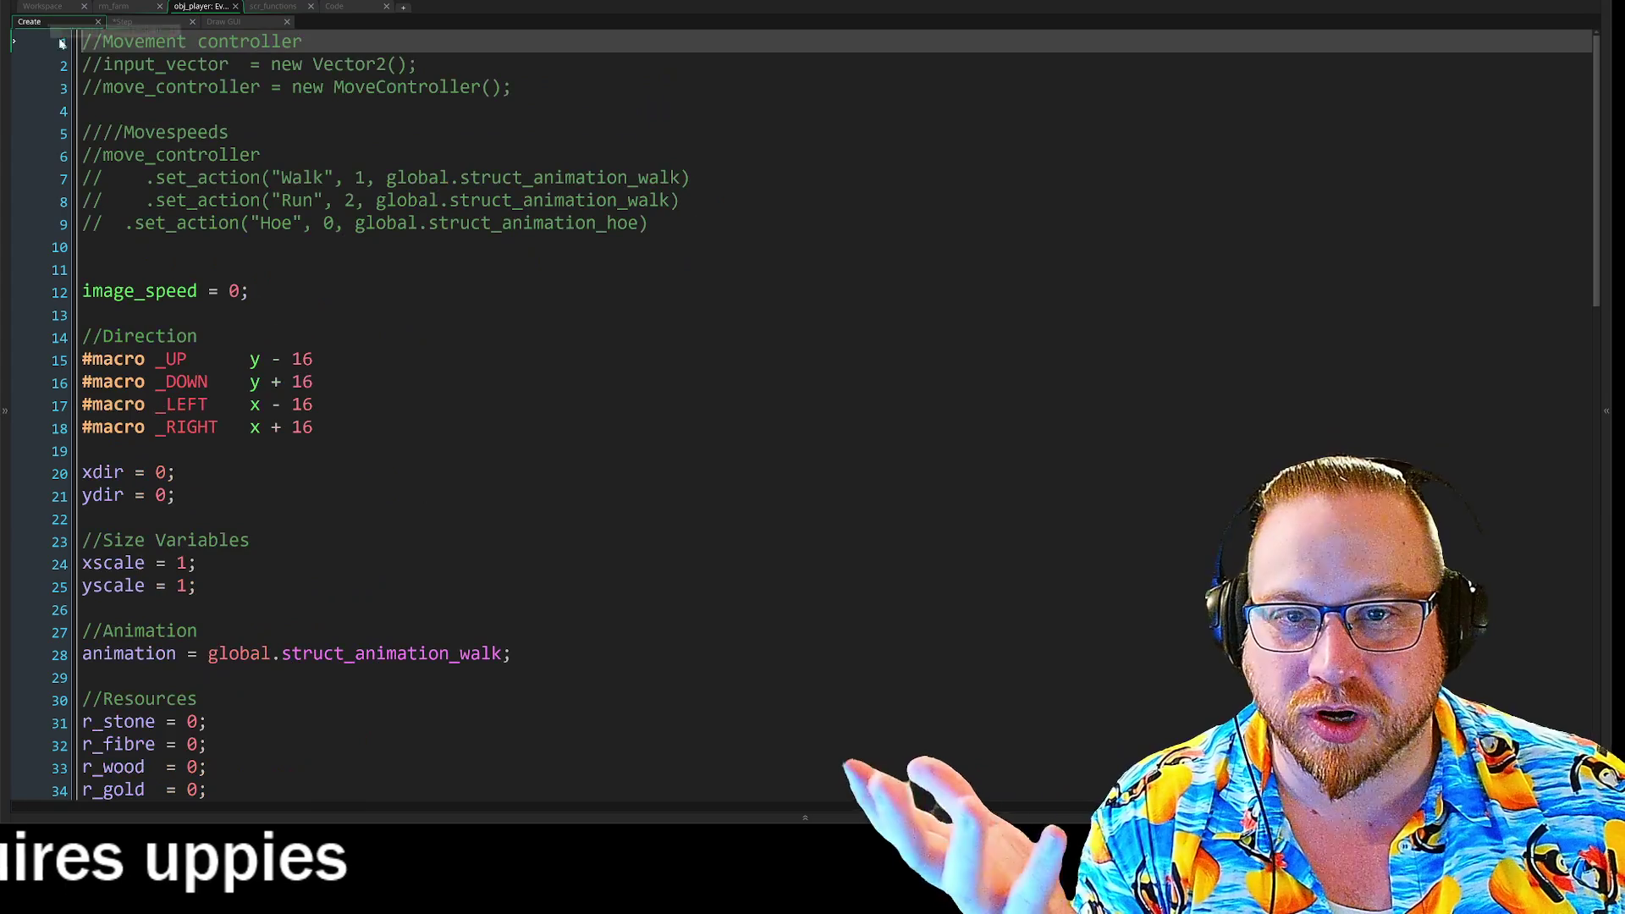
pyautogui.moveTo(103, 87); pyautogui.dragTo(281, 87)
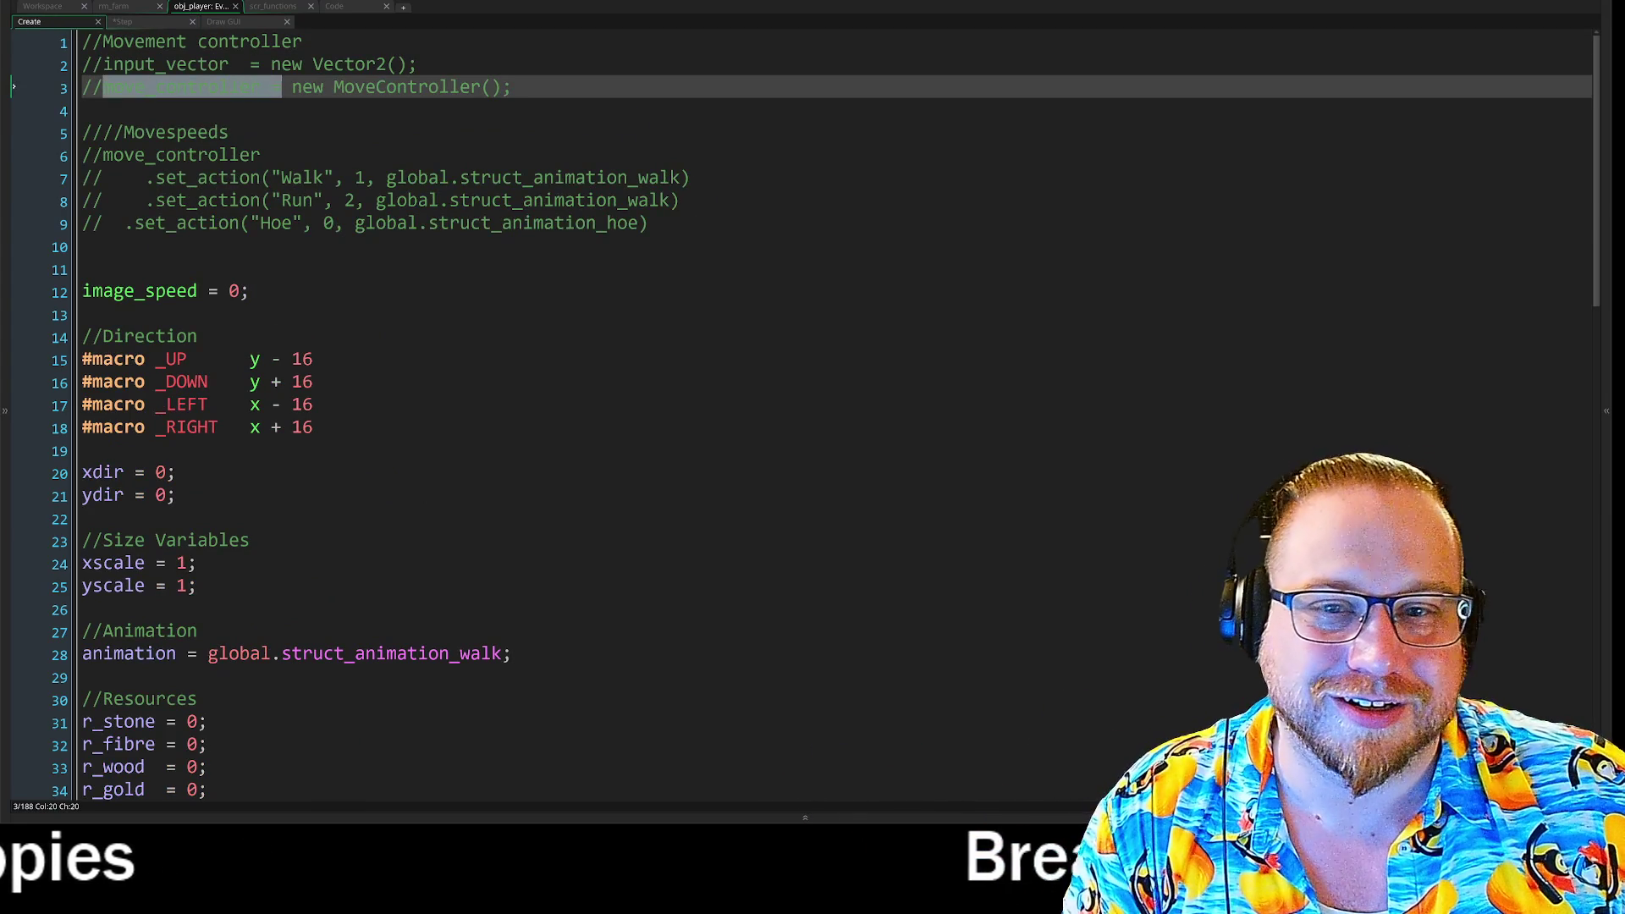
pyautogui.moveTo(14, 223); pyautogui.dragTo(14, 41)
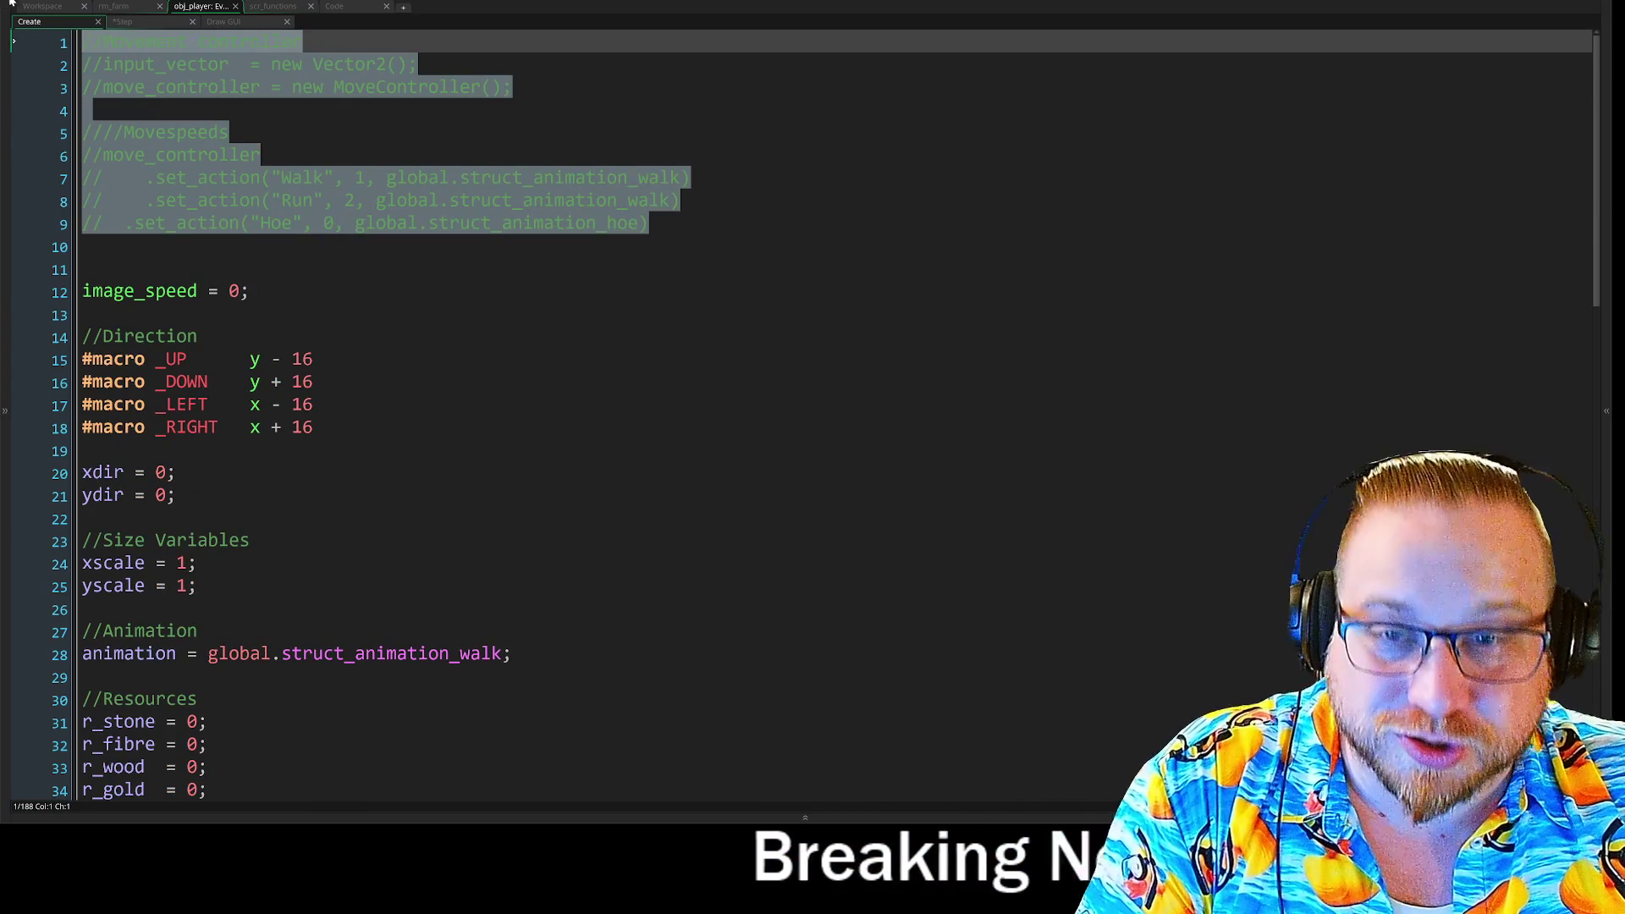
pyautogui.hotkey('ctrl', 'shift', 'k')
pyautogui.click(13, 108)
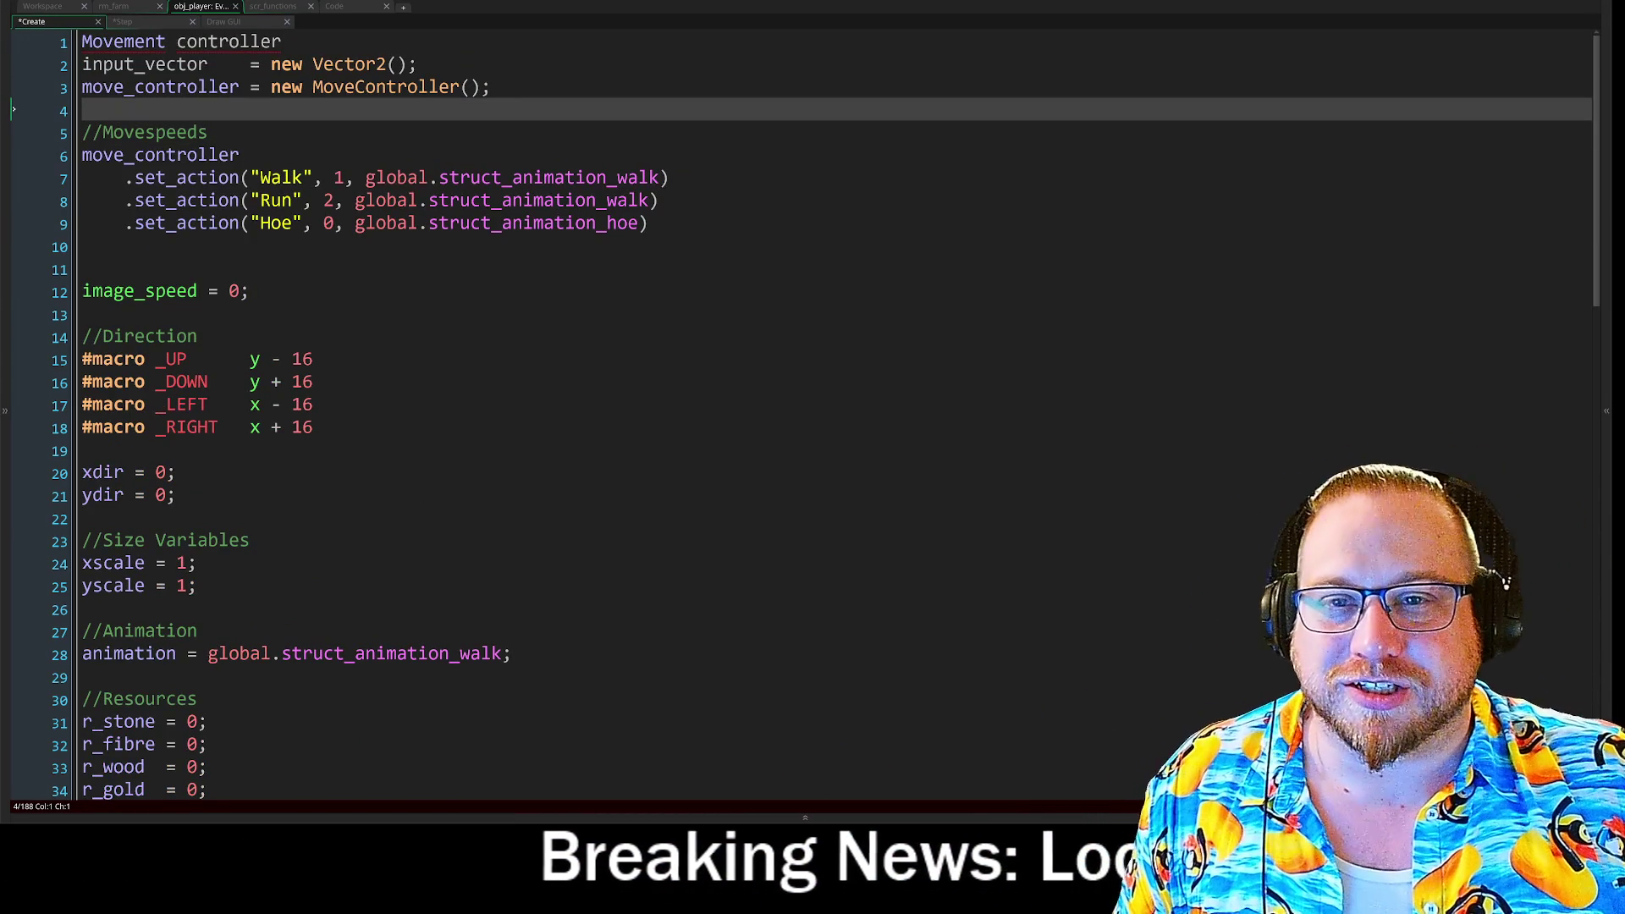
pyautogui.click(13, 63)
pyautogui.moveTo(271, 64); pyautogui.dragTo(418, 64)
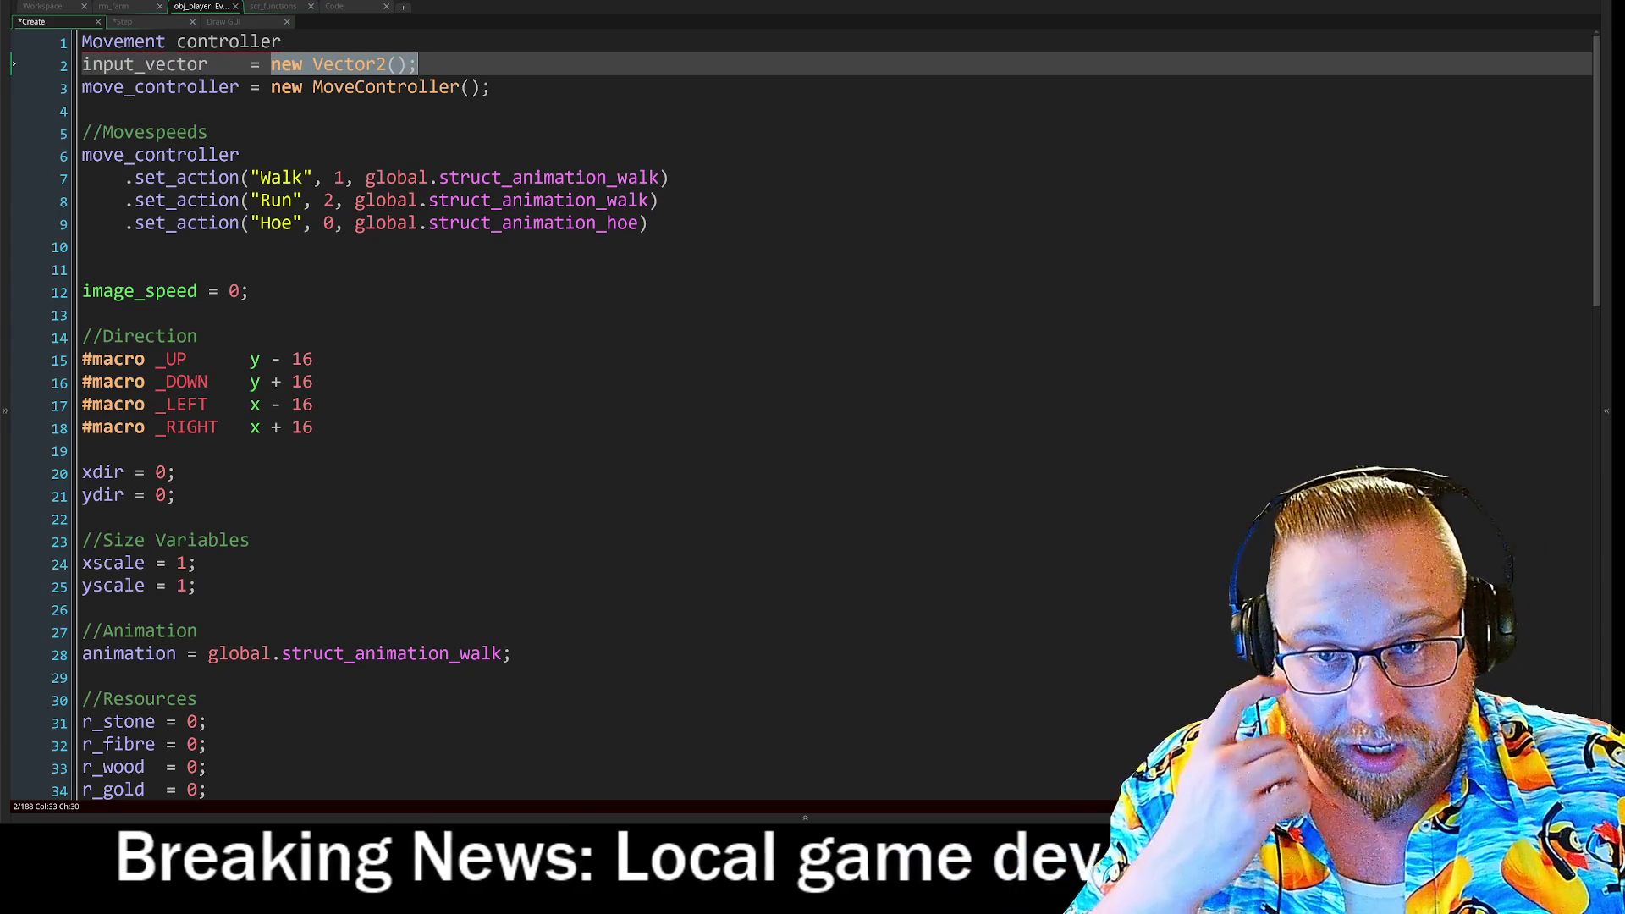
pyautogui.moveTo(13, 154); pyautogui.dragTo(14, 223)
pyautogui.click(14, 222)
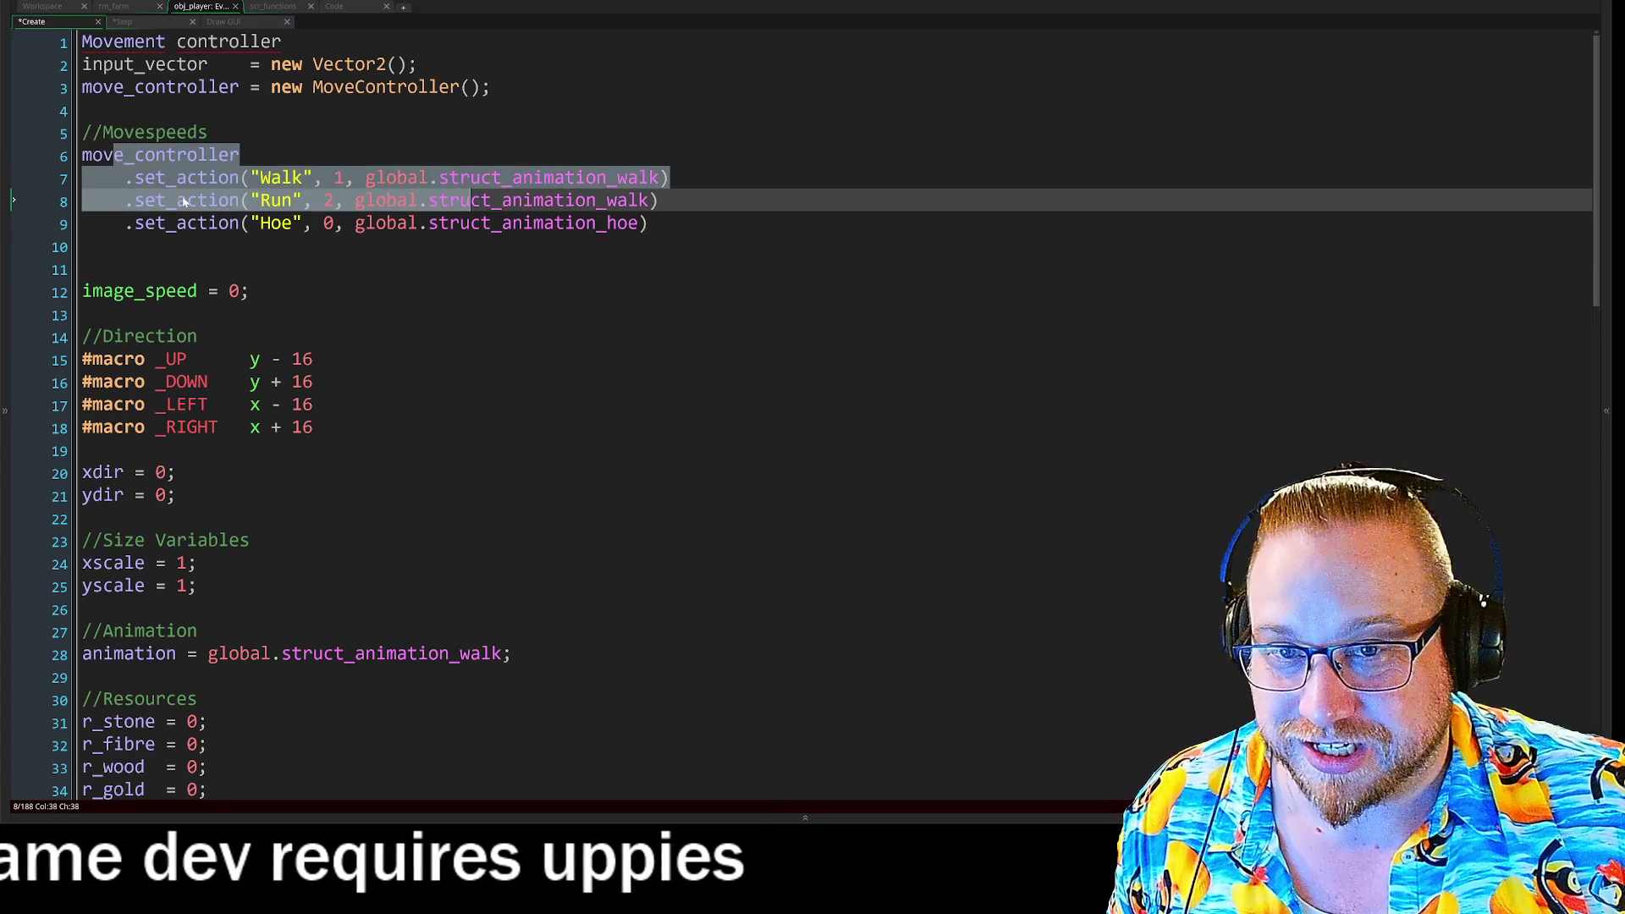
# Comment Create lines 1–9 back out and return to the Step event.
pyautogui.moveTo(135, 177); pyautogui.dragTo(670, 177)
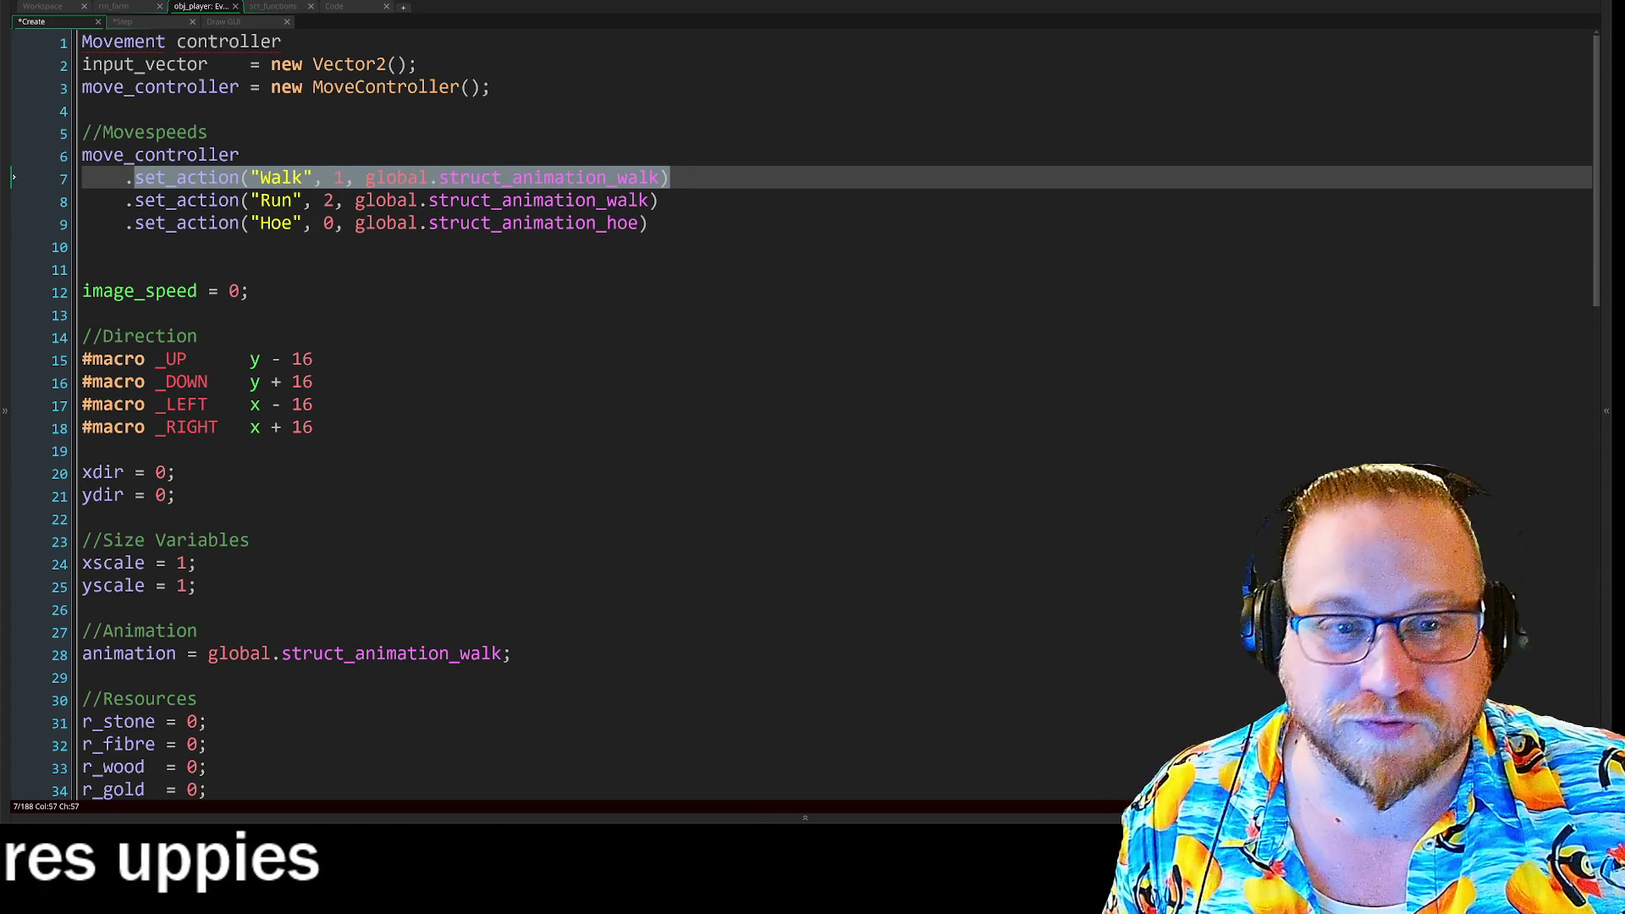
pyautogui.moveTo(14, 223)
pyautogui.mouseDown()
pyautogui.moveTo(19, 34)
pyautogui.moveTo(13, 223)
pyautogui.mouseUp()
pyautogui.hotkey('ctrl', 'k')
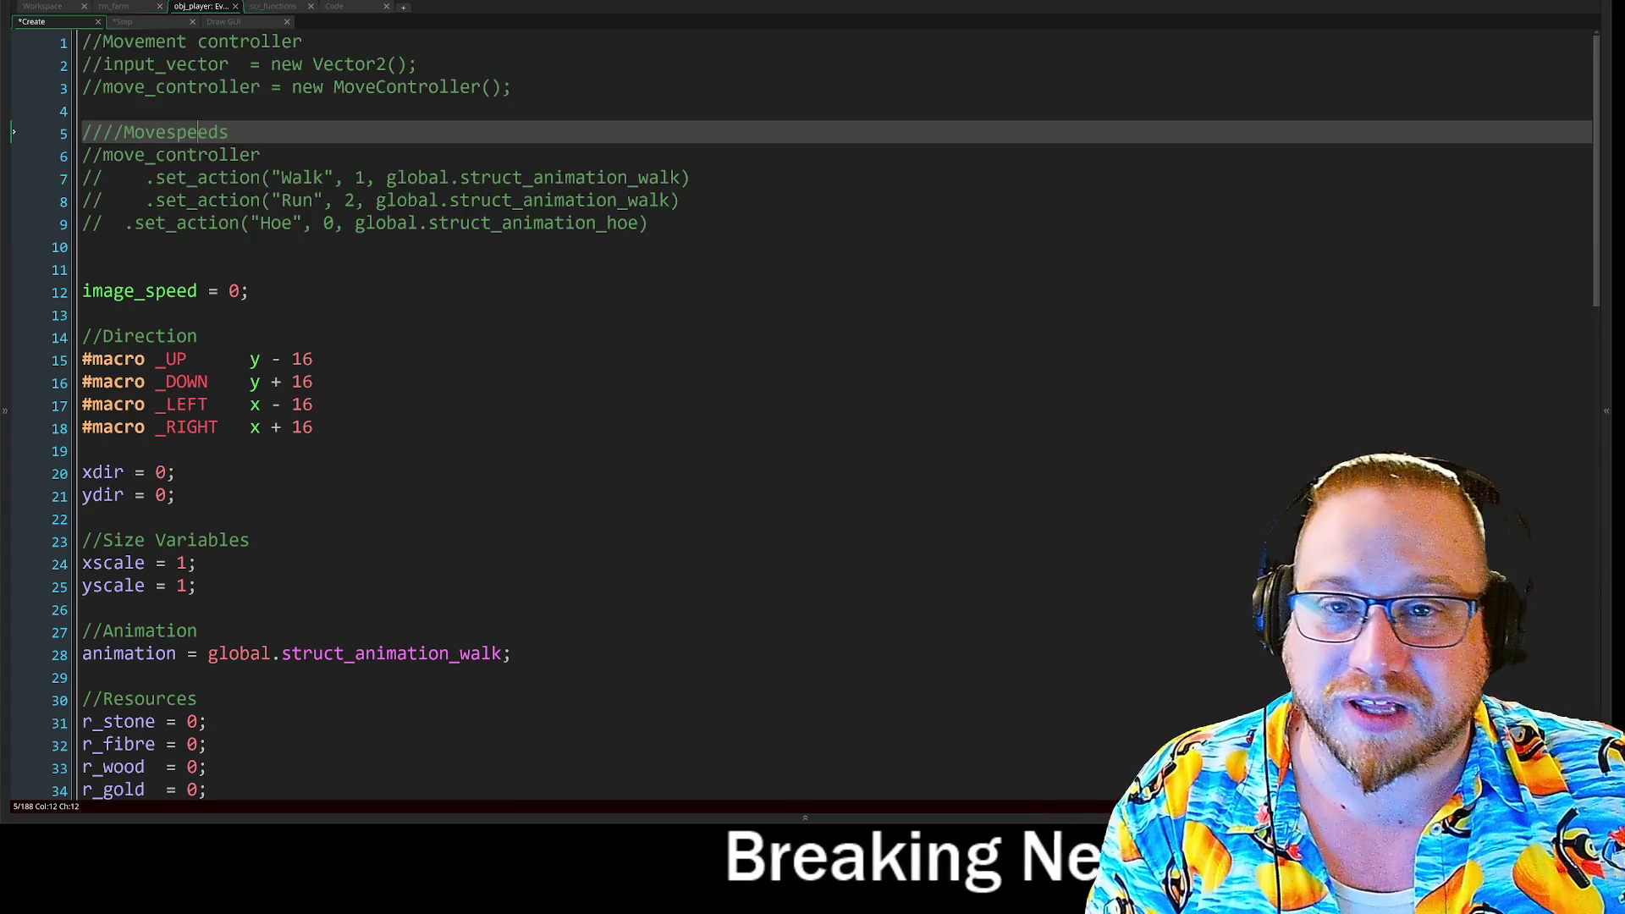
pyautogui.click(136, 23)
pyautogui.scroll(-10, 796, 415)
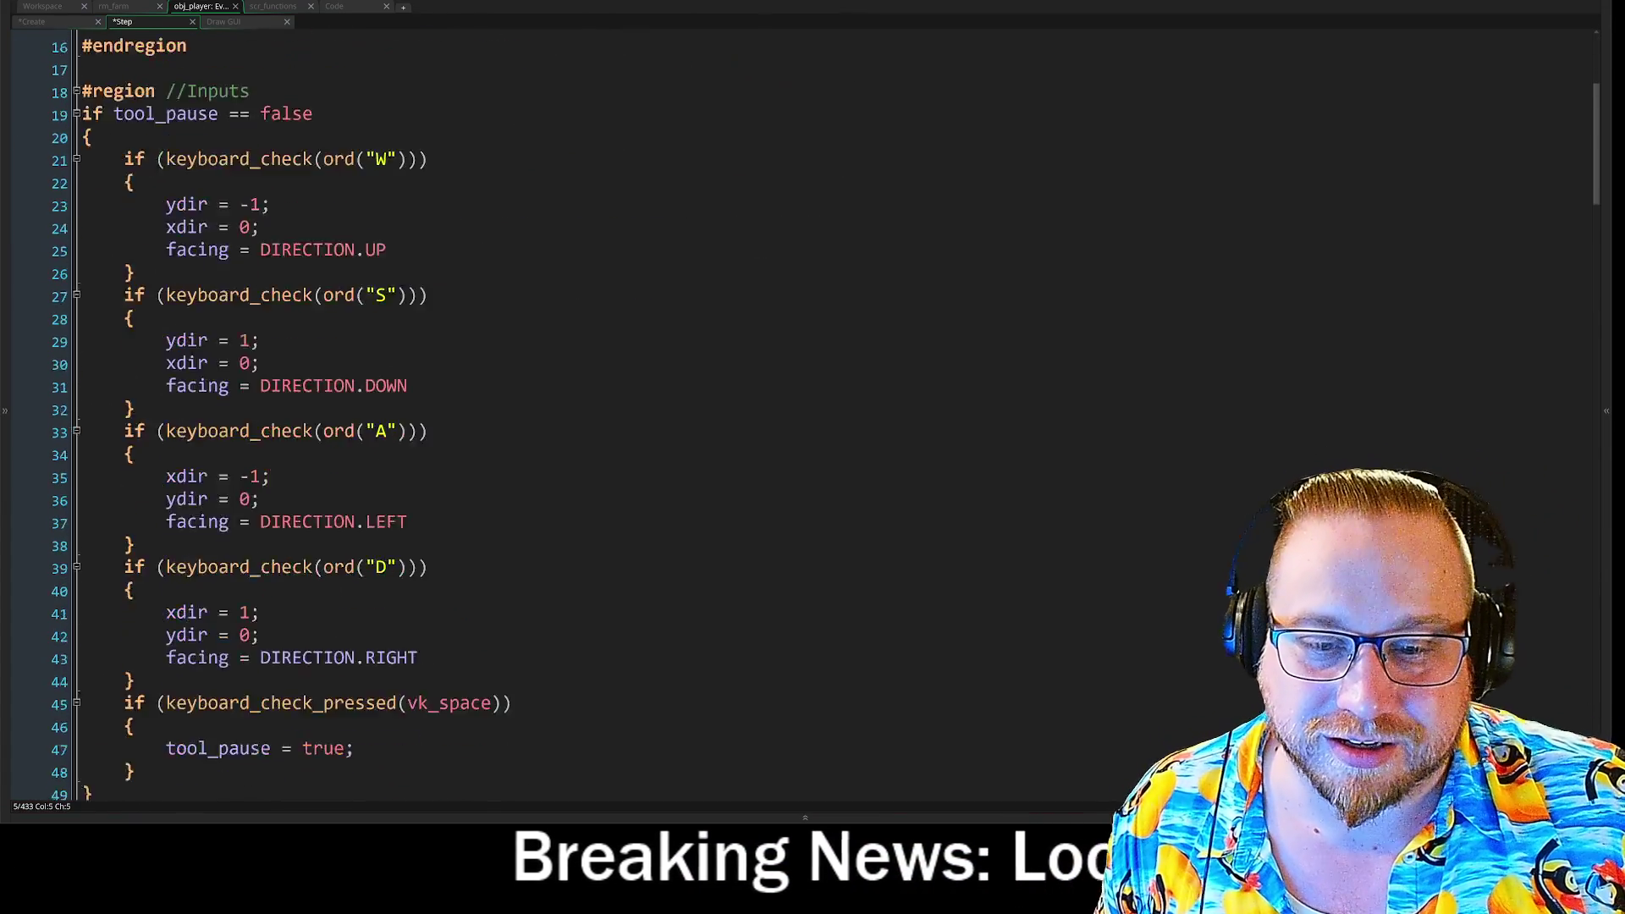
# Scroll past the Inputs region to the MOVEMENT.WALK case and select its move_and_collide line.
pyautogui.scroll(3, 796, 415)
pyautogui.scroll(2, 13, 108)
pyautogui.moveTo(13, 109); pyautogui.dragTo(14, 493)
pyautogui.click(13, 585)
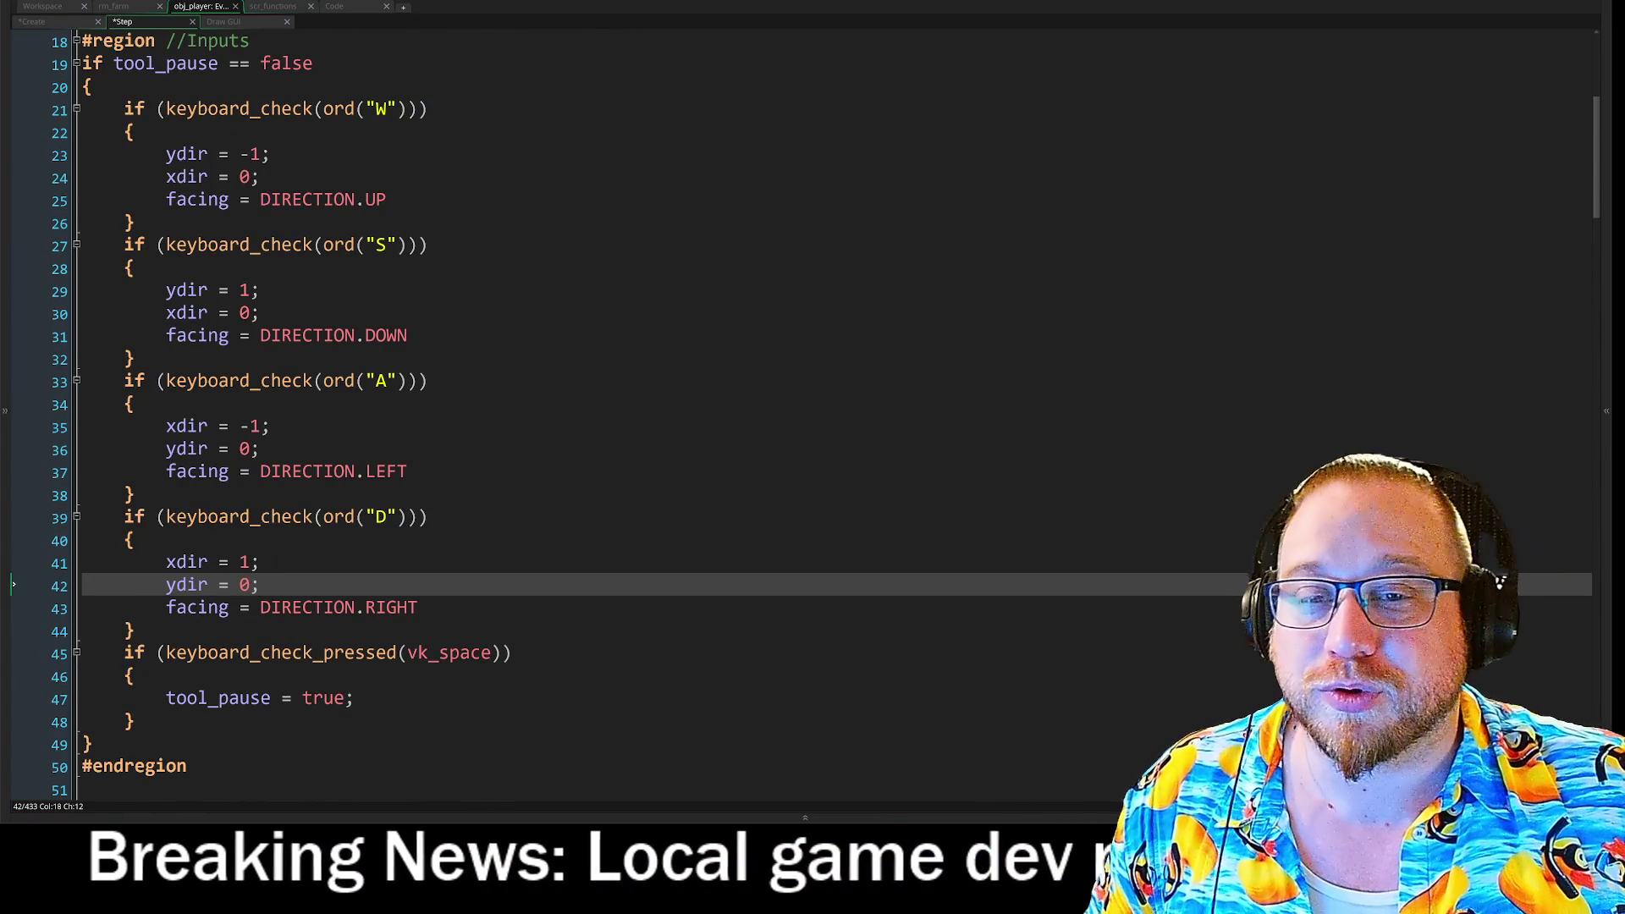
pyautogui.scroll(-10, 13, 584)
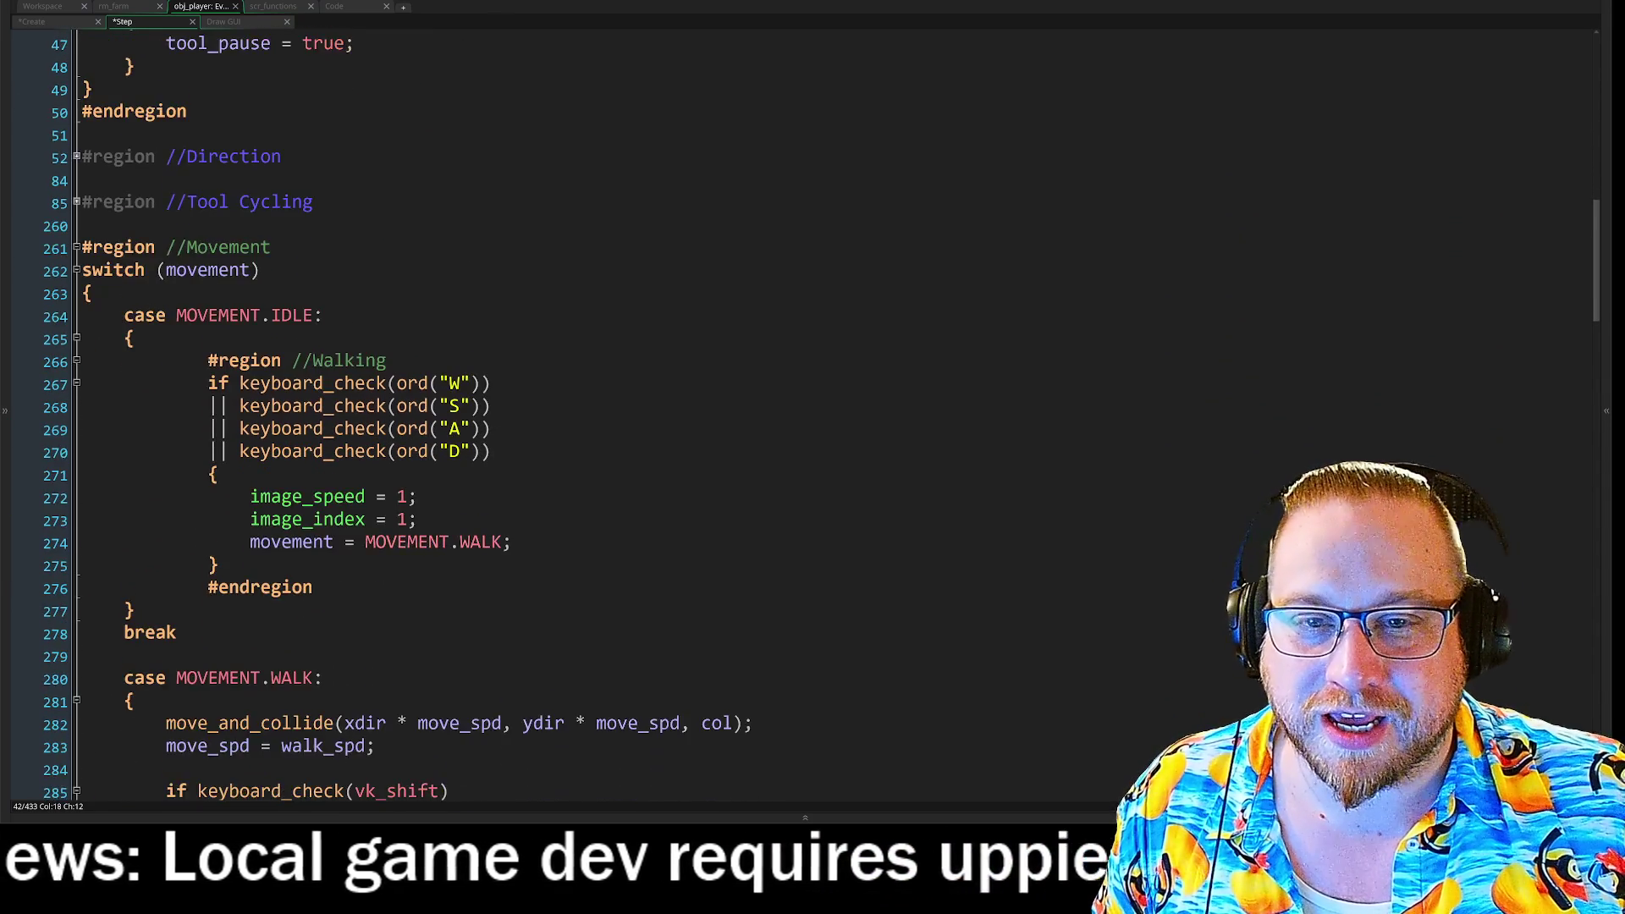
pyautogui.scroll(-2, 390, 406)
pyautogui.scroll(3, 389, 406)
pyautogui.scroll(-4, 389, 406)
pyautogui.scroll(-1, 389, 407)
pyautogui.moveTo(166, 387); pyautogui.dragTo(758, 385)
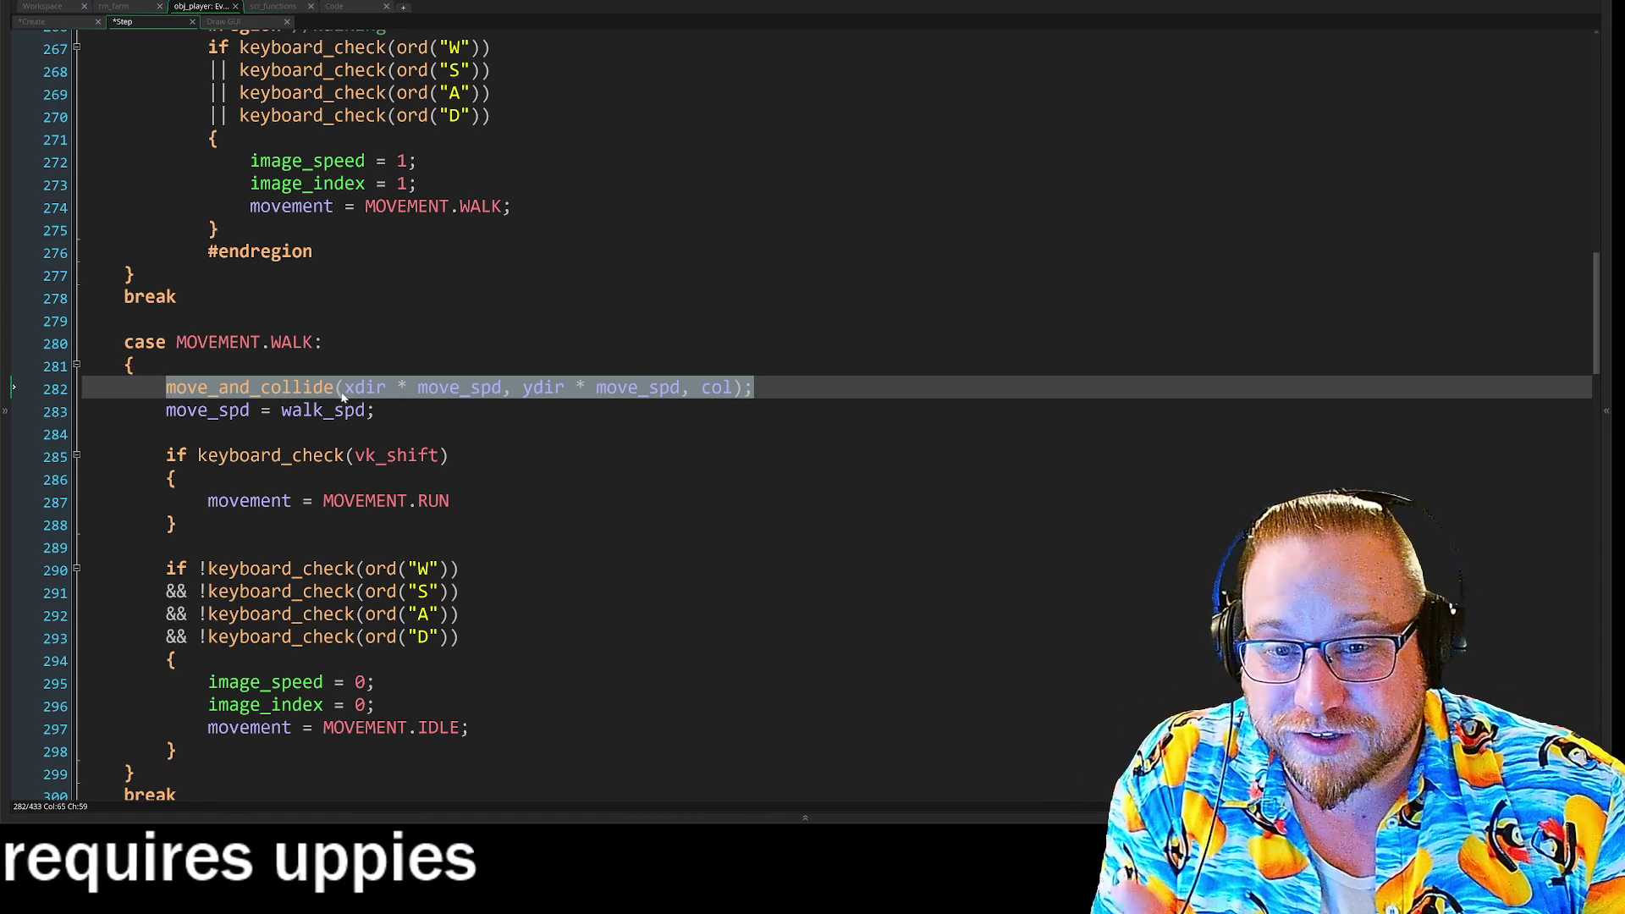
pyautogui.click(260, 388)
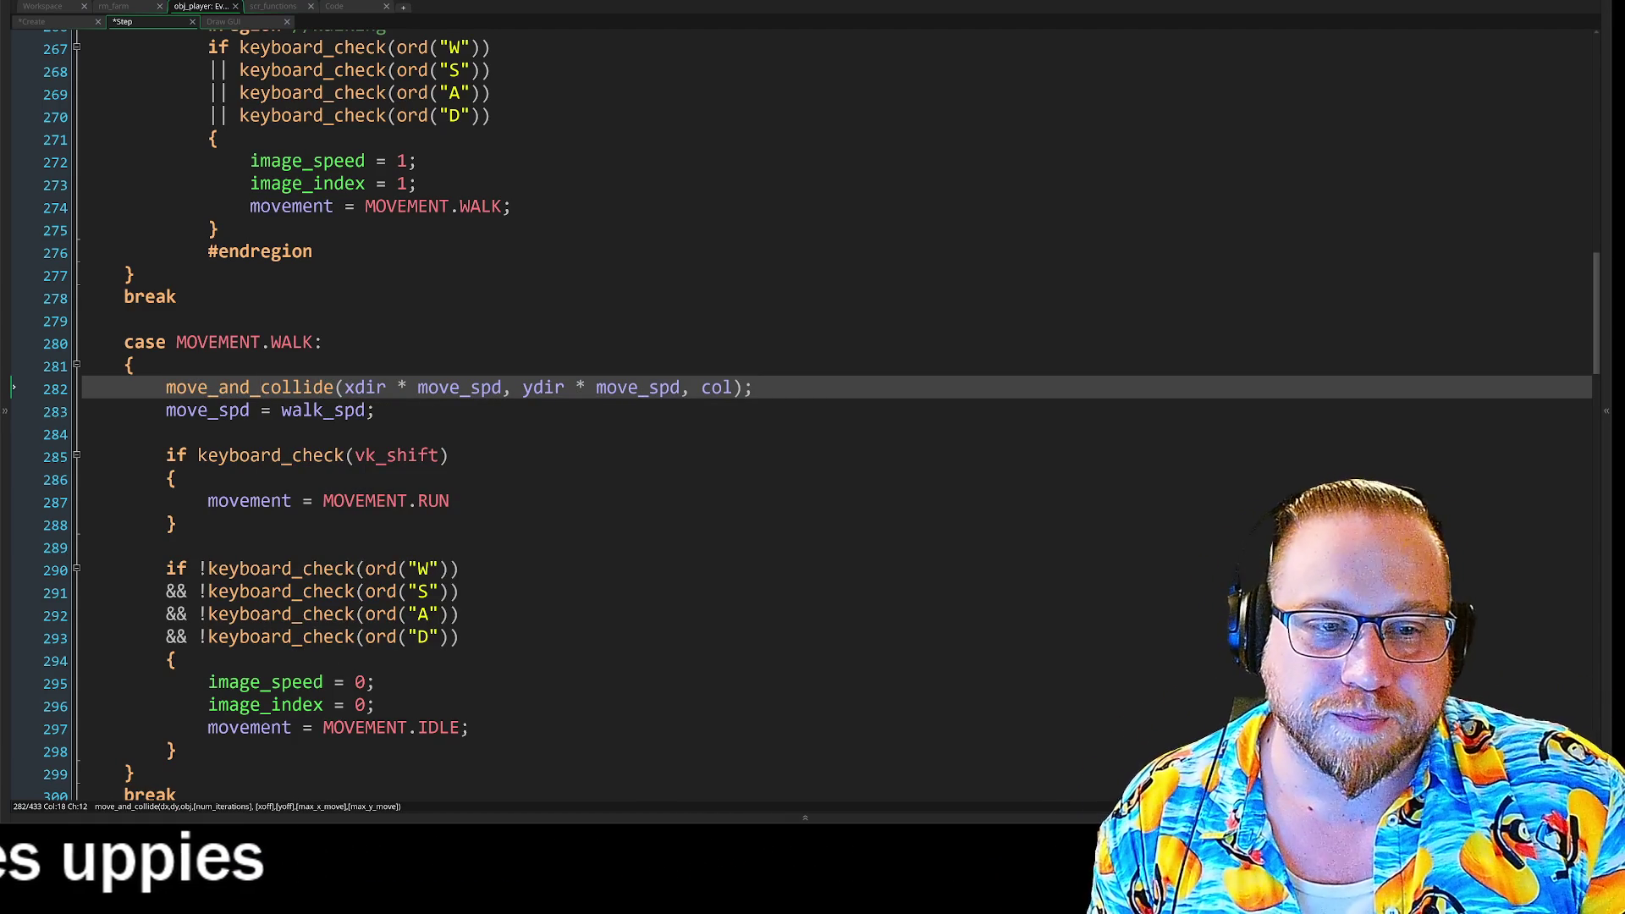
pyautogui.moveTo(702, 388); pyautogui.dragTo(733, 394)
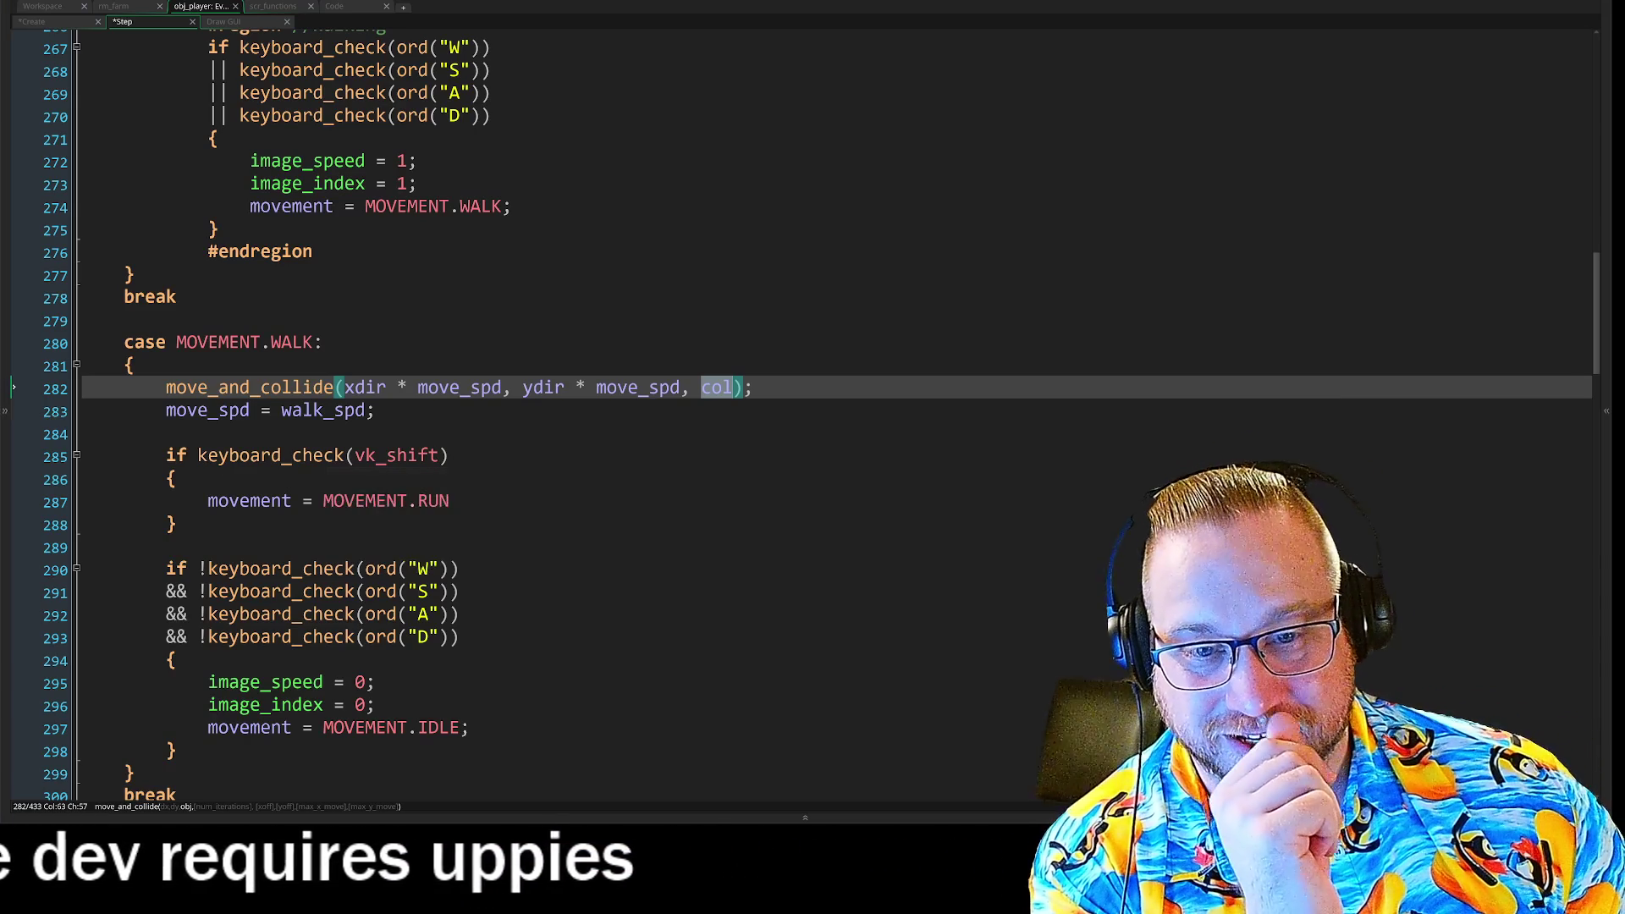
pyautogui.press('Down')
pyautogui.press('Down')
pyautogui.press('Down')
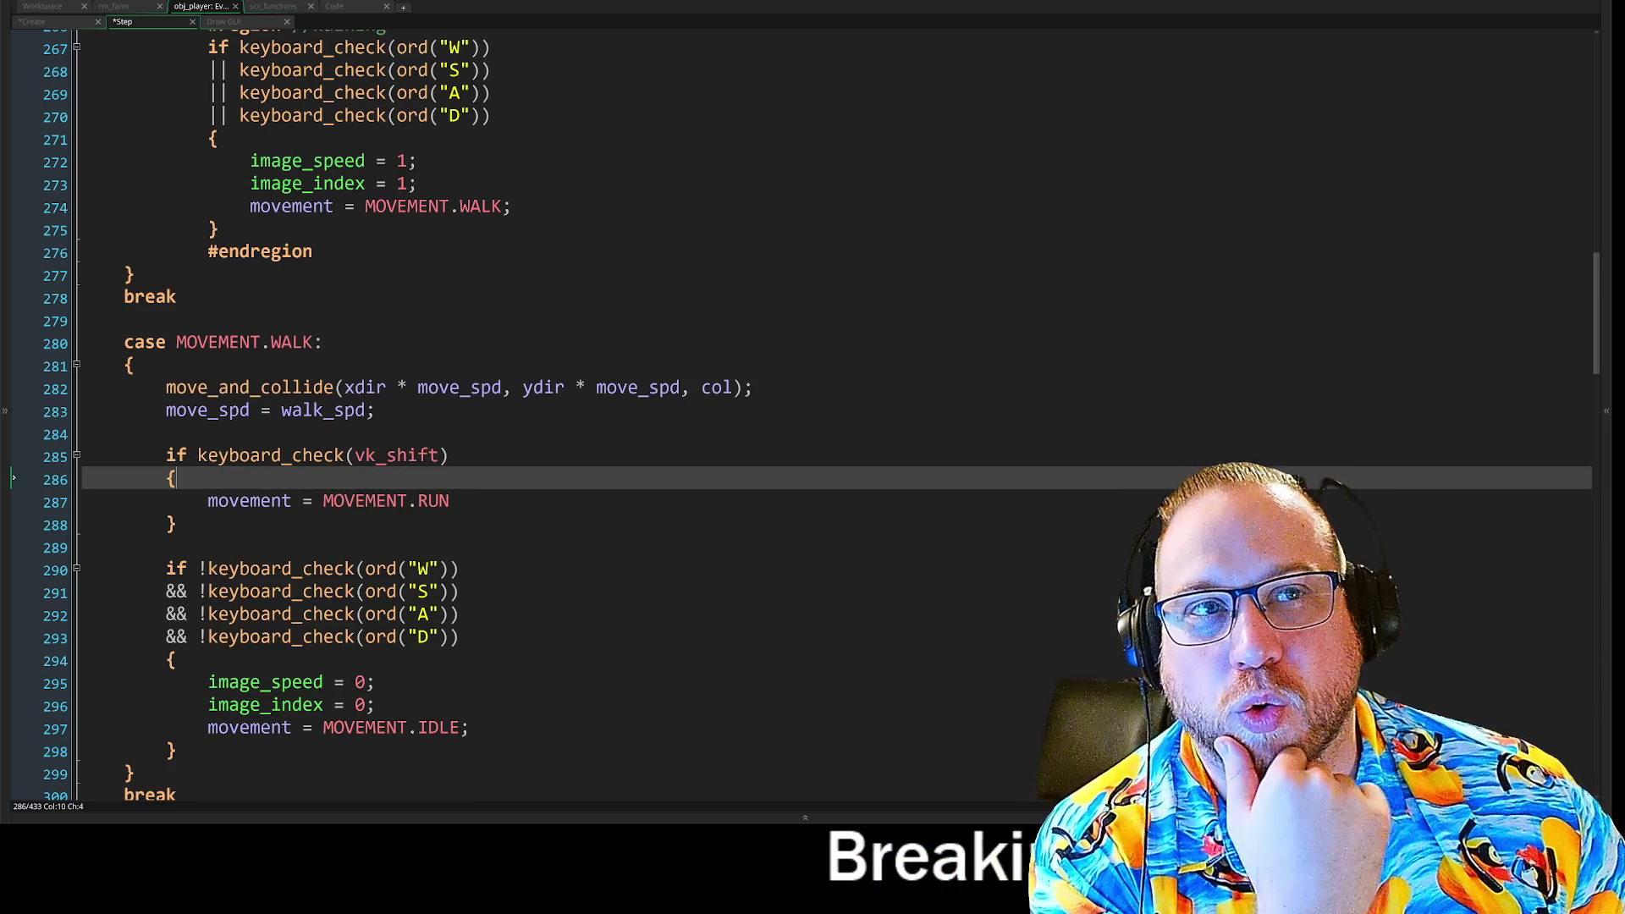
pyautogui.scroll(-2, 804, 398)
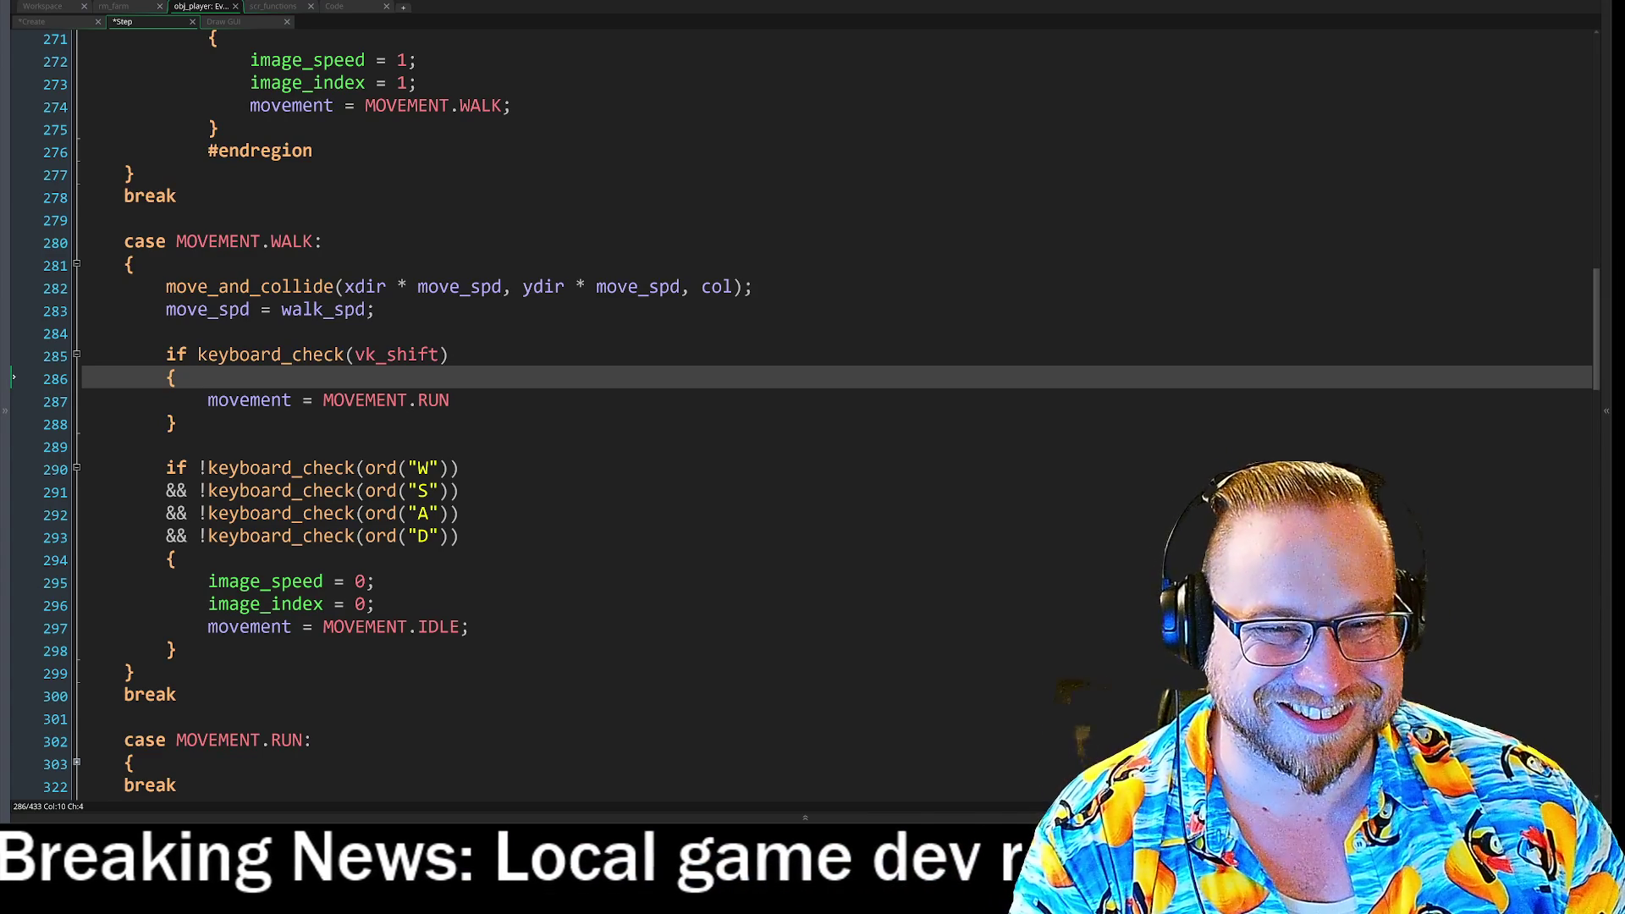
pyautogui.moveTo(0, 118)
pyautogui.mouseDown()
pyautogui.moveTo(572, 113)
pyautogui.moveTo(652, 13)
pyautogui.moveTo(452, 53)
pyautogui.moveTo(420, 43)
pyautogui.mouseUp()
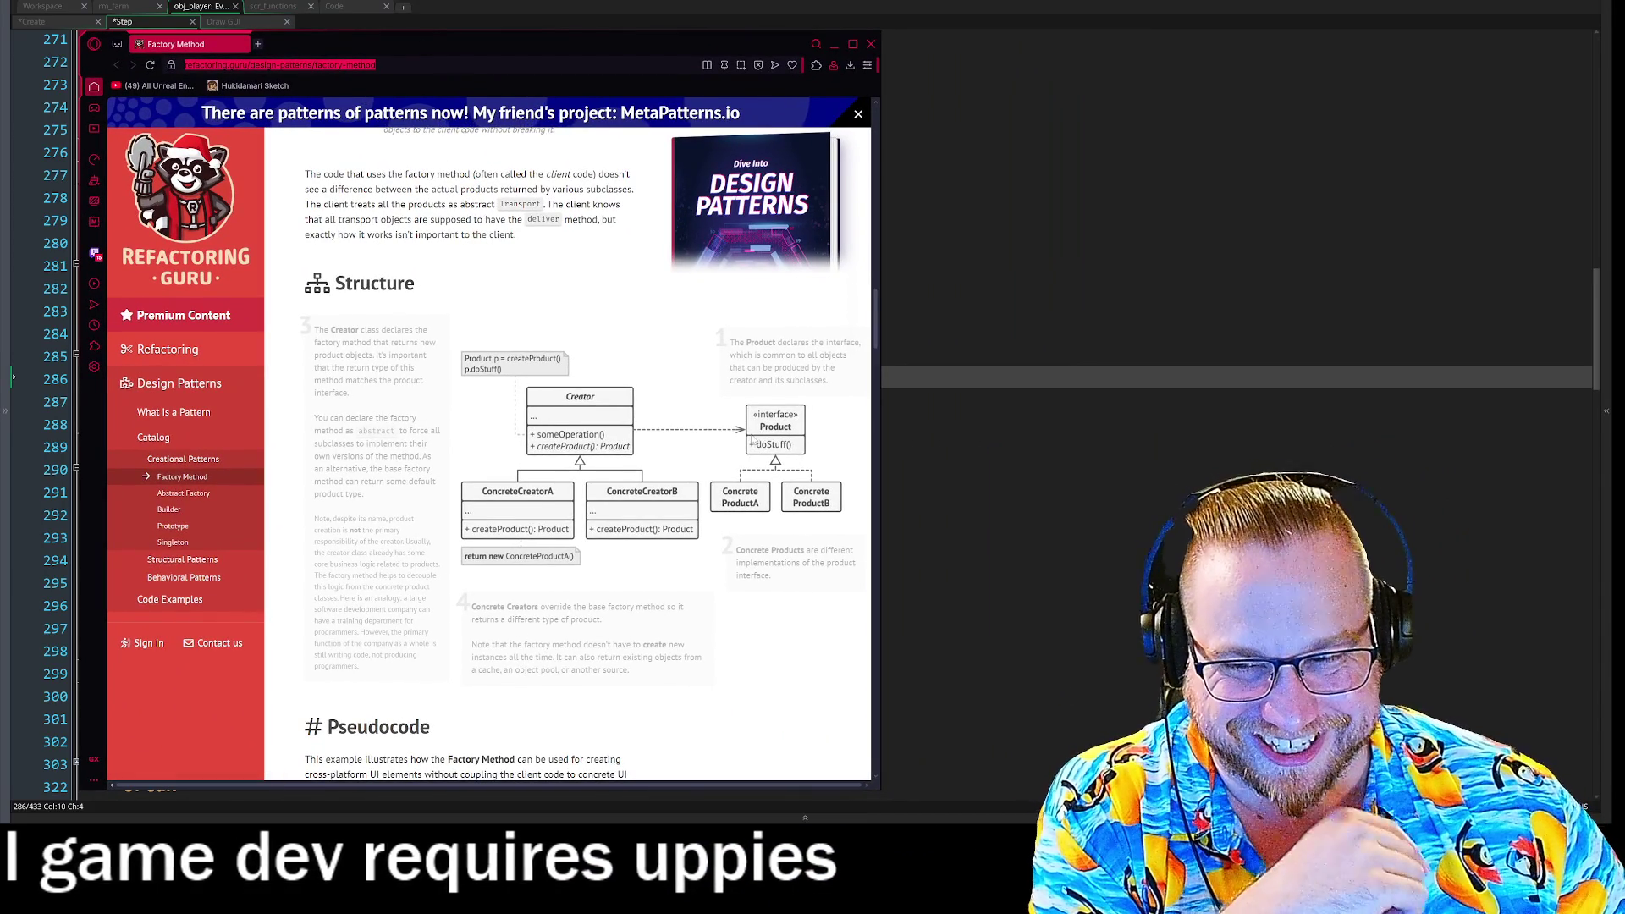
# Scroll to the Factory Method Pseudocode diagram, then pull the Twitch clip window into view.
pyautogui.scroll(-5, 783, 414)
pyautogui.scroll(-2, 632, 561)
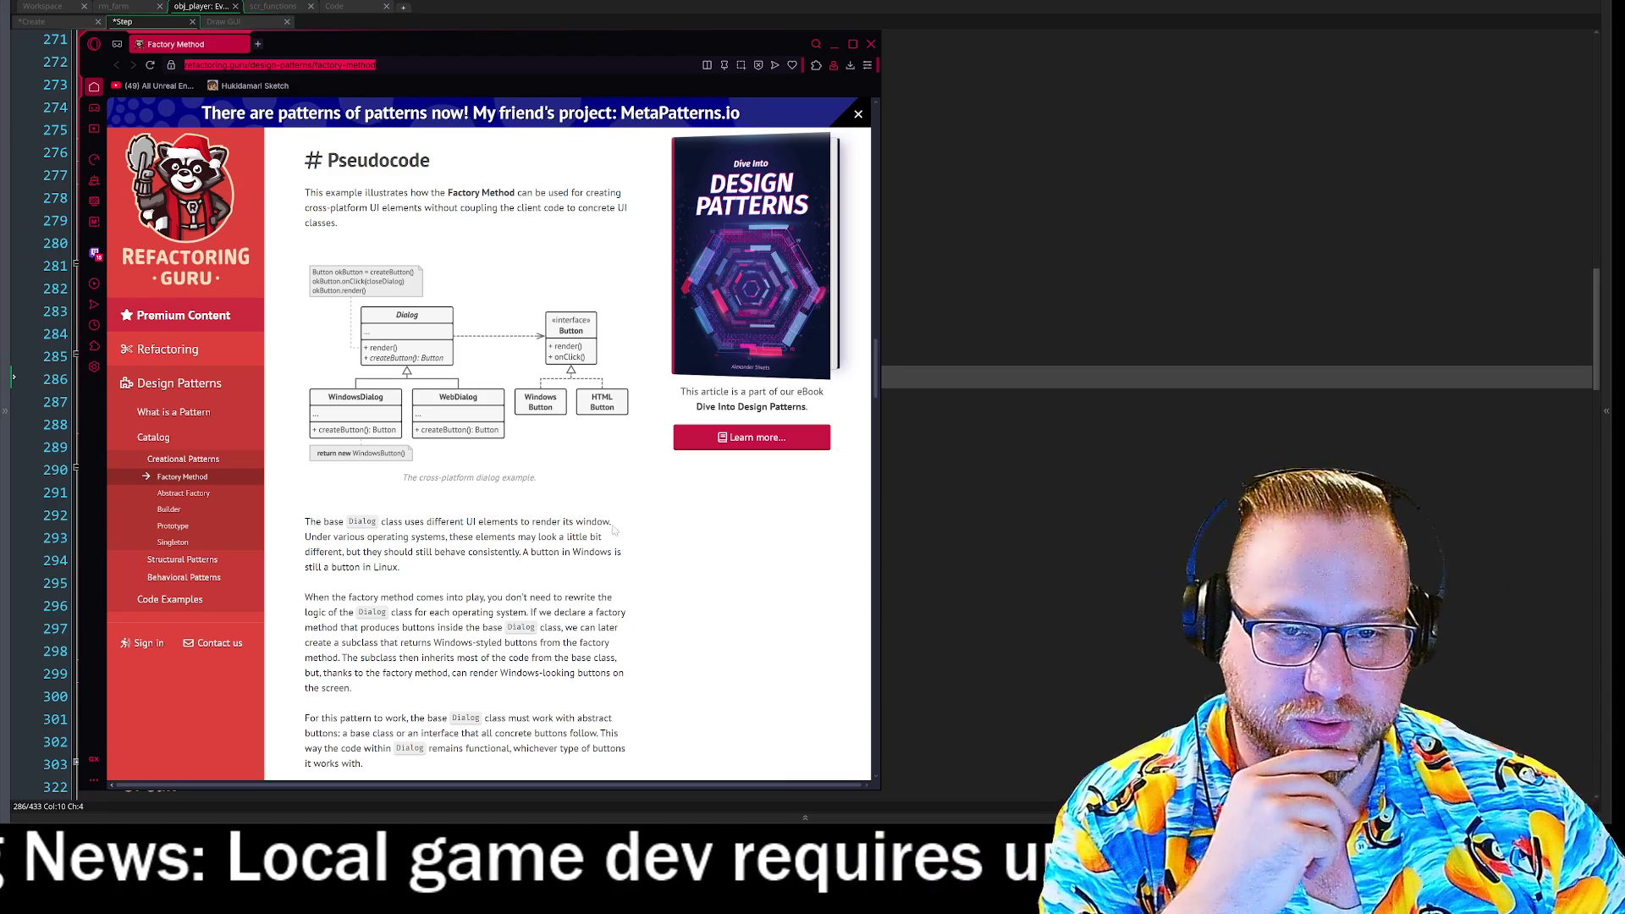
pyautogui.scroll(-1, 652, 488)
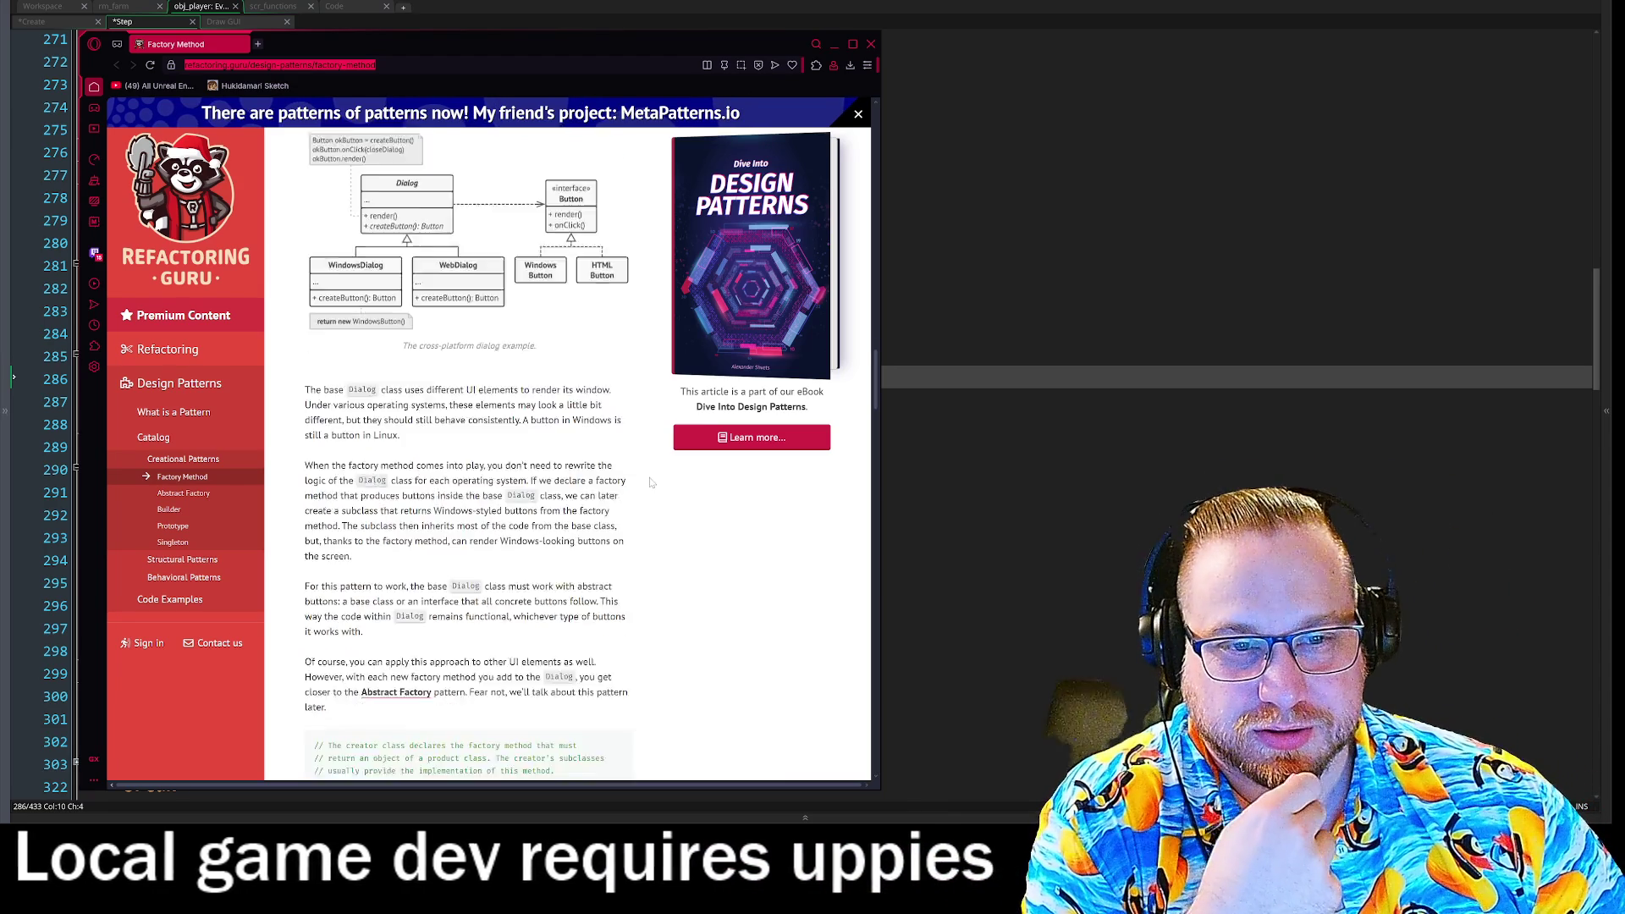
pyautogui.scroll(-1, 656, 502)
pyautogui.scroll(2, 656, 502)
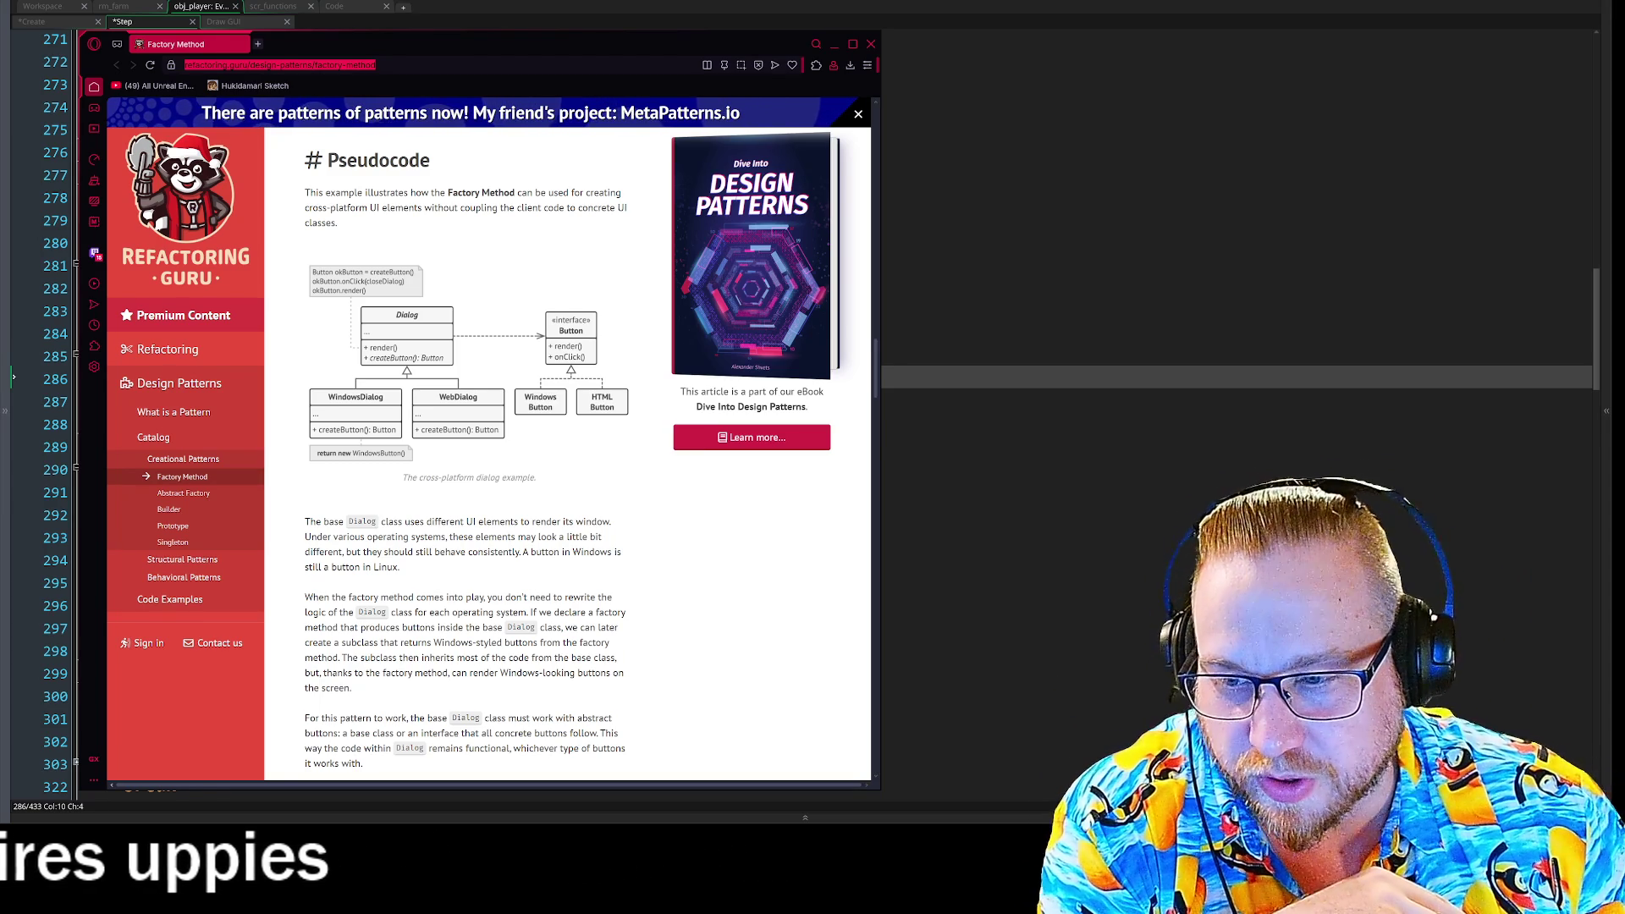
pyautogui.press('Escape')
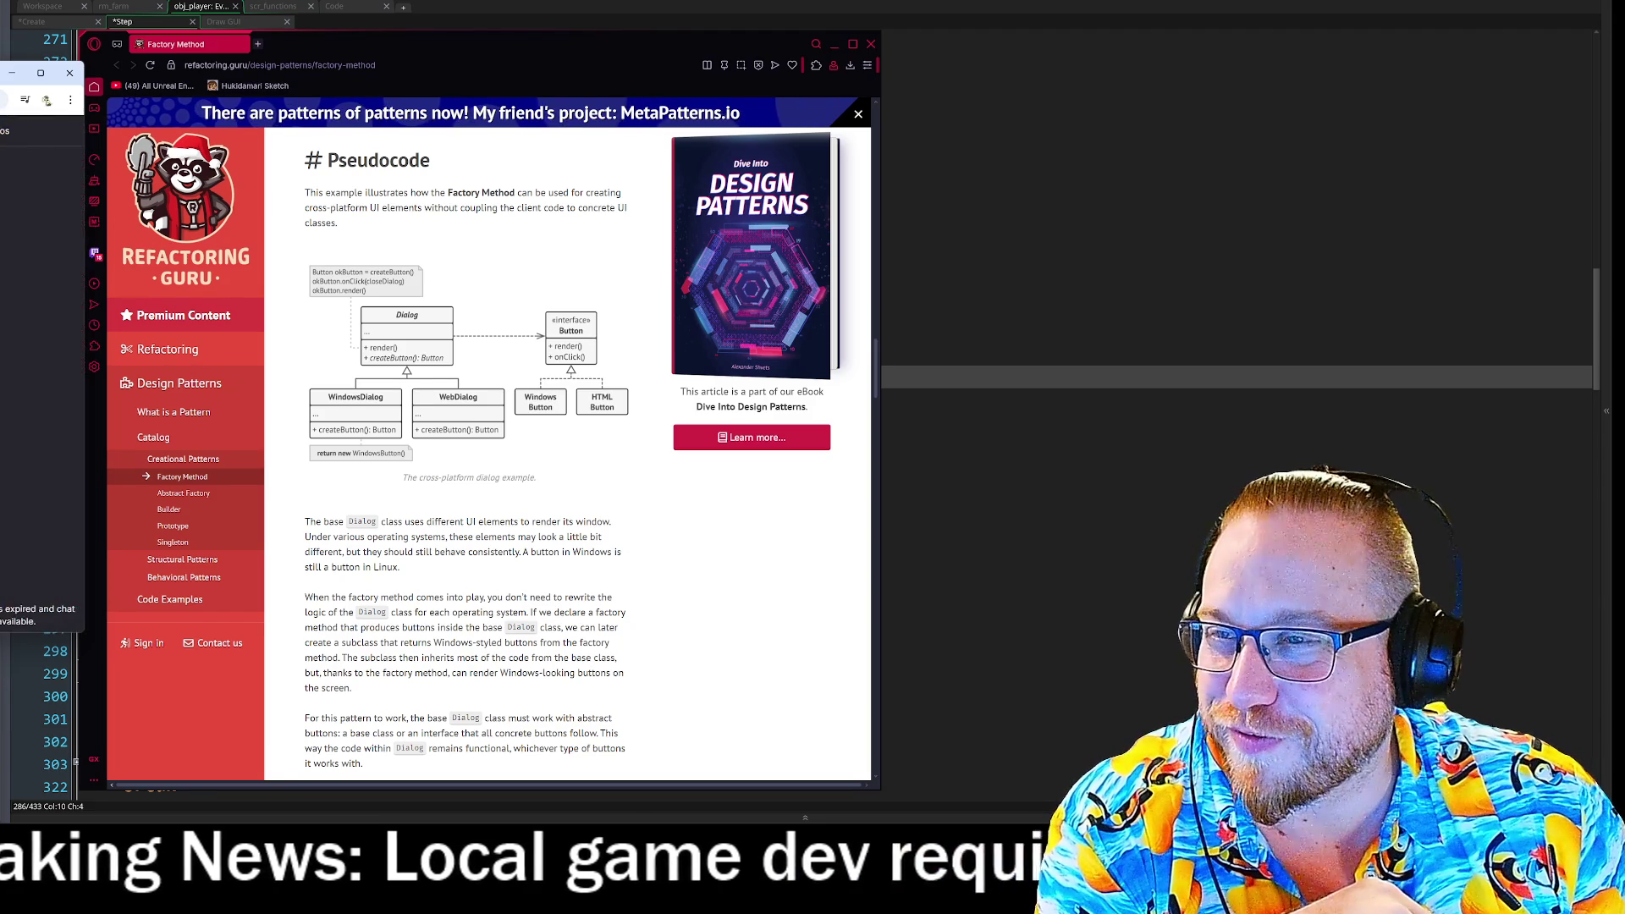
pyautogui.moveTo(34, 72)
pyautogui.mouseDown()
pyautogui.moveTo(948, 93)
pyautogui.moveTo(821, 4)
pyautogui.mouseUp()
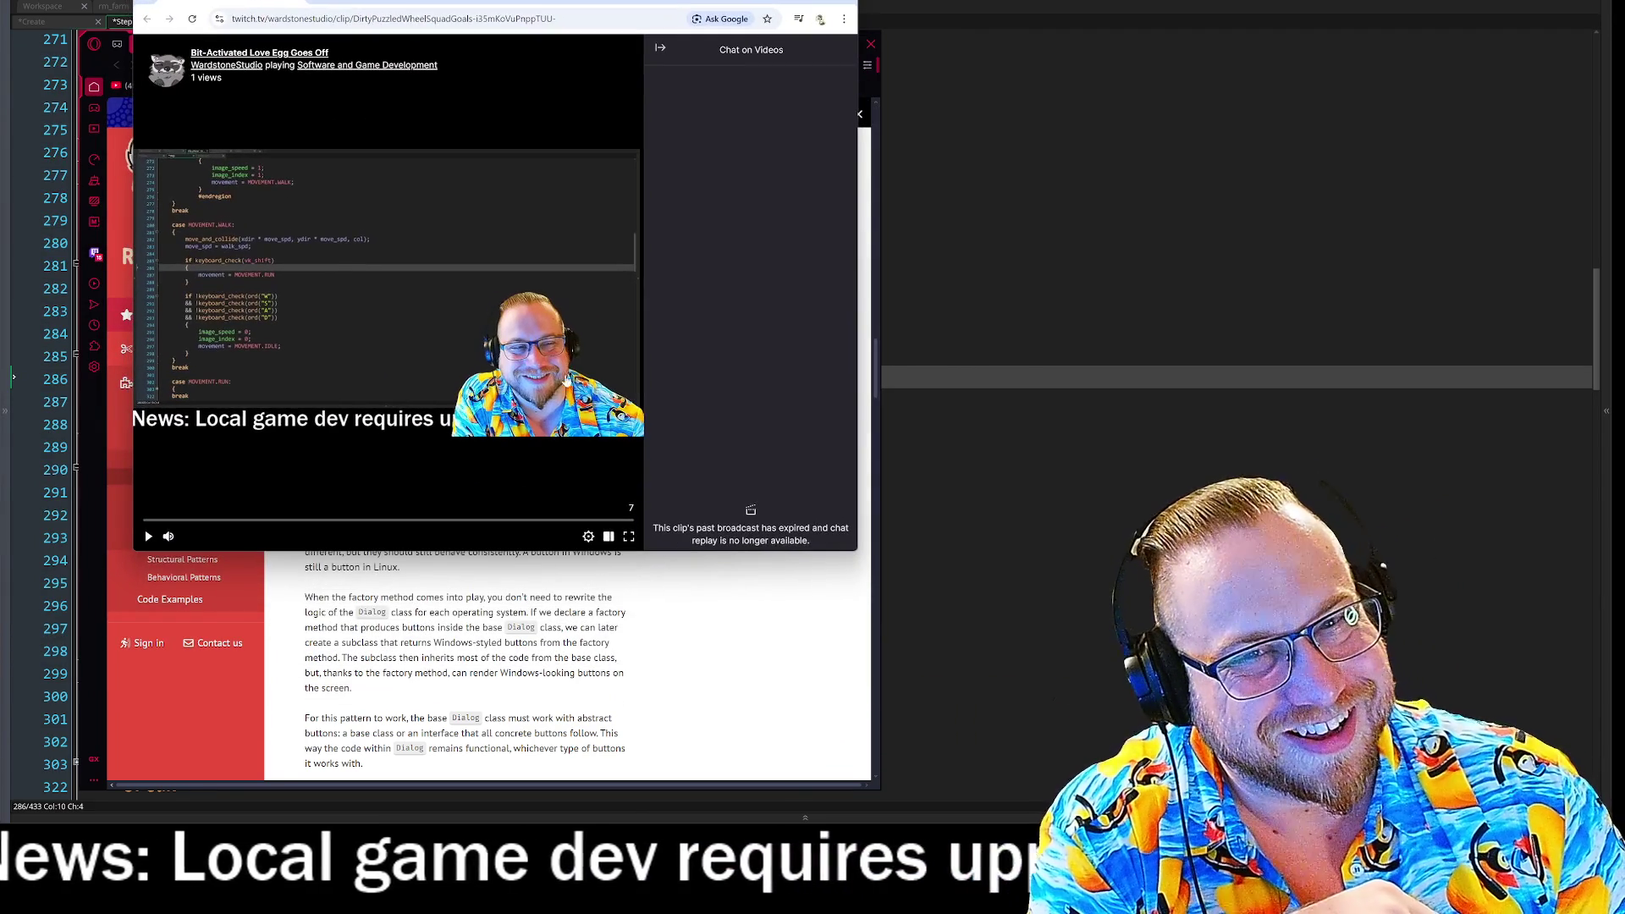
# Enlarge and play the 'Bit-Activated Love Egg Goes Off' clip, then close it.
pyautogui.moveTo(840, 564)
pyautogui.mouseDown()
pyautogui.moveTo(1208, 743)
pyautogui.moveTo(1302, 733)
pyautogui.mouseUp()
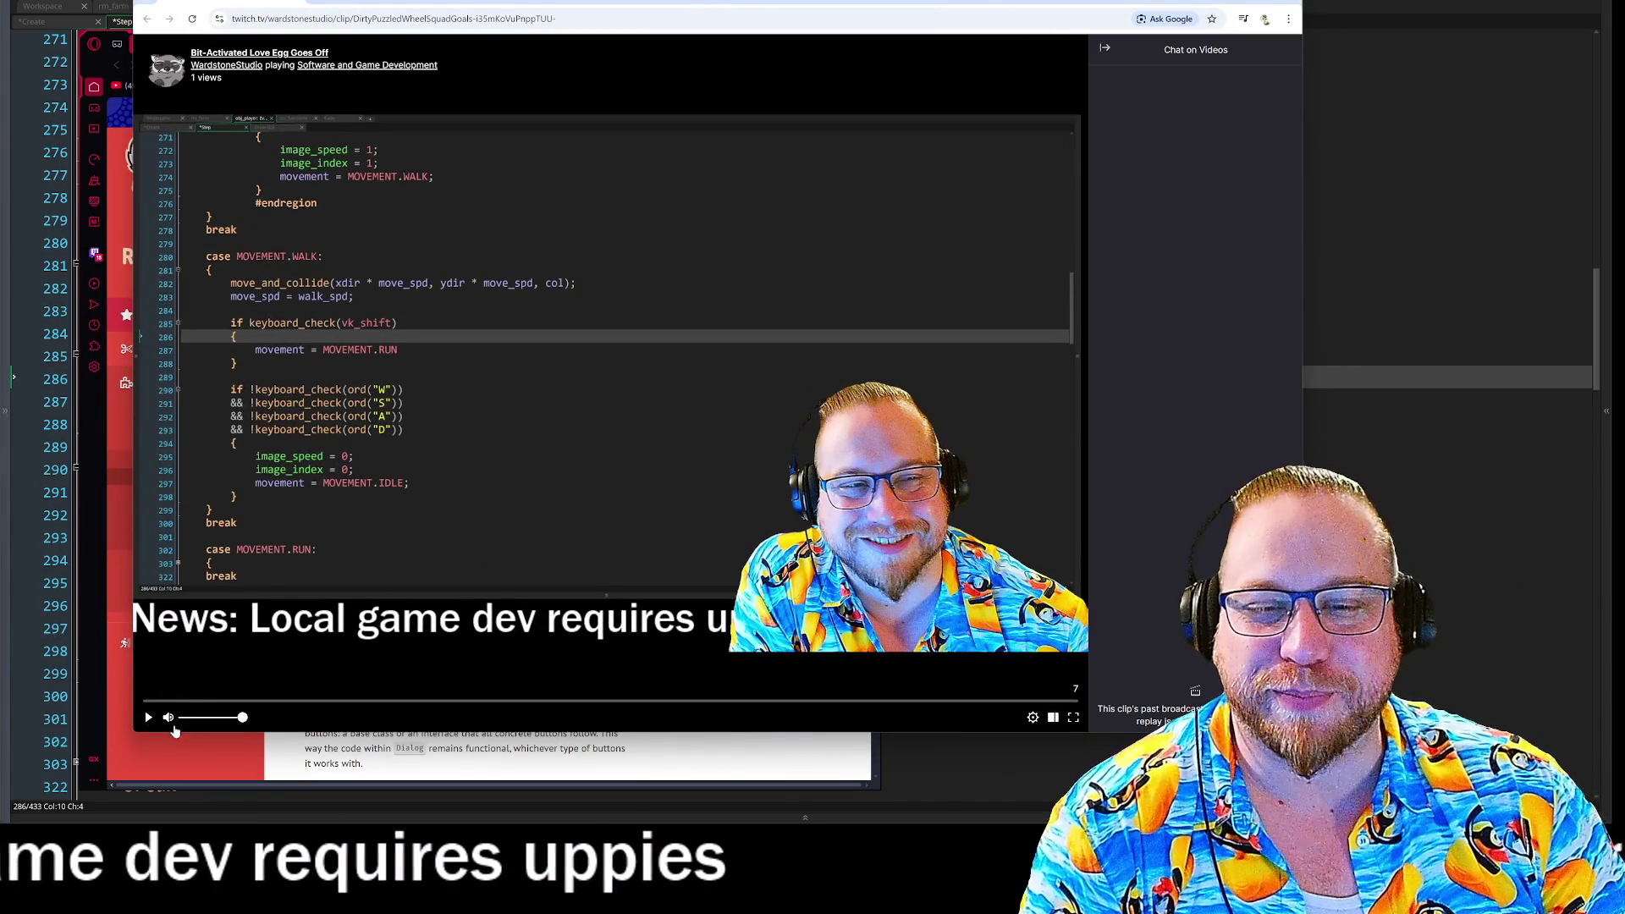
pyautogui.click(148, 719)
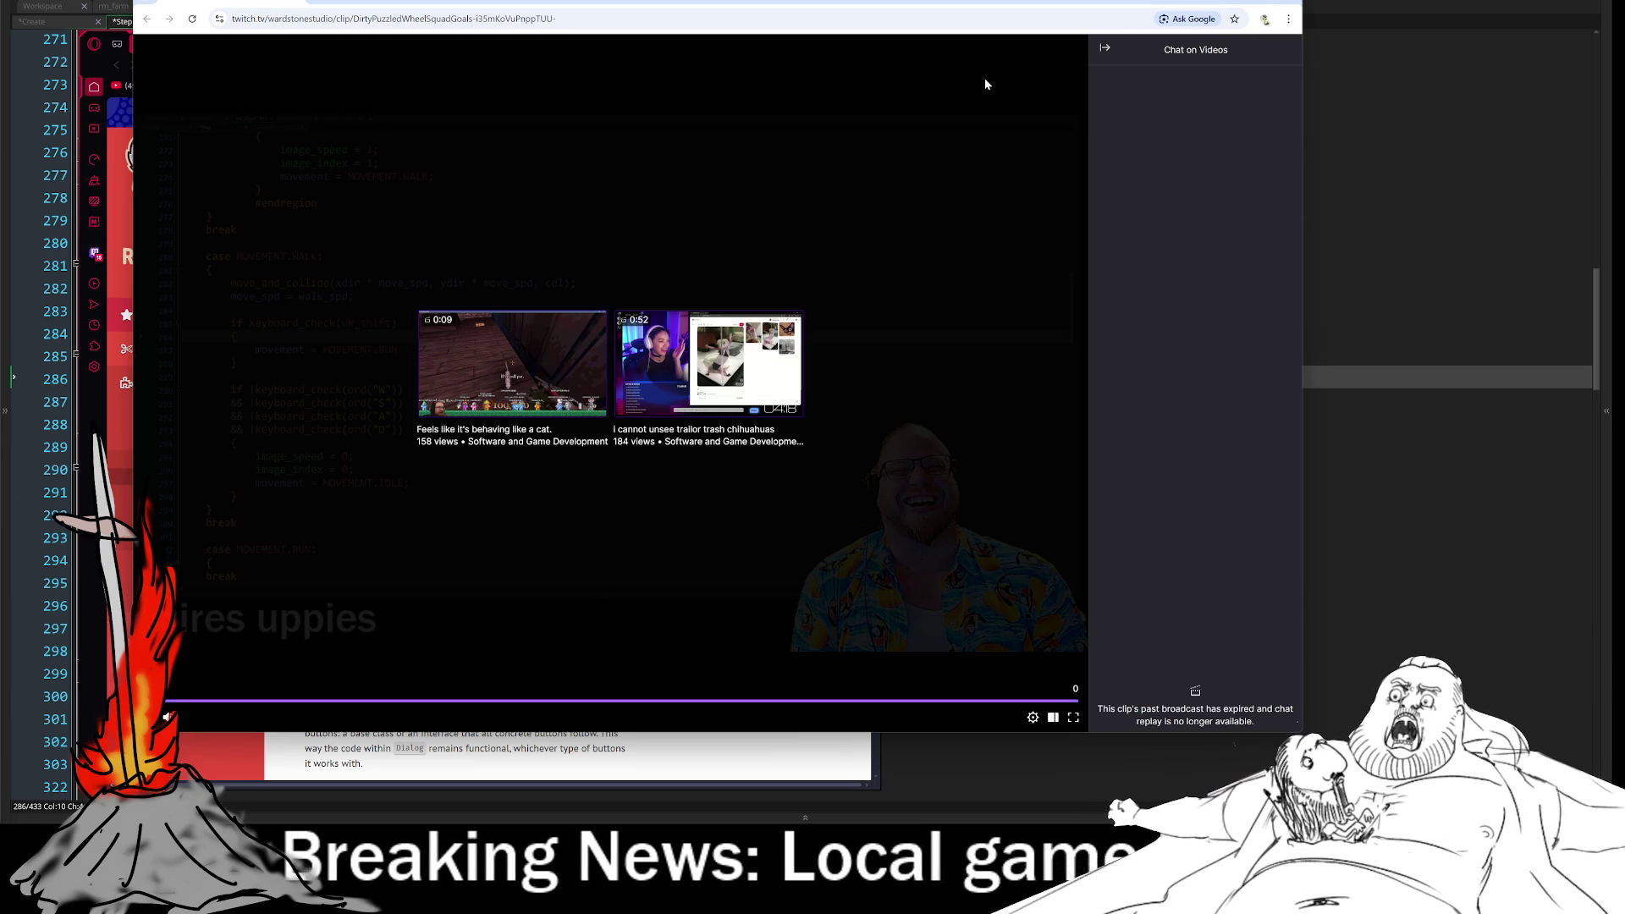
pyautogui.click(1293, 3)
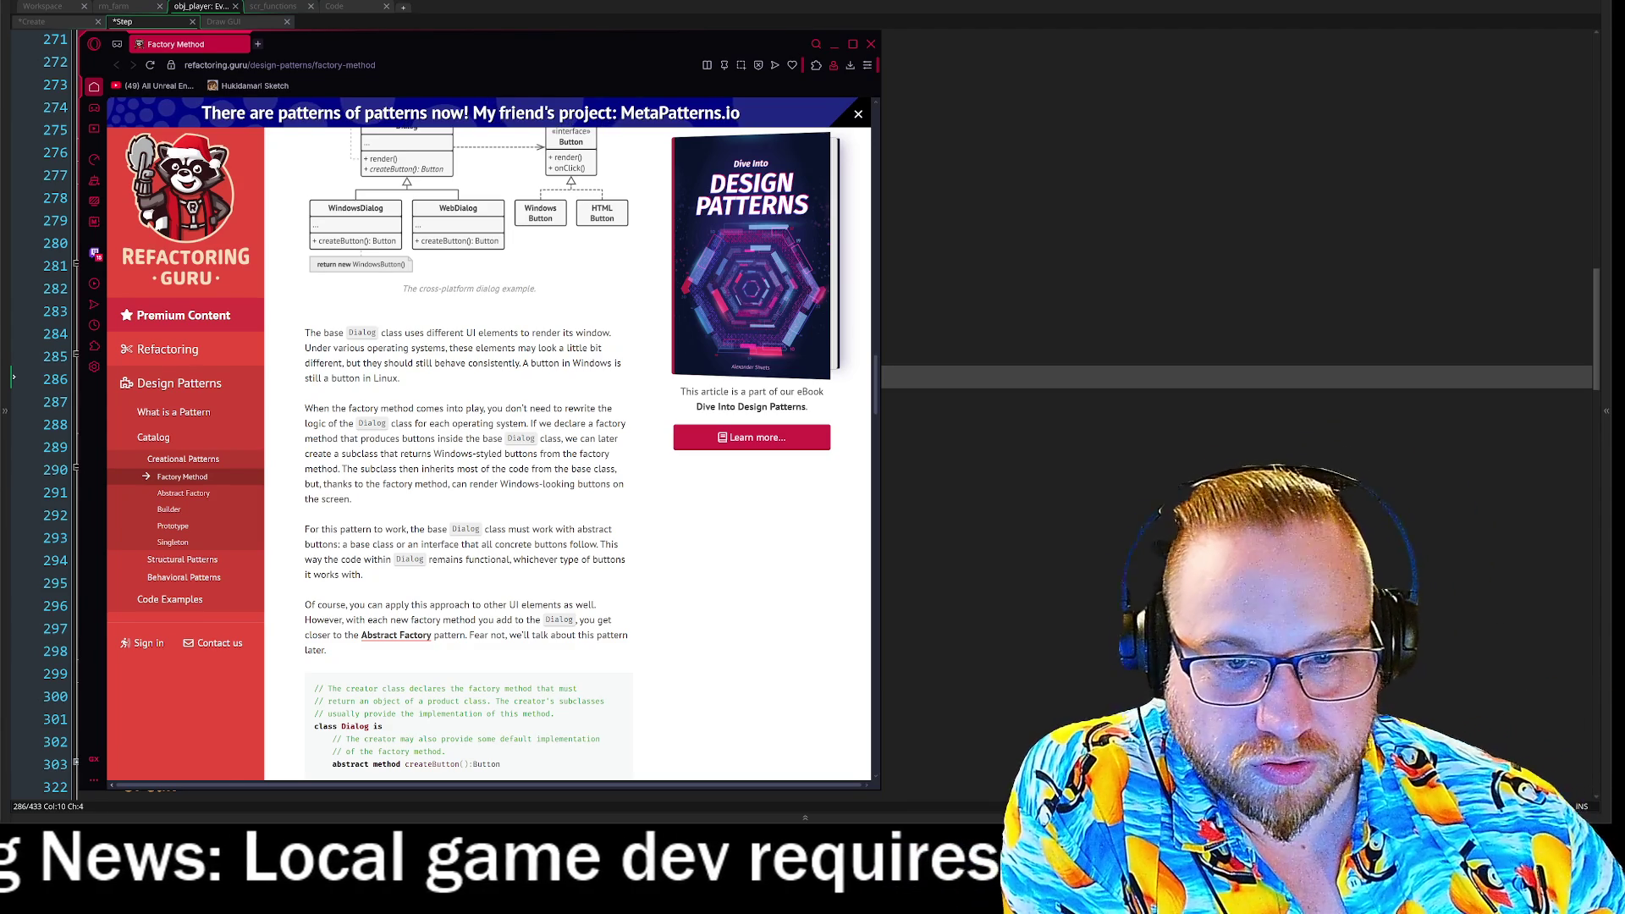
pyautogui.moveTo(396, 424); pyautogui.dragTo(632, 428)
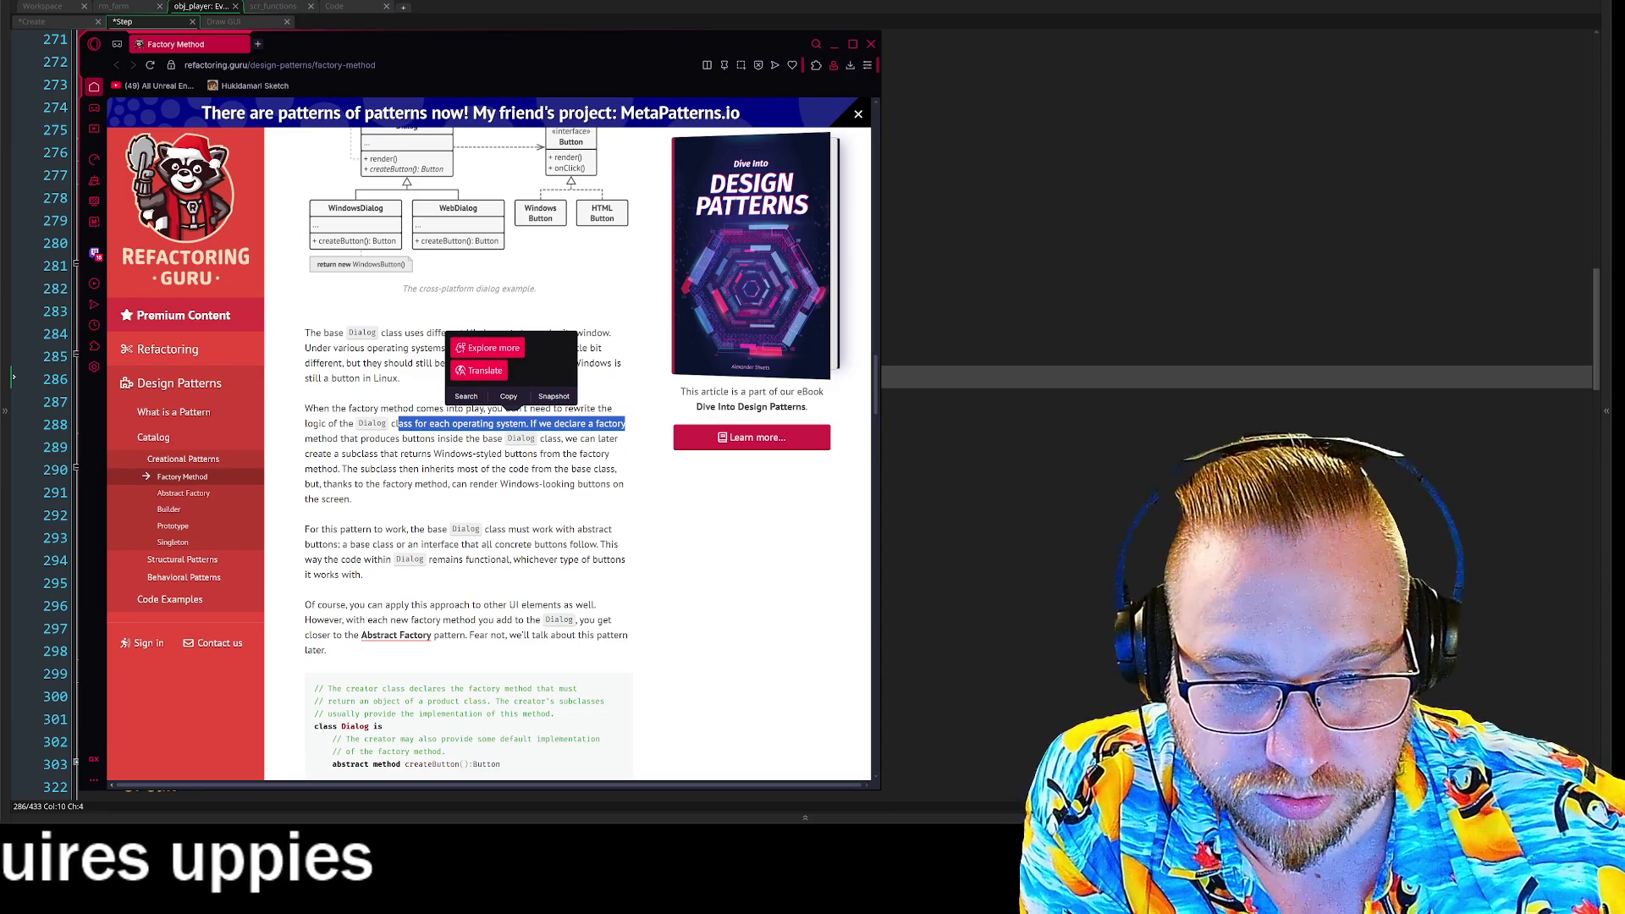
pyautogui.moveTo(304, 433); pyautogui.dragTo(623, 458)
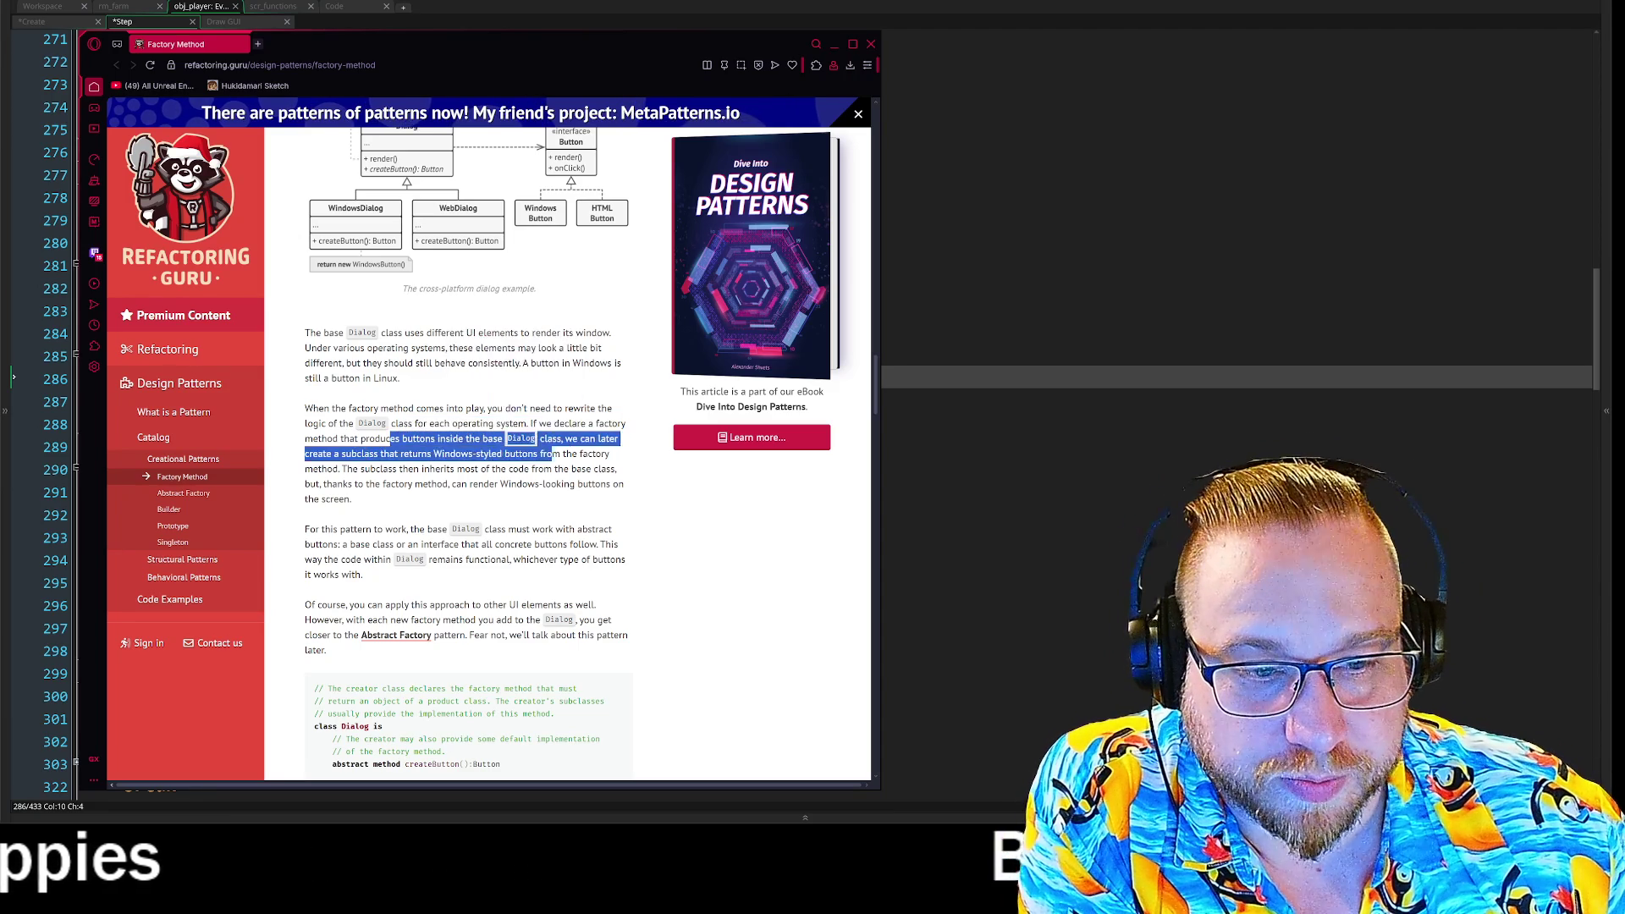
pyautogui.click(625, 461)
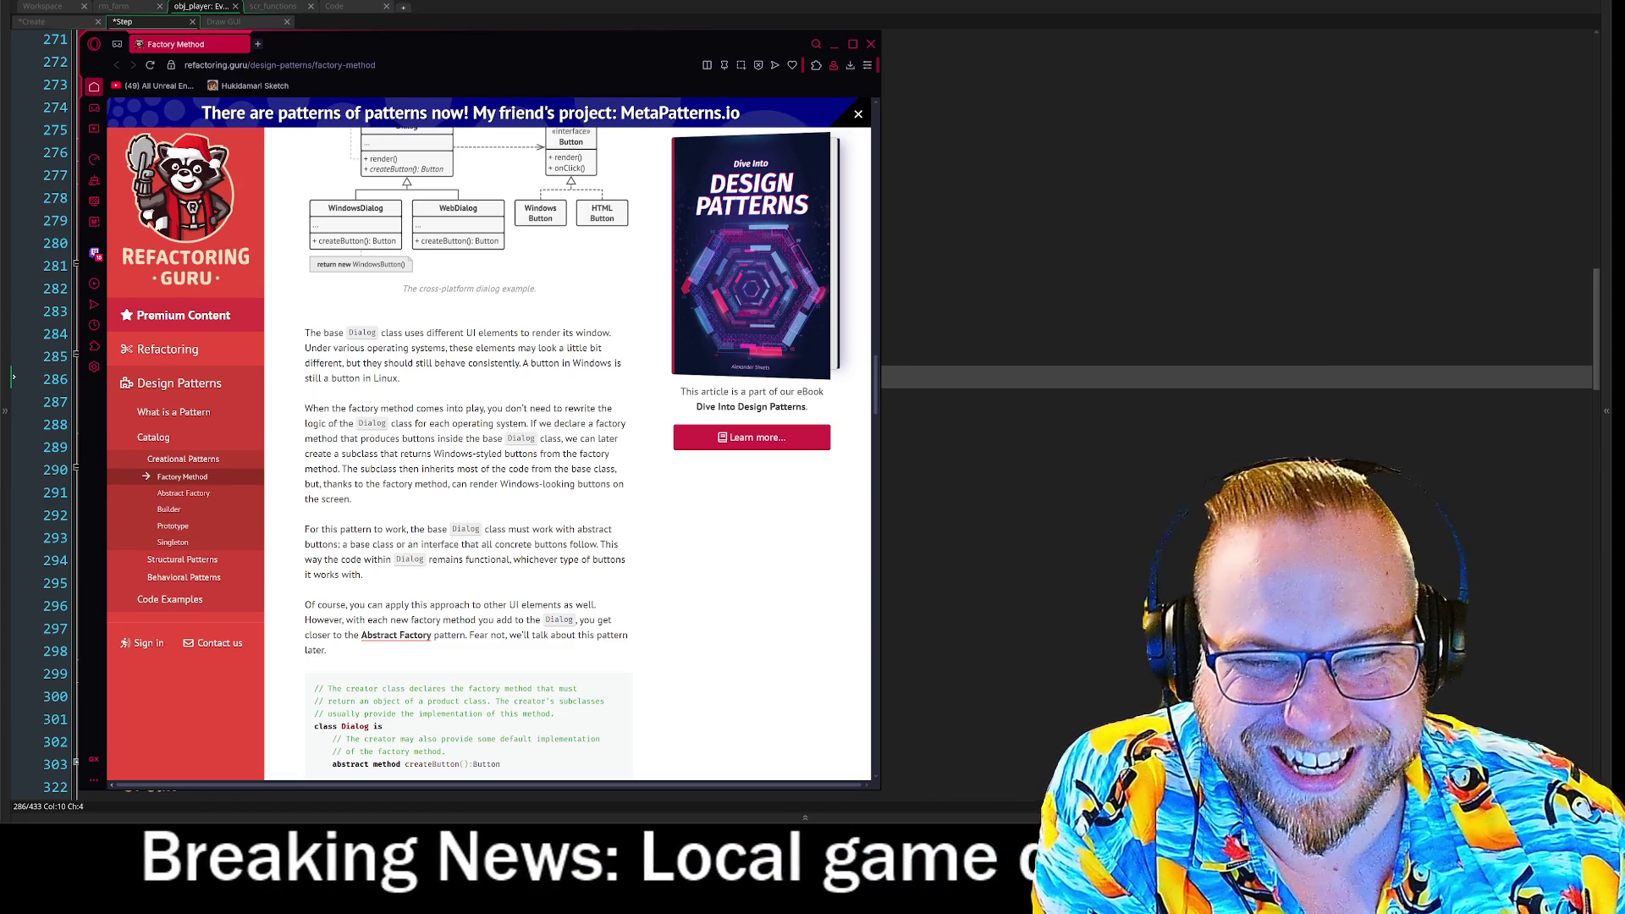
pyautogui.scroll(2, 470, 449)
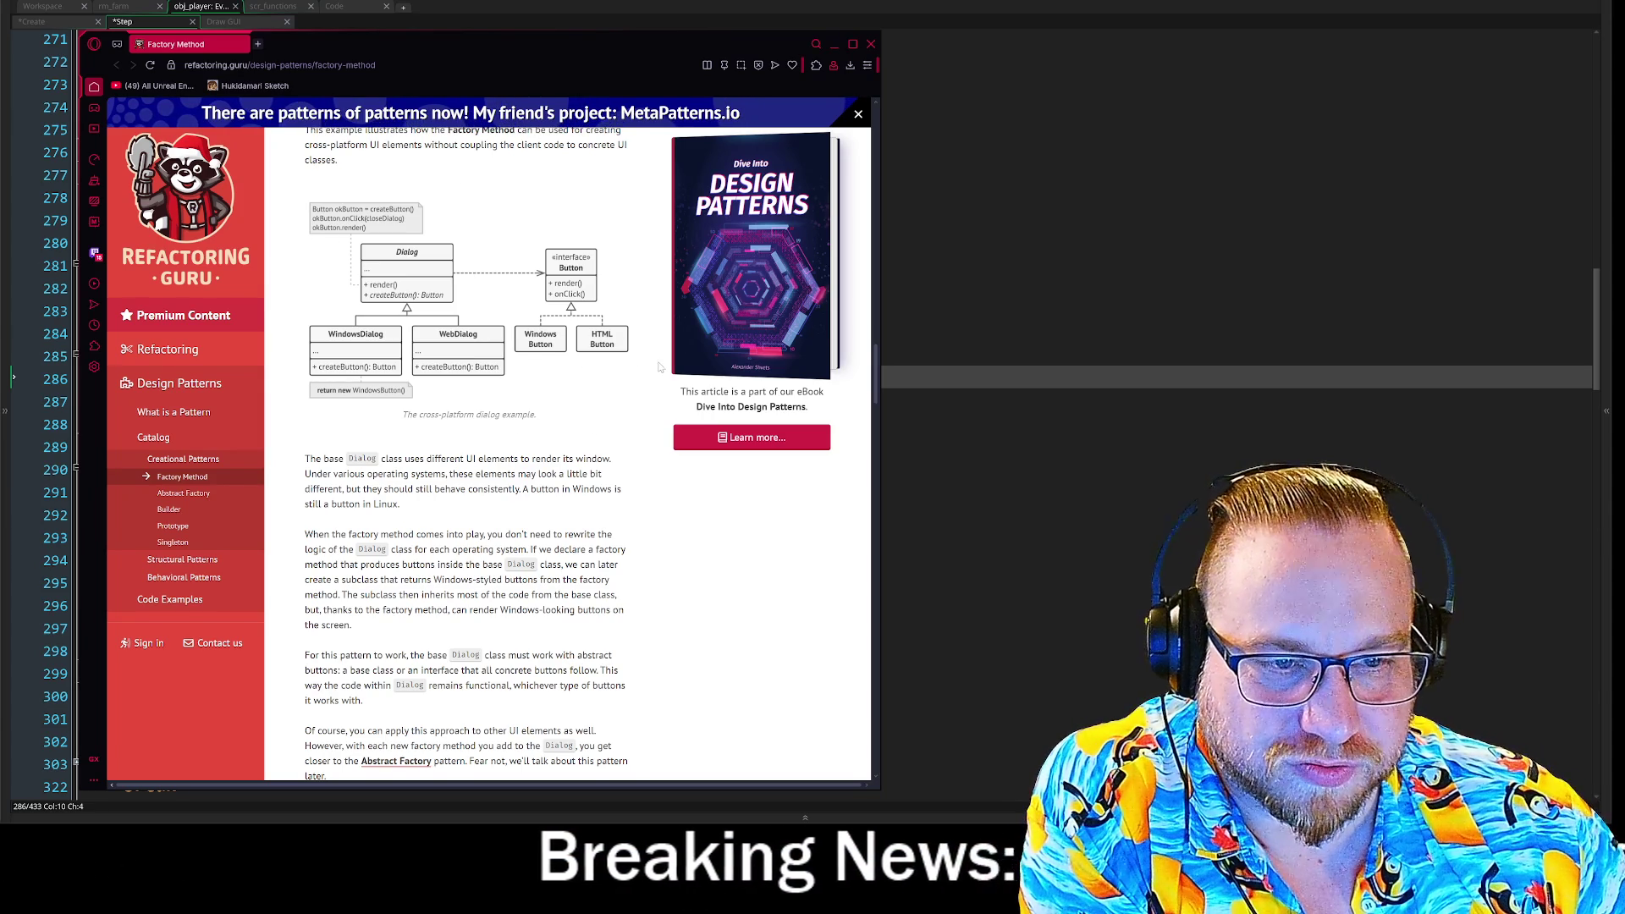
pyautogui.scroll(-4, 636, 367)
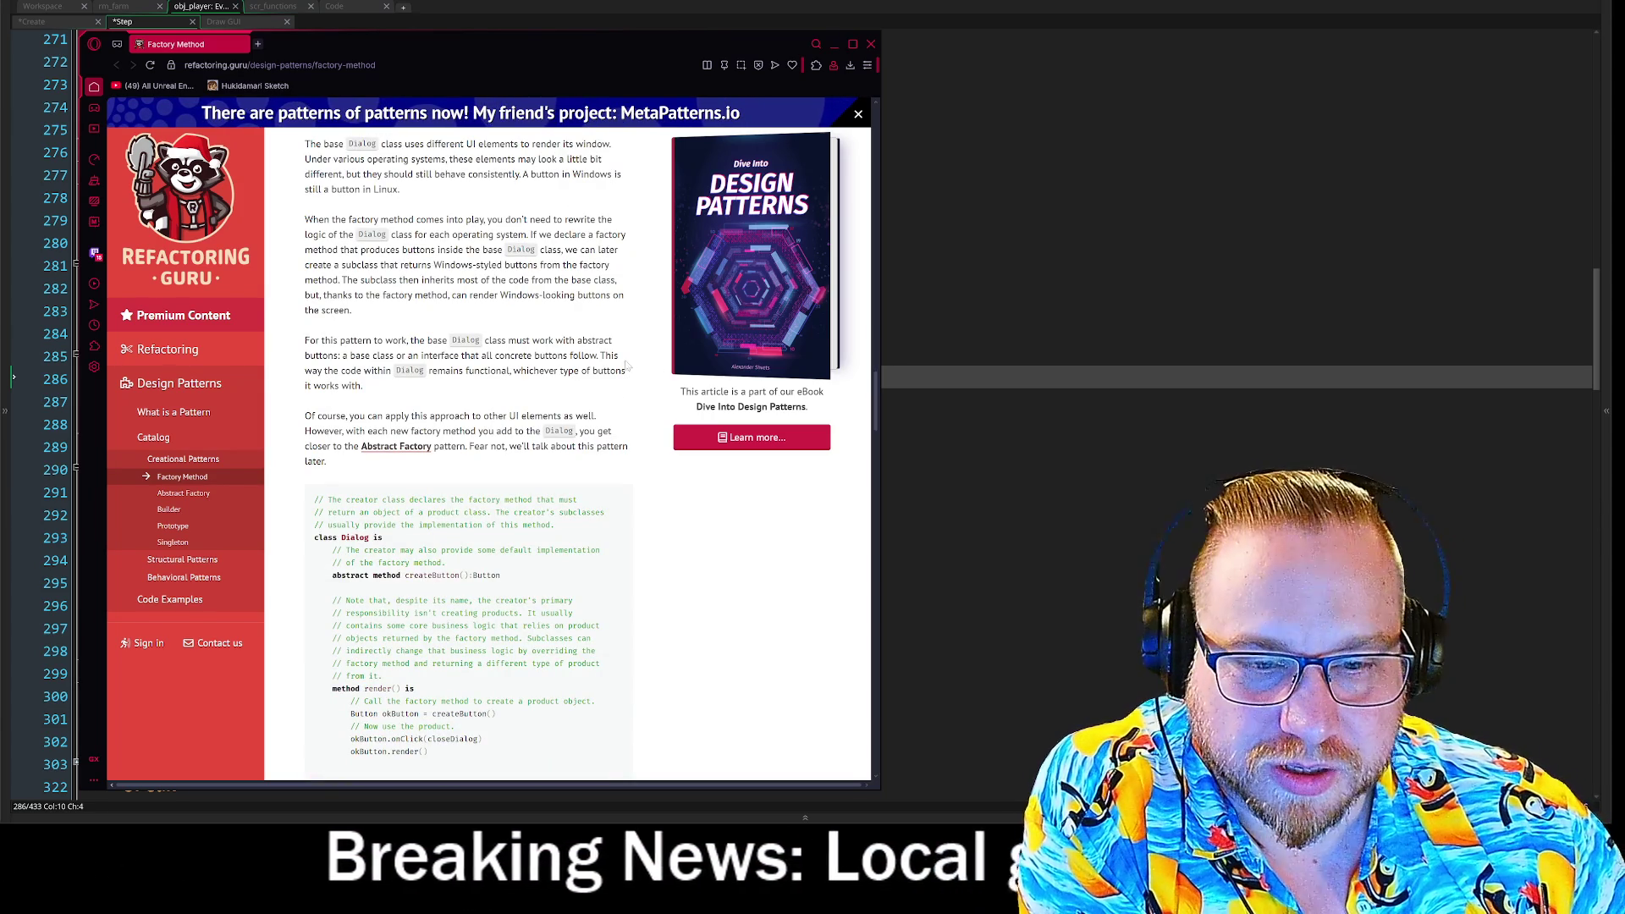
pyautogui.scroll(-3, 626, 350)
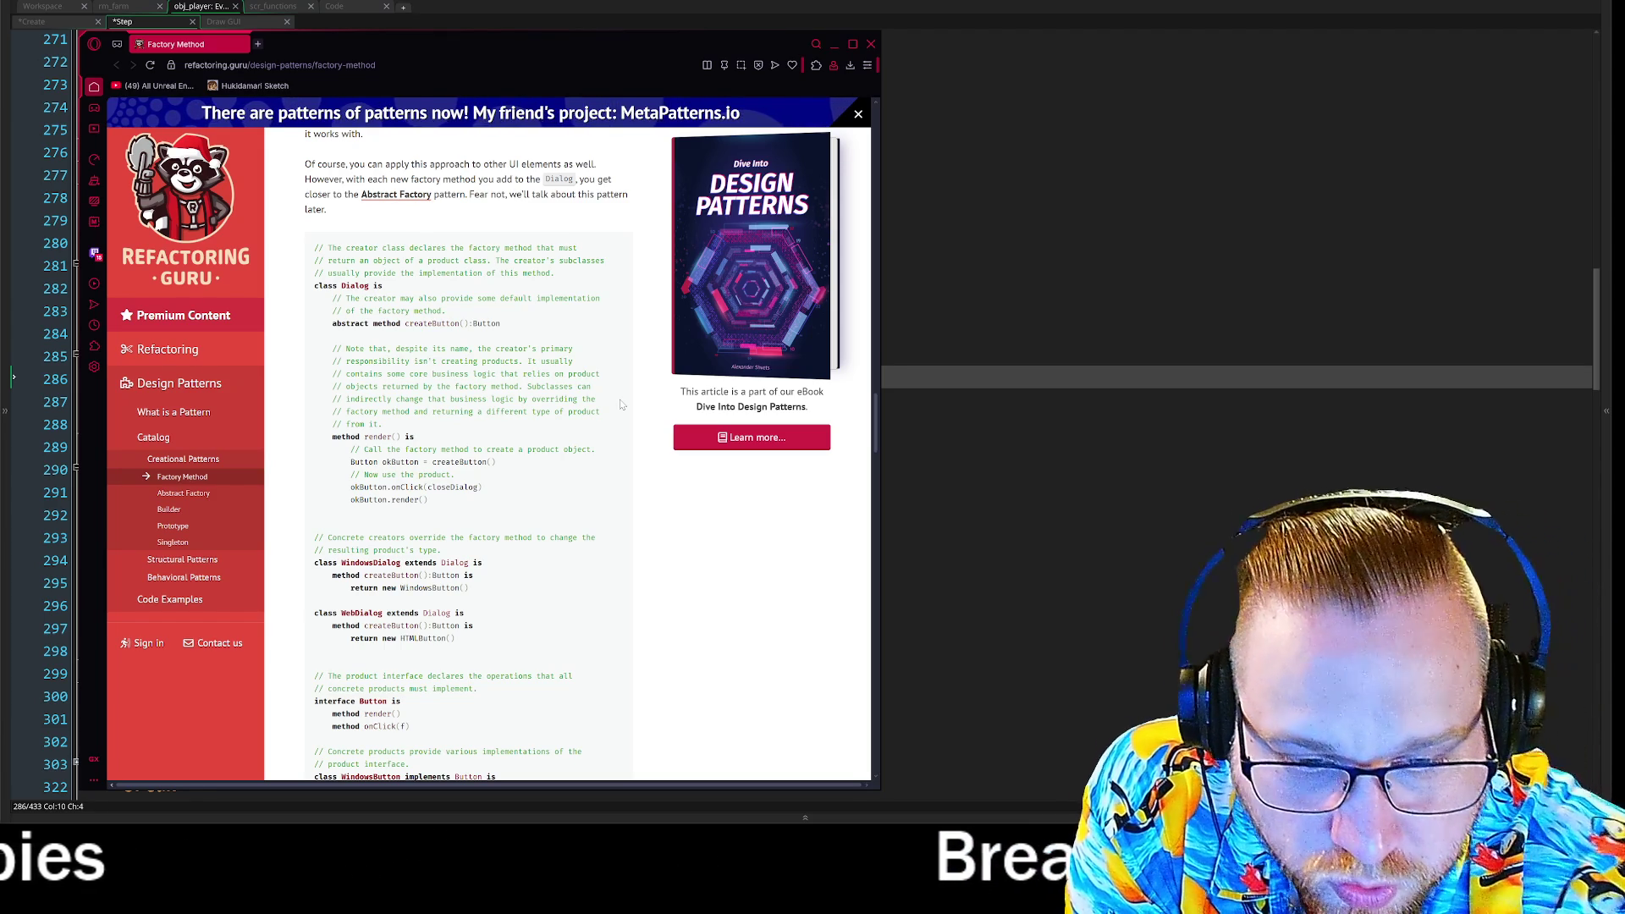
pyautogui.scroll(-2, 585, 527)
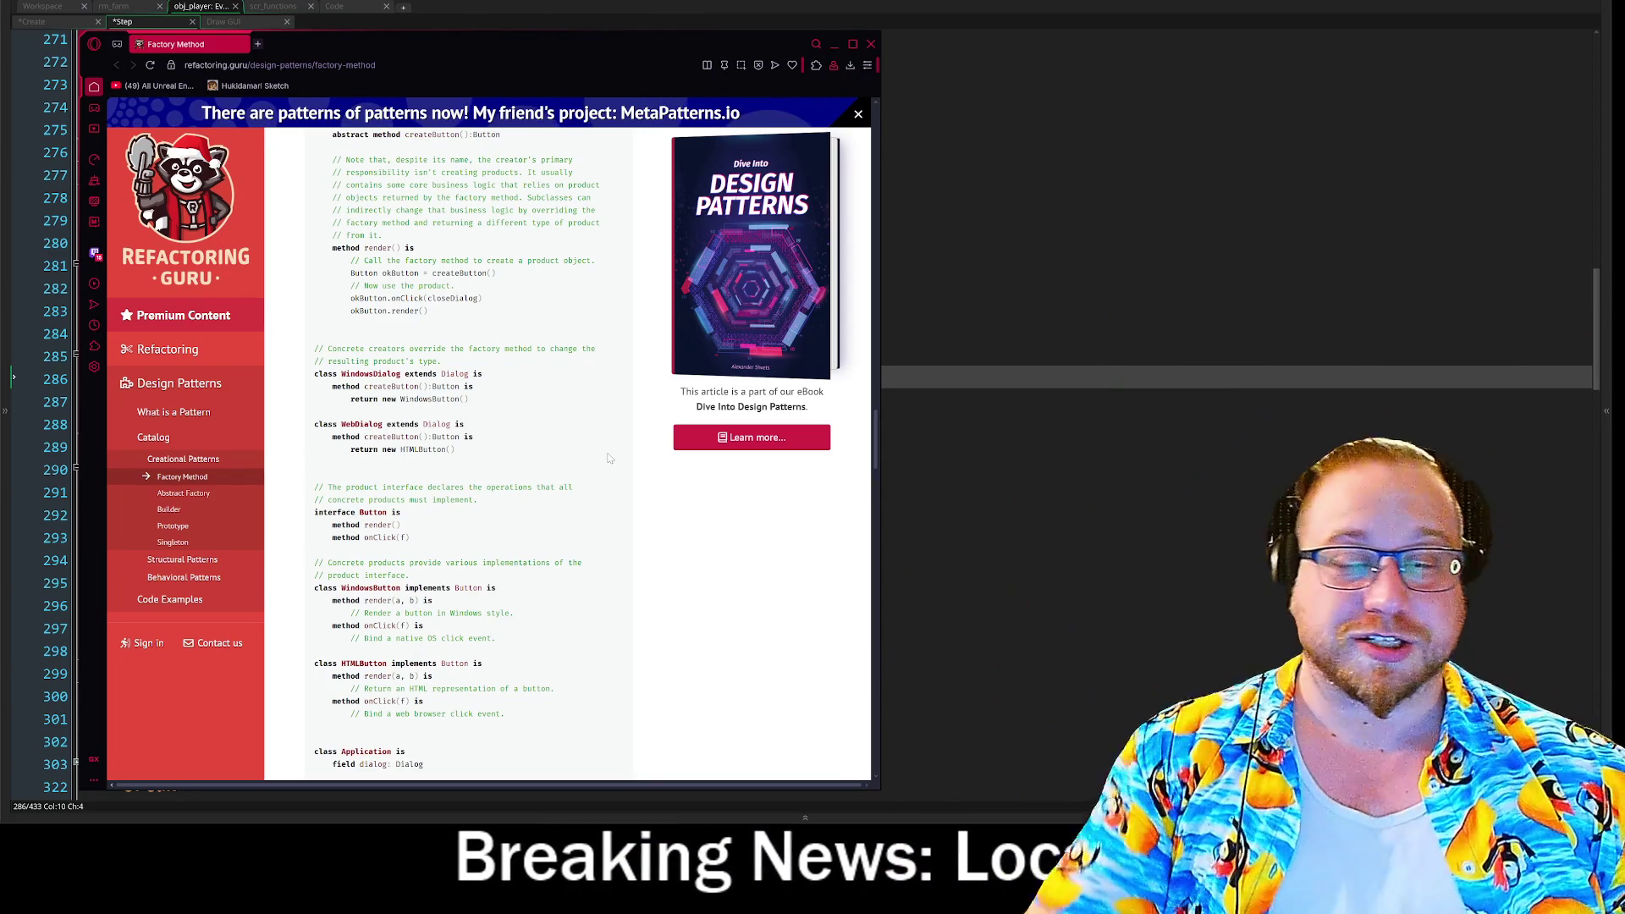
pyautogui.hotkey('alt', 'Tab')
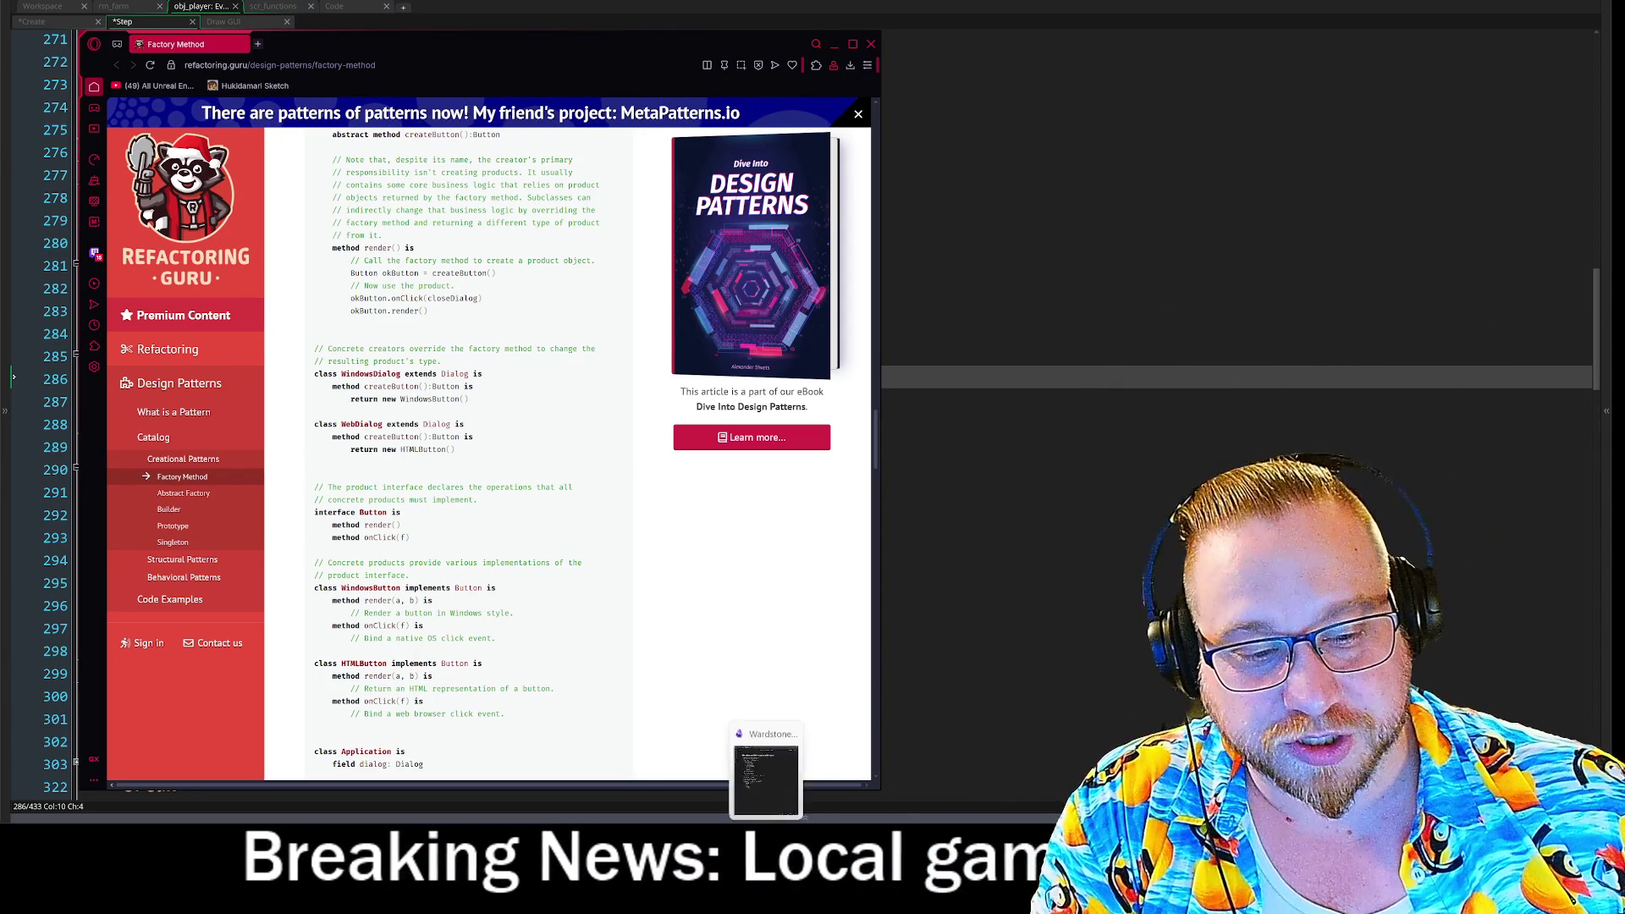
# Move and minimize the Wardstones 2026 note, then close the Factory Method tab.
pyautogui.moveTo(928, 85); pyautogui.dragTo(840, 33)
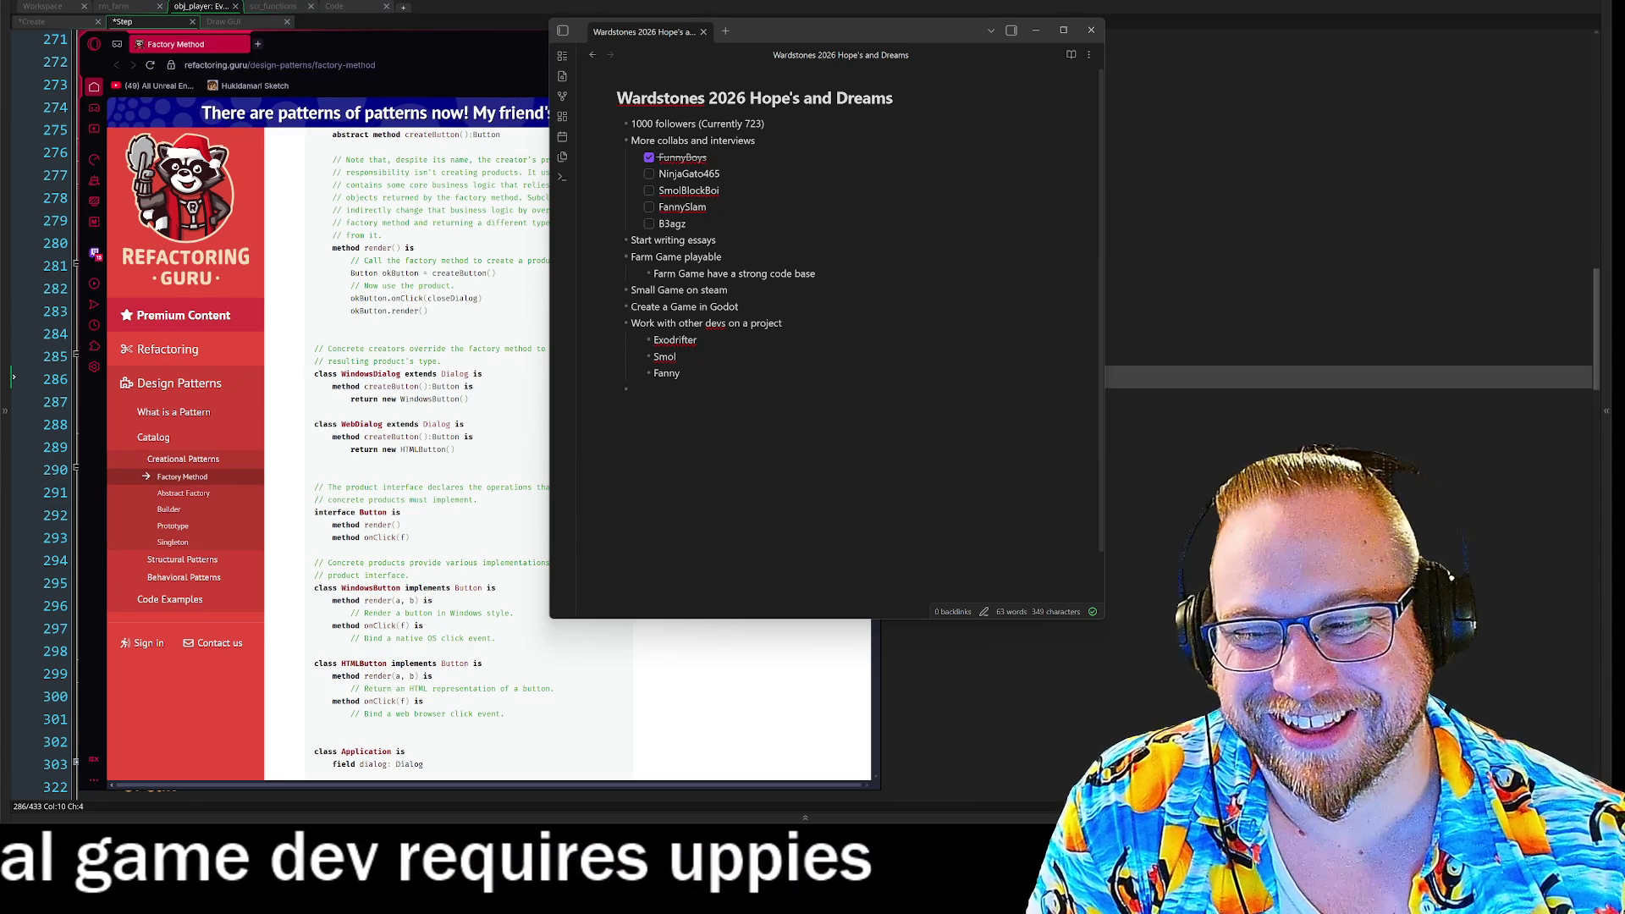
pyautogui.click(1036, 30)
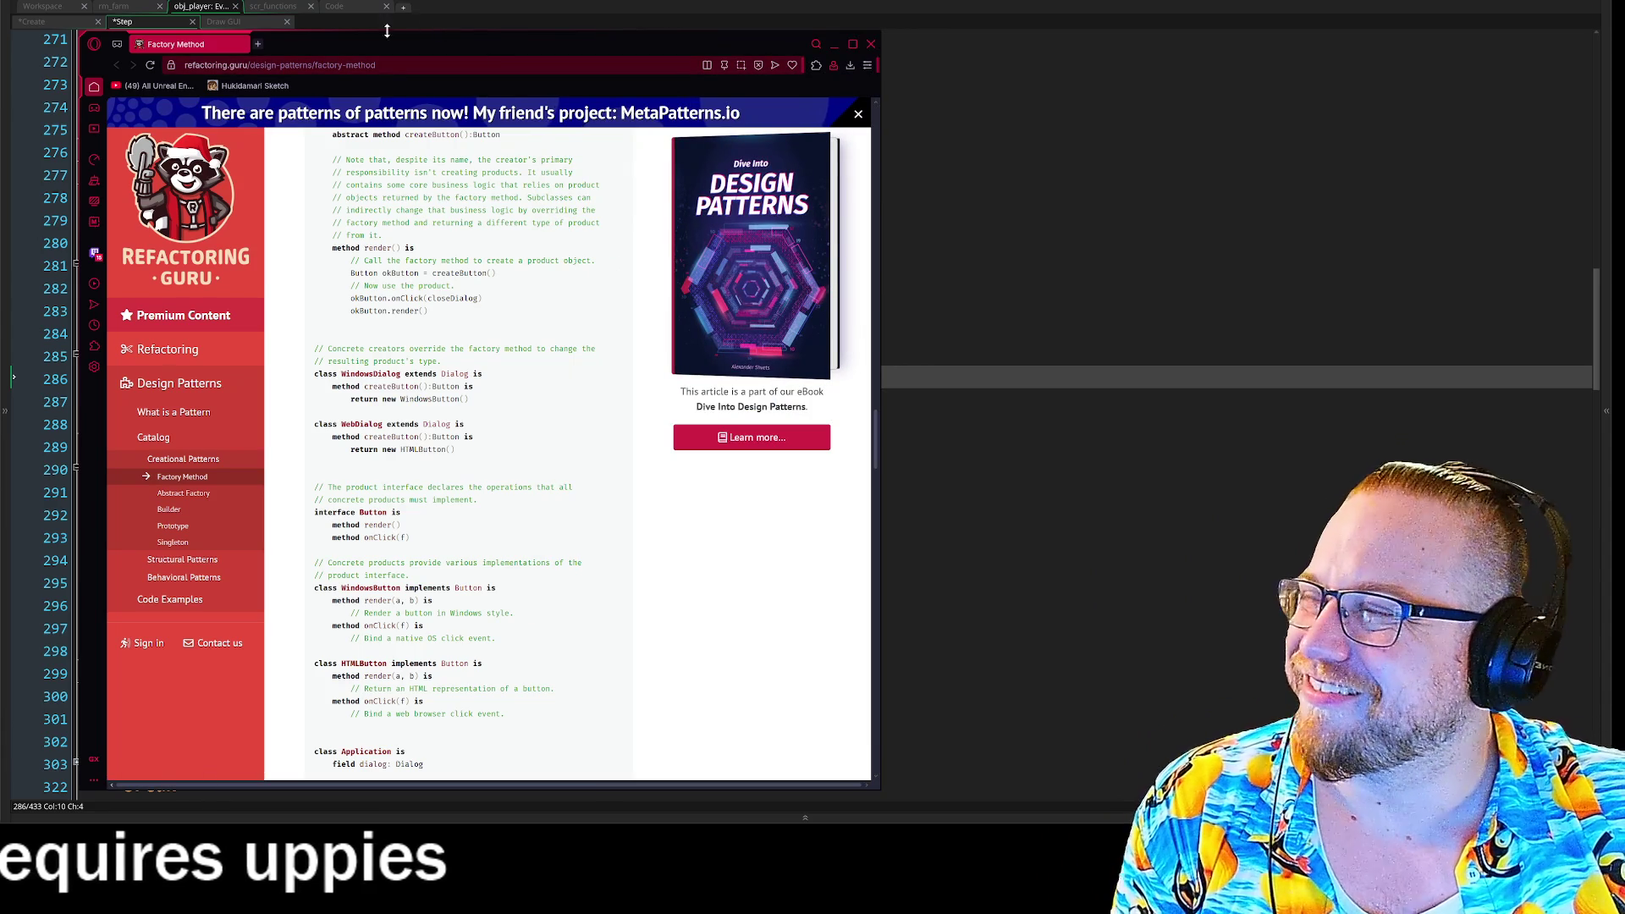
pyautogui.click(240, 43)
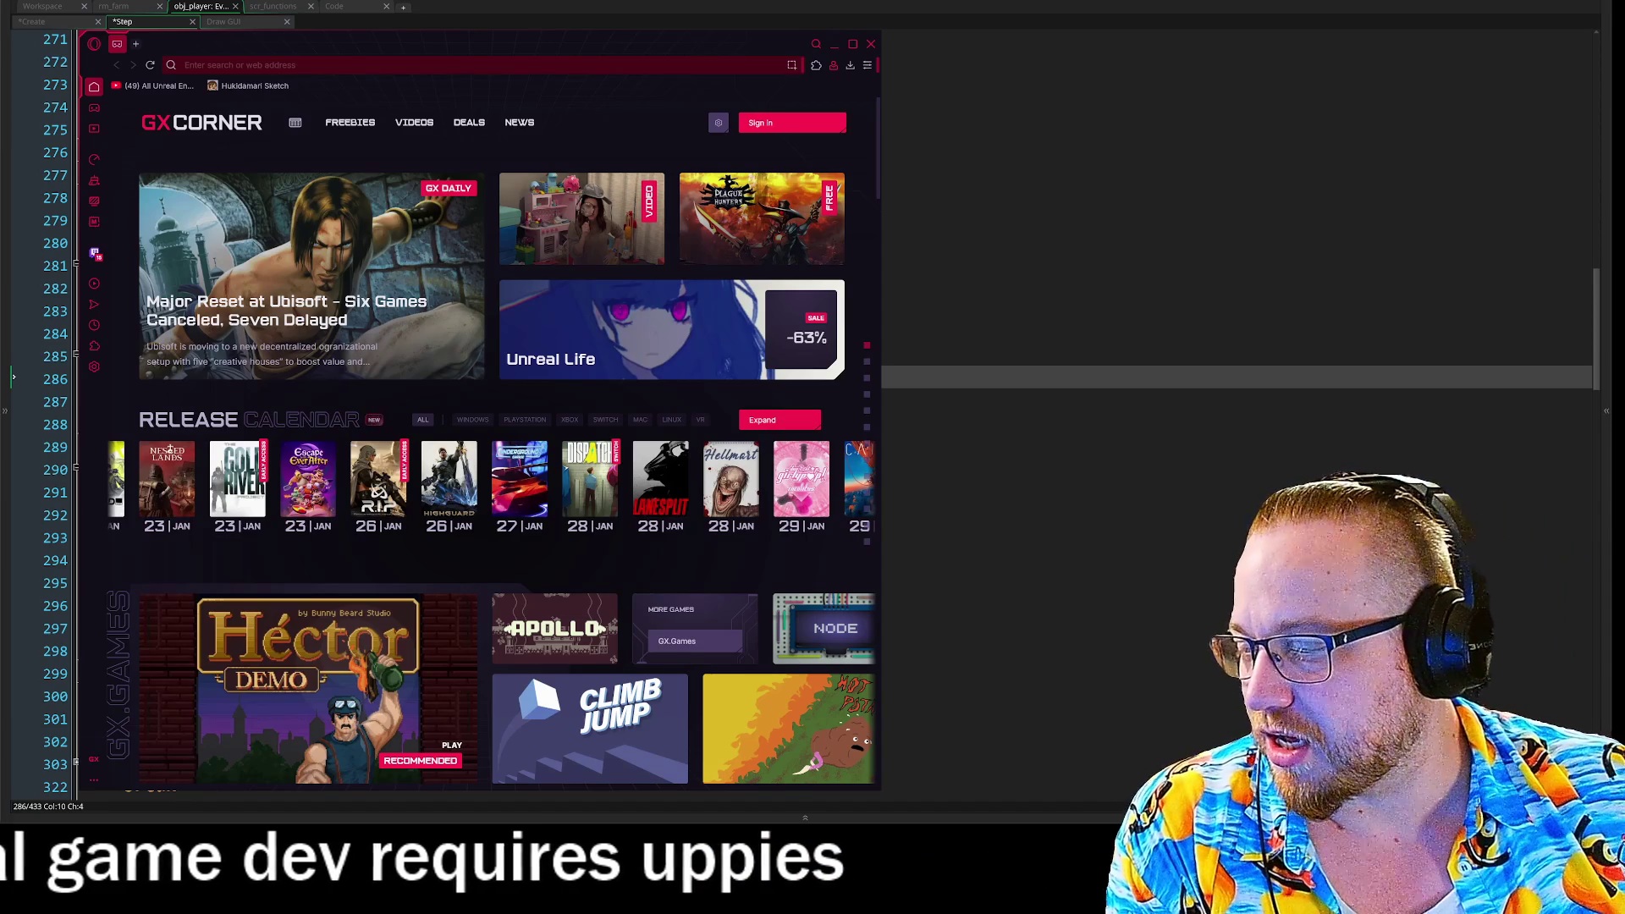
# Bring the Wardstones 2026 Hope's and Dreams note back to the front and move it down-left.
pyautogui.hotkey('alt', 'Tab')
pyautogui.moveTo(796, 16)
pyautogui.mouseDown()
pyautogui.moveTo(773, 3)
pyautogui.moveTo(724, 90)
pyautogui.mouseUp()
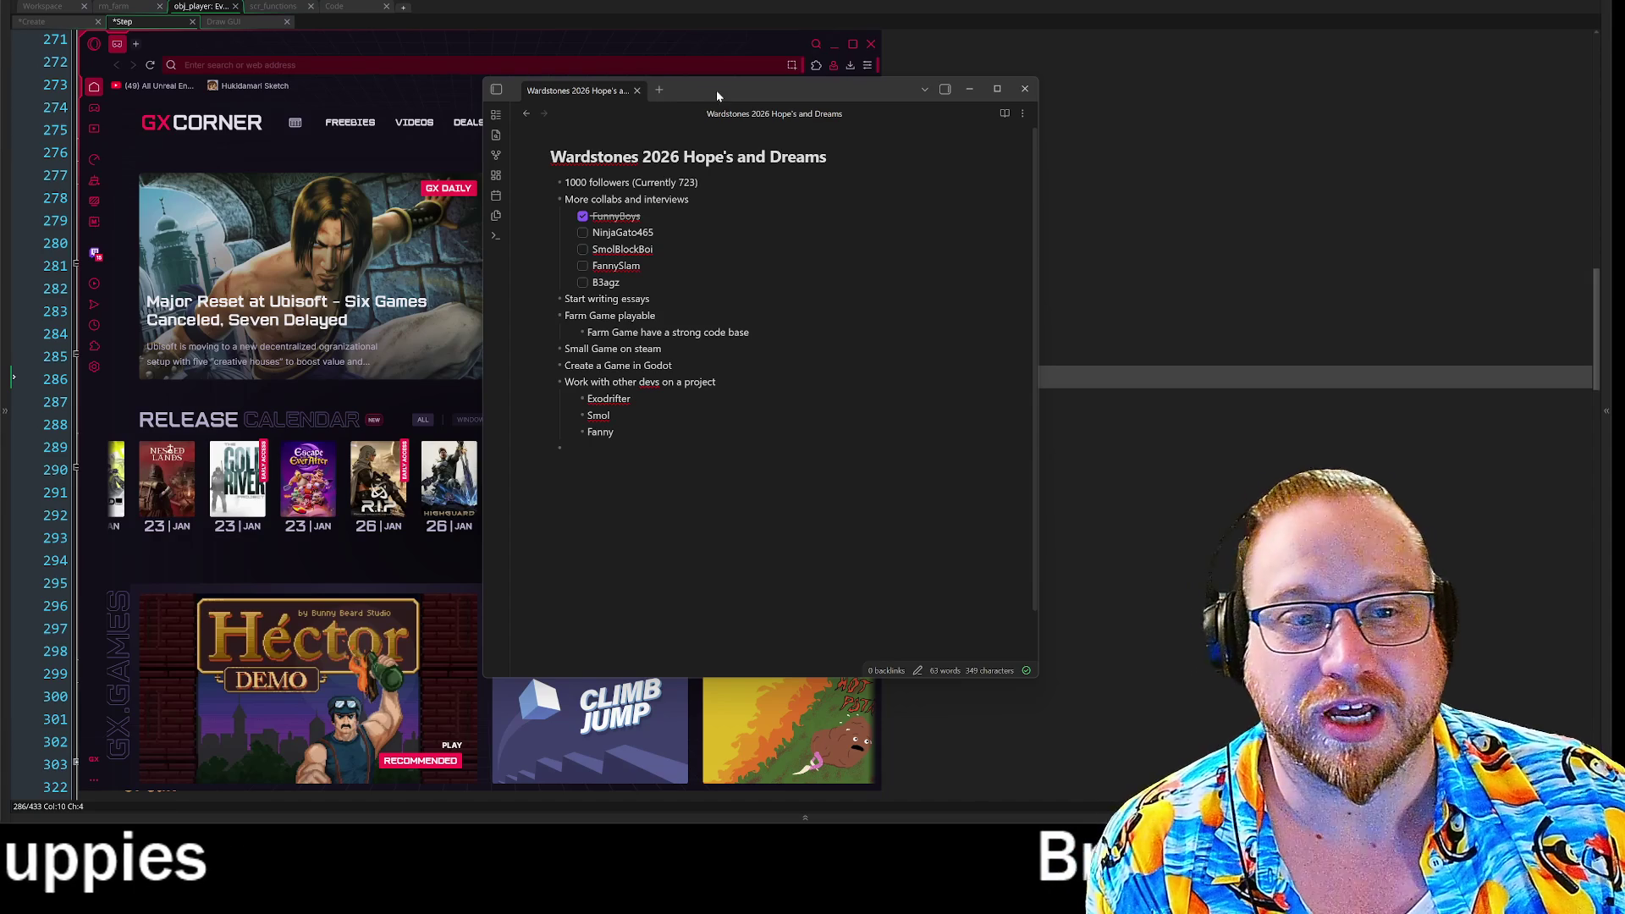
pyautogui.moveTo(592, 232)
pyautogui.mouseDown()
pyautogui.moveTo(626, 249)
pyautogui.moveTo(653, 233)
pyautogui.mouseUp()
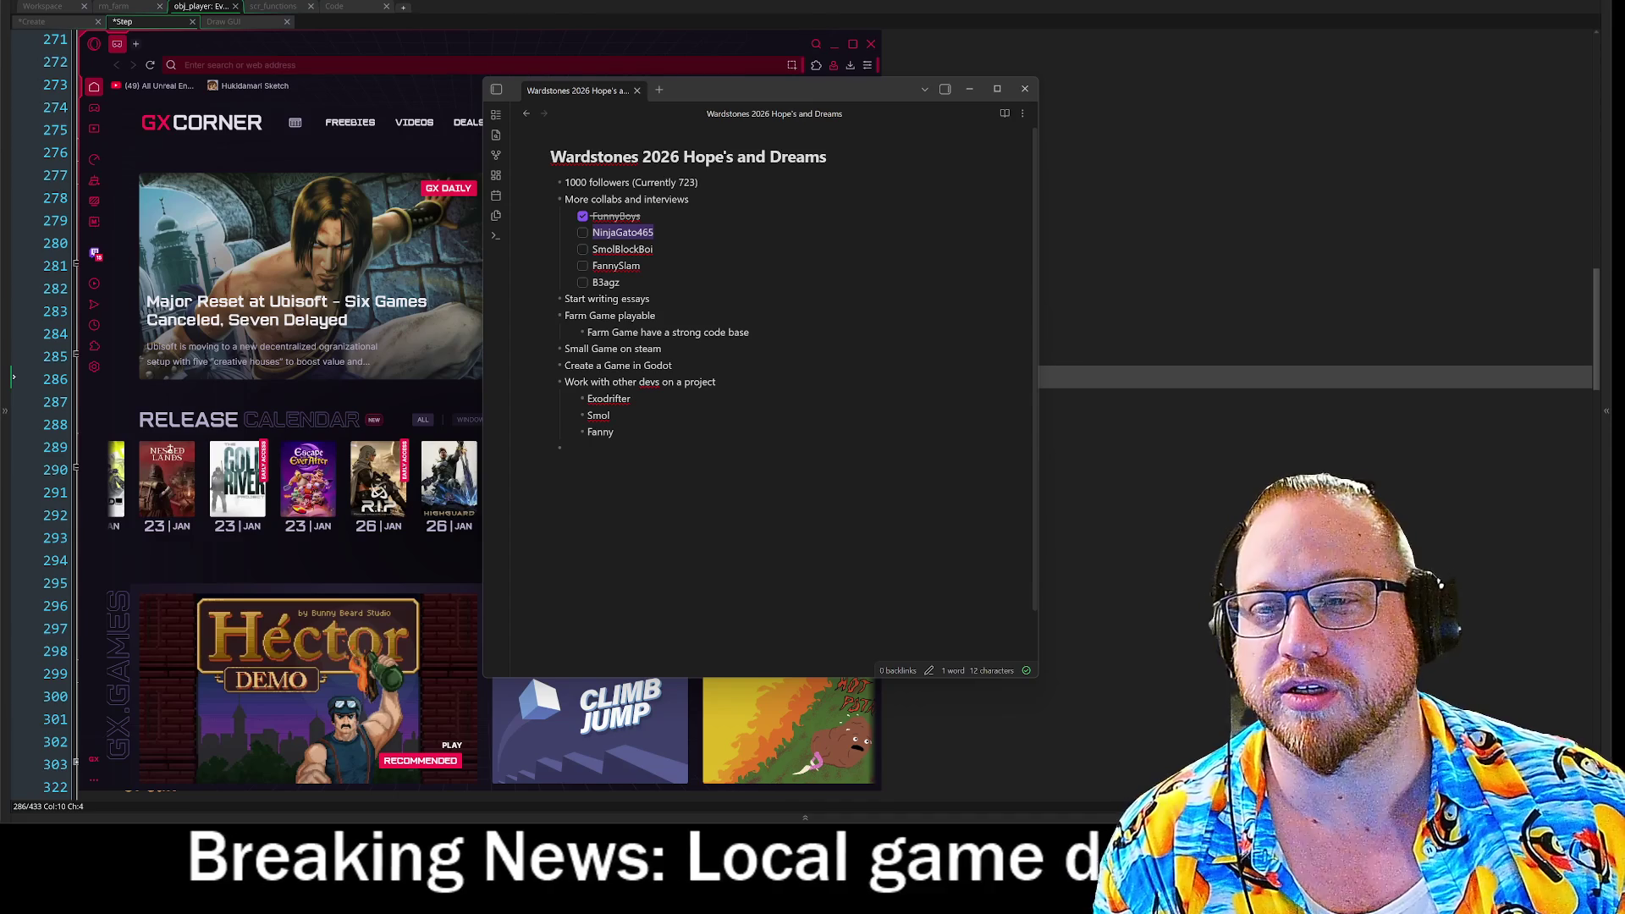
pyautogui.click(657, 232)
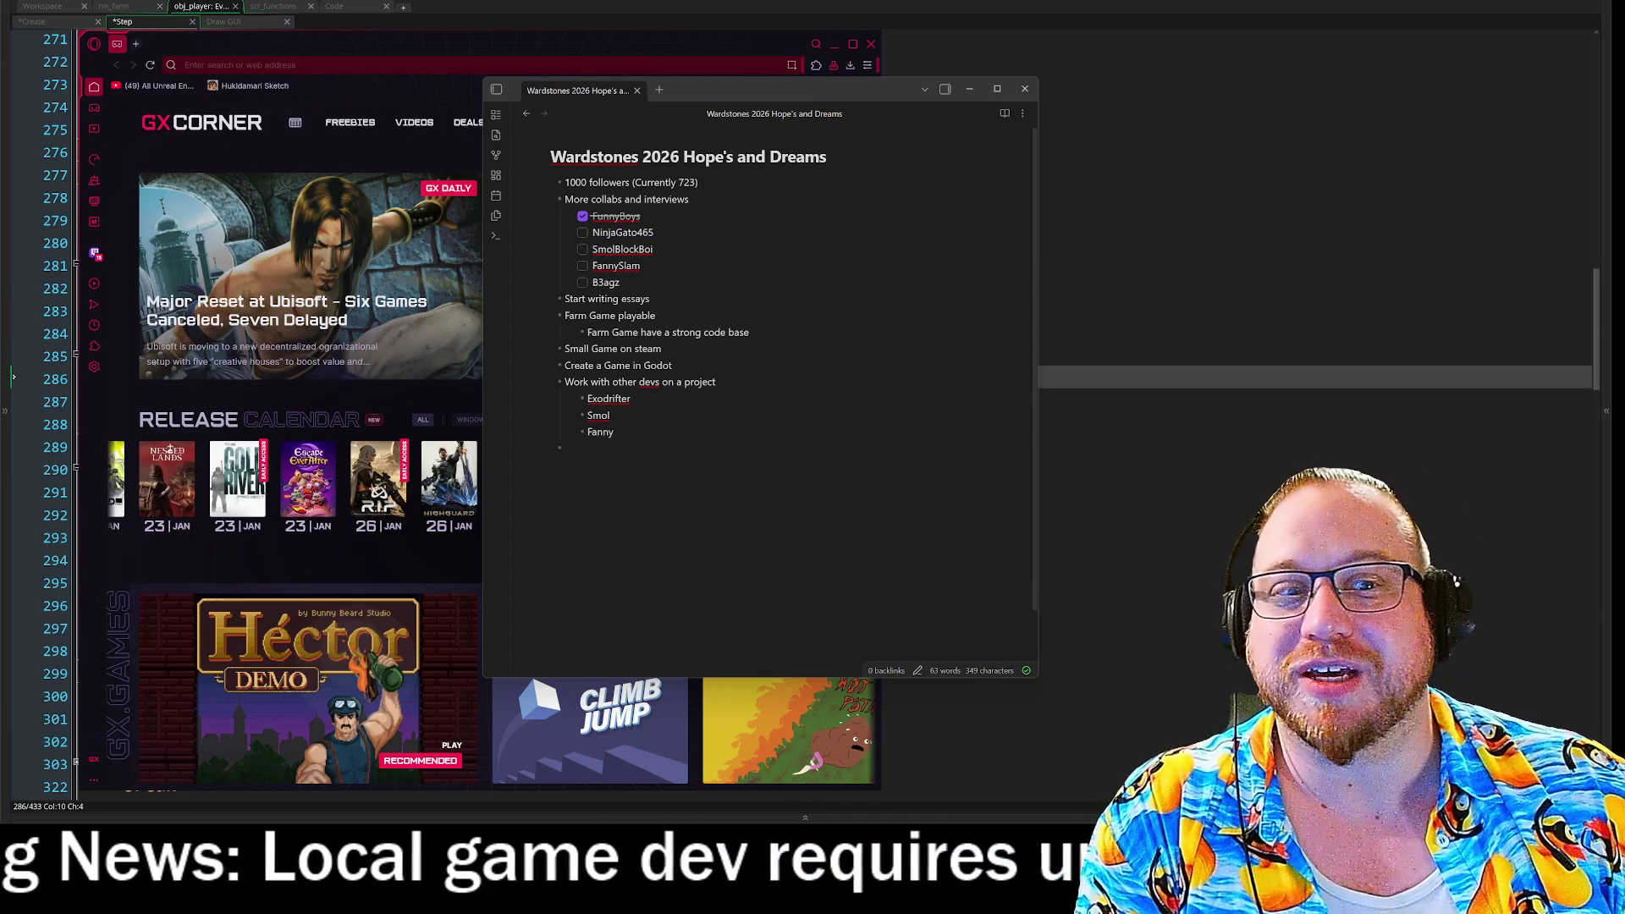
pyautogui.click(583, 232)
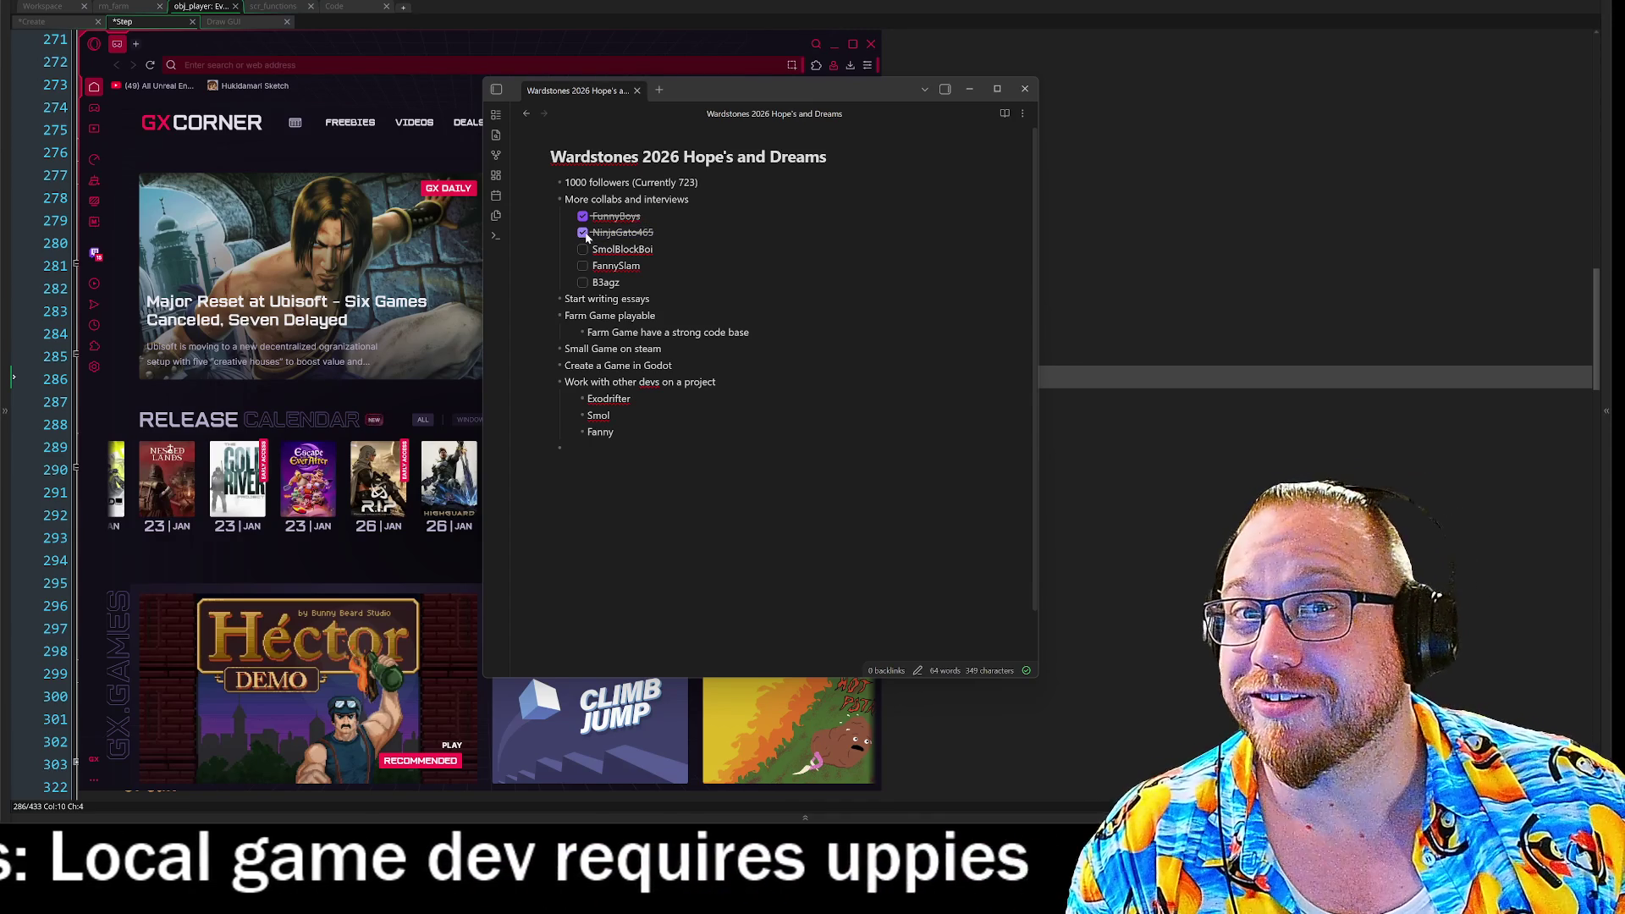
pyautogui.click(584, 233)
pyautogui.press('Up')
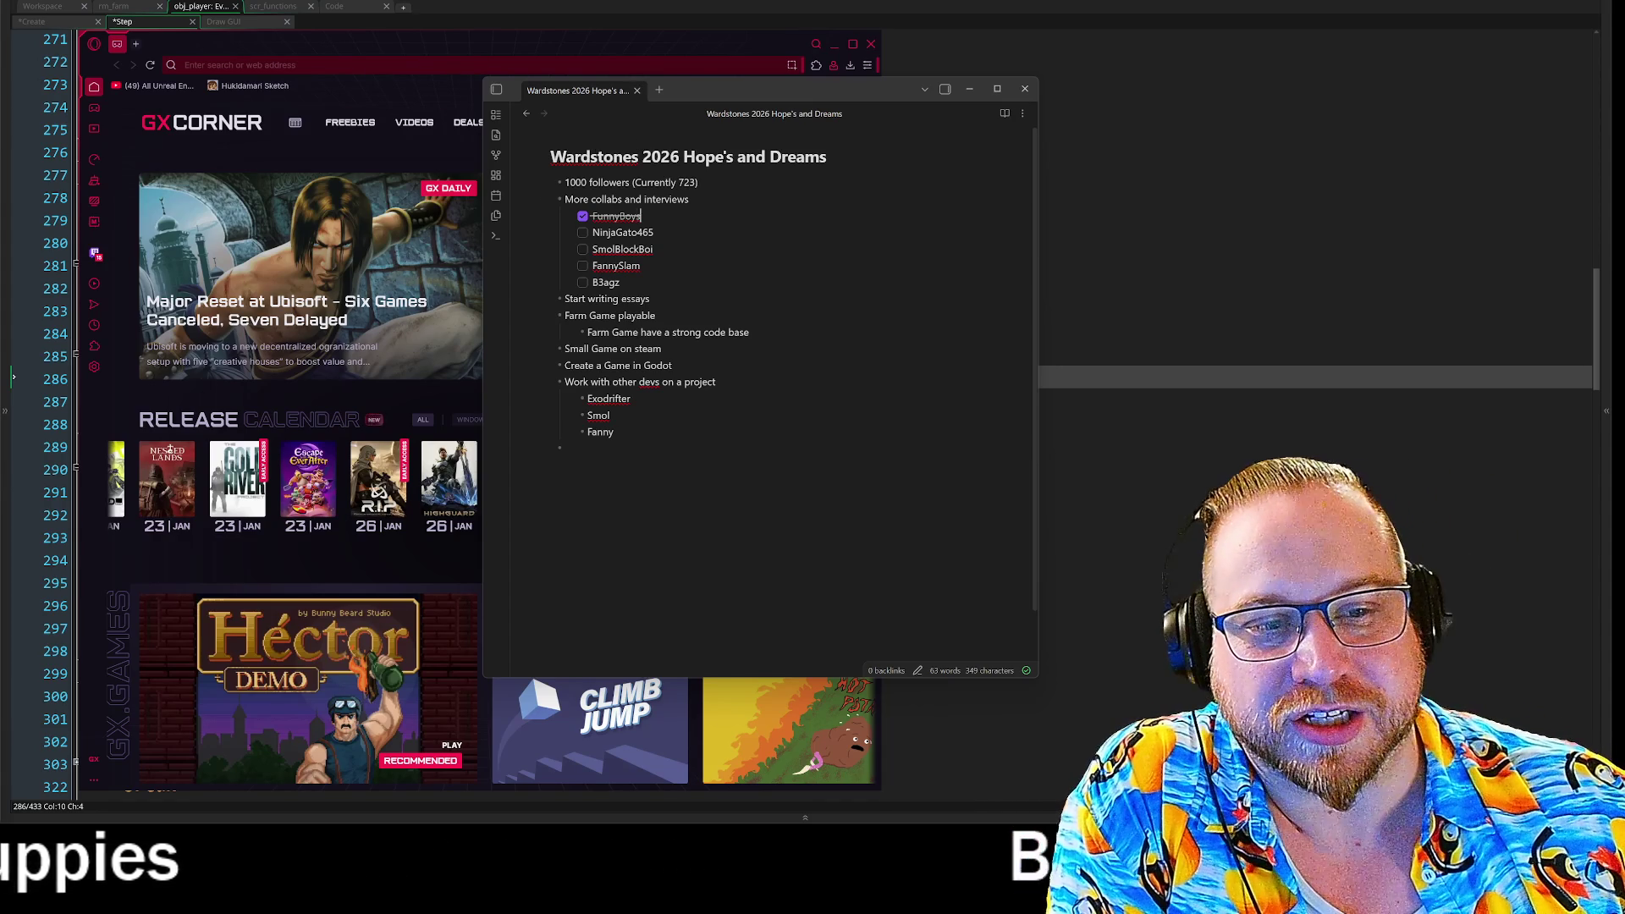
pyautogui.hotkey('ctrl', 'a')
pyautogui.press('Right')
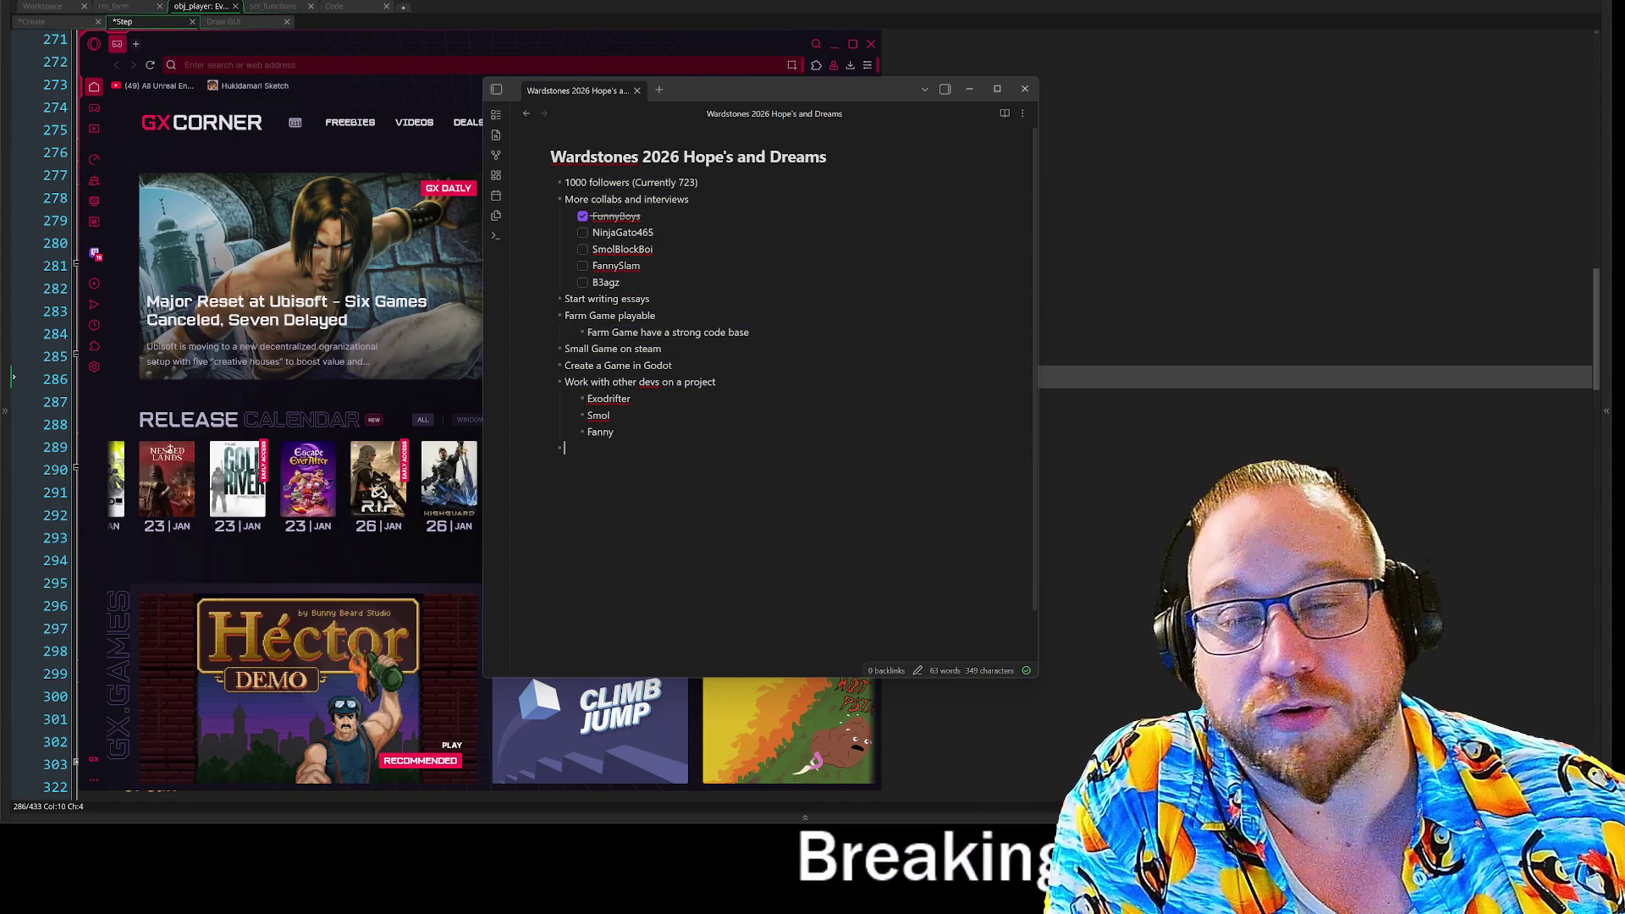
pyautogui.click(971, 90)
# Close the Opera GX window and switch to the Steam library.
pyautogui.click(872, 43)
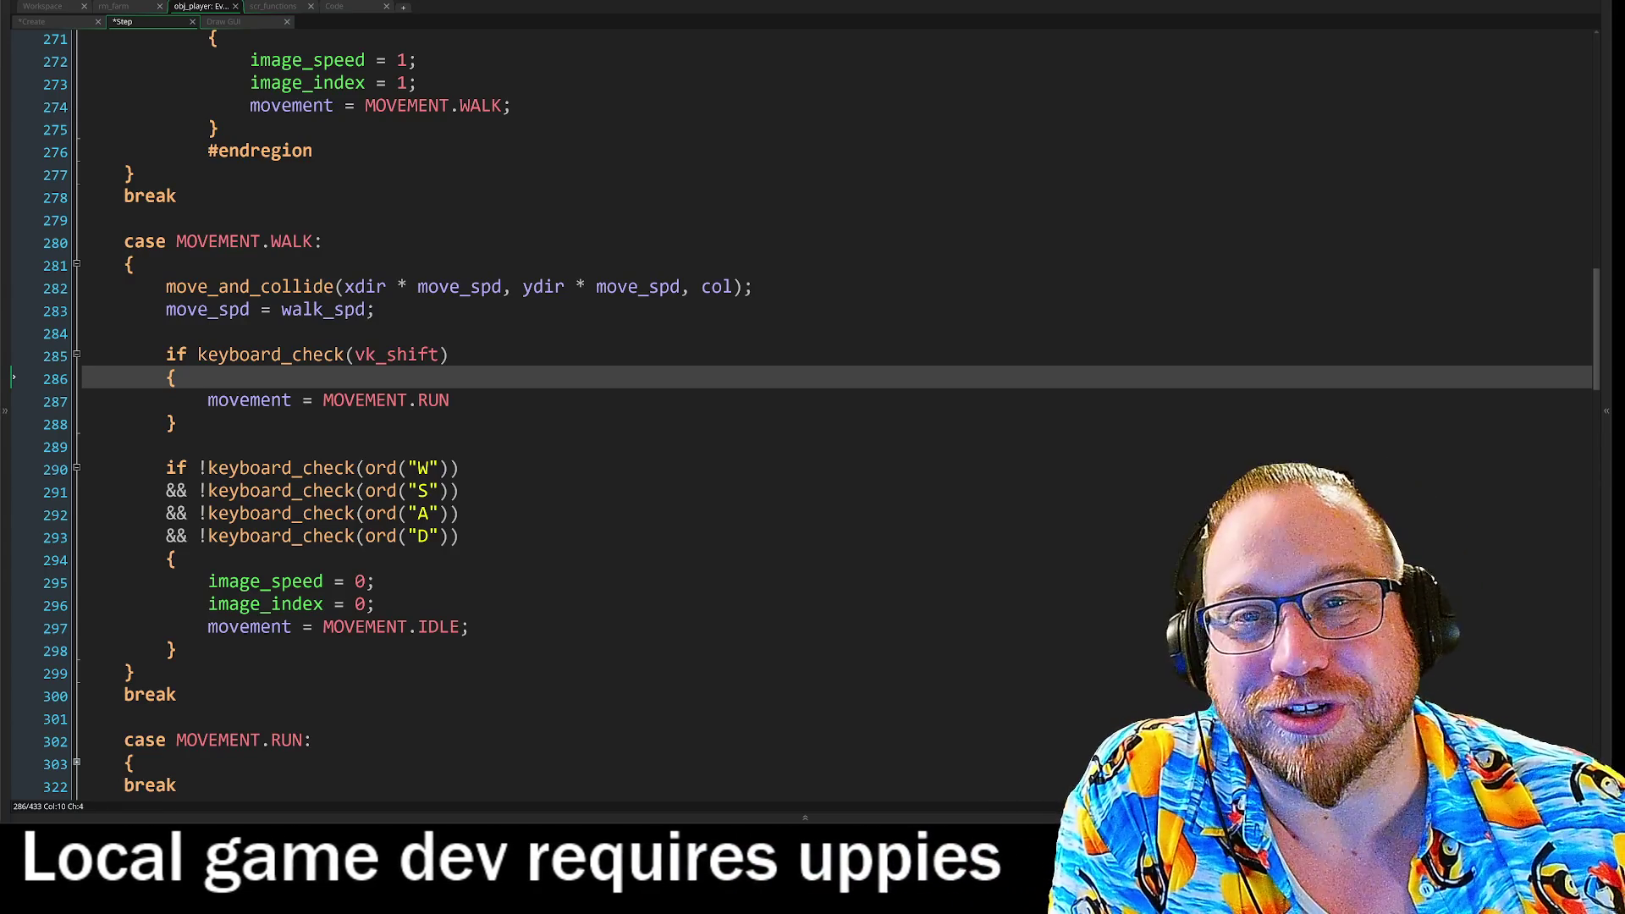
pyautogui.hotkey('alt', 'Tab')
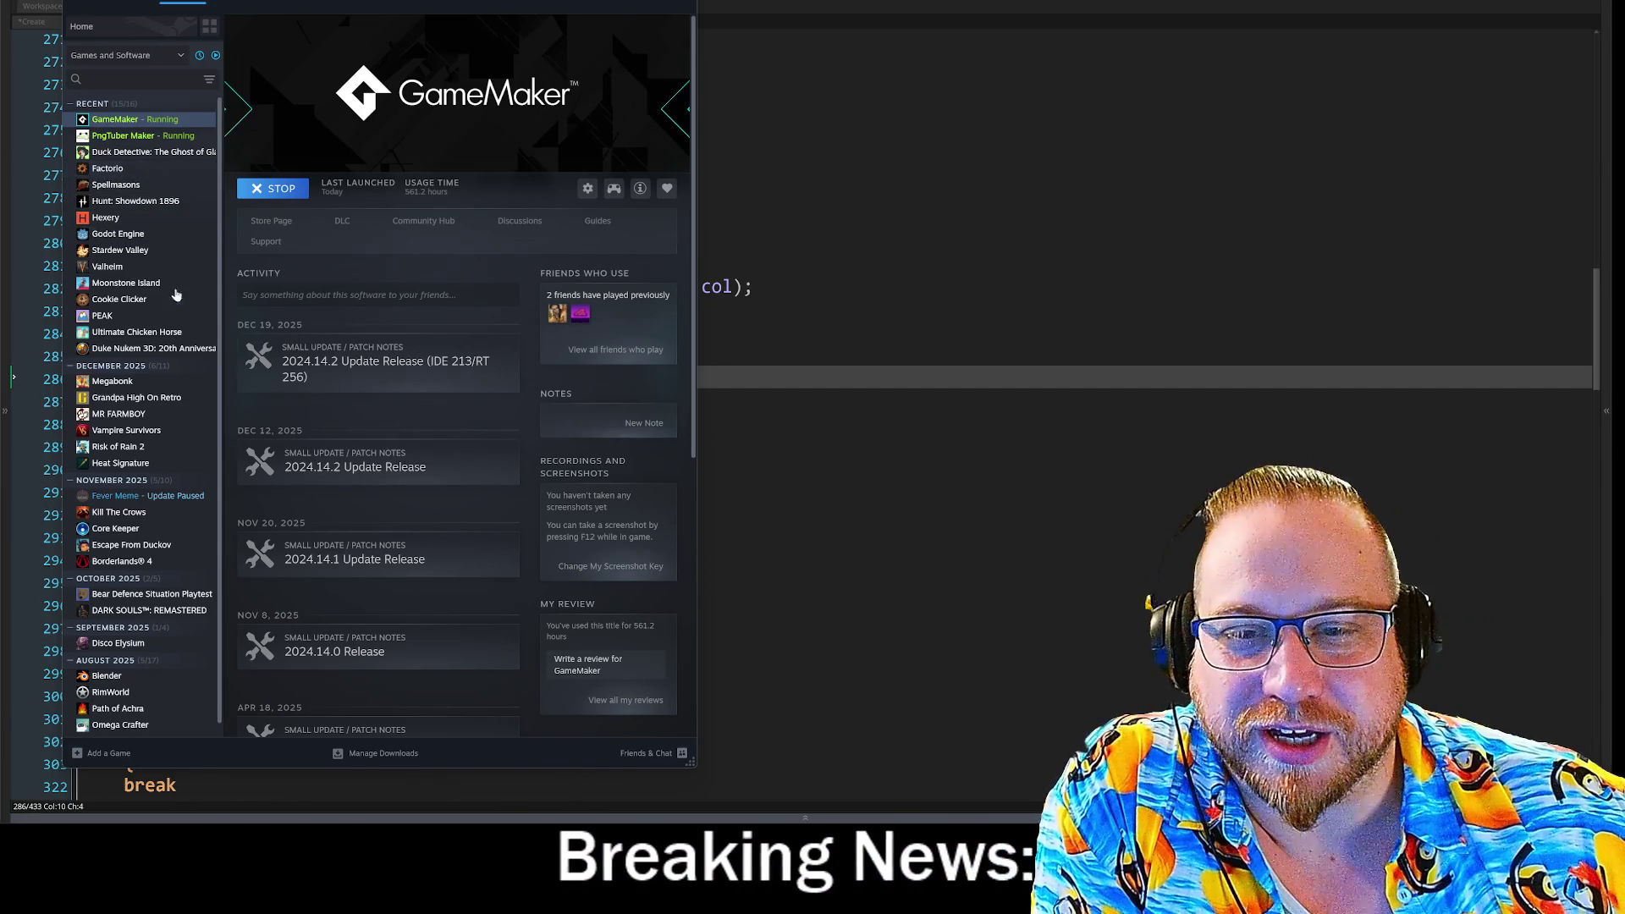
# Launch Heat Signature from its Steam library page with the standard Play option, then close Steam.
pyautogui.click(120, 464)
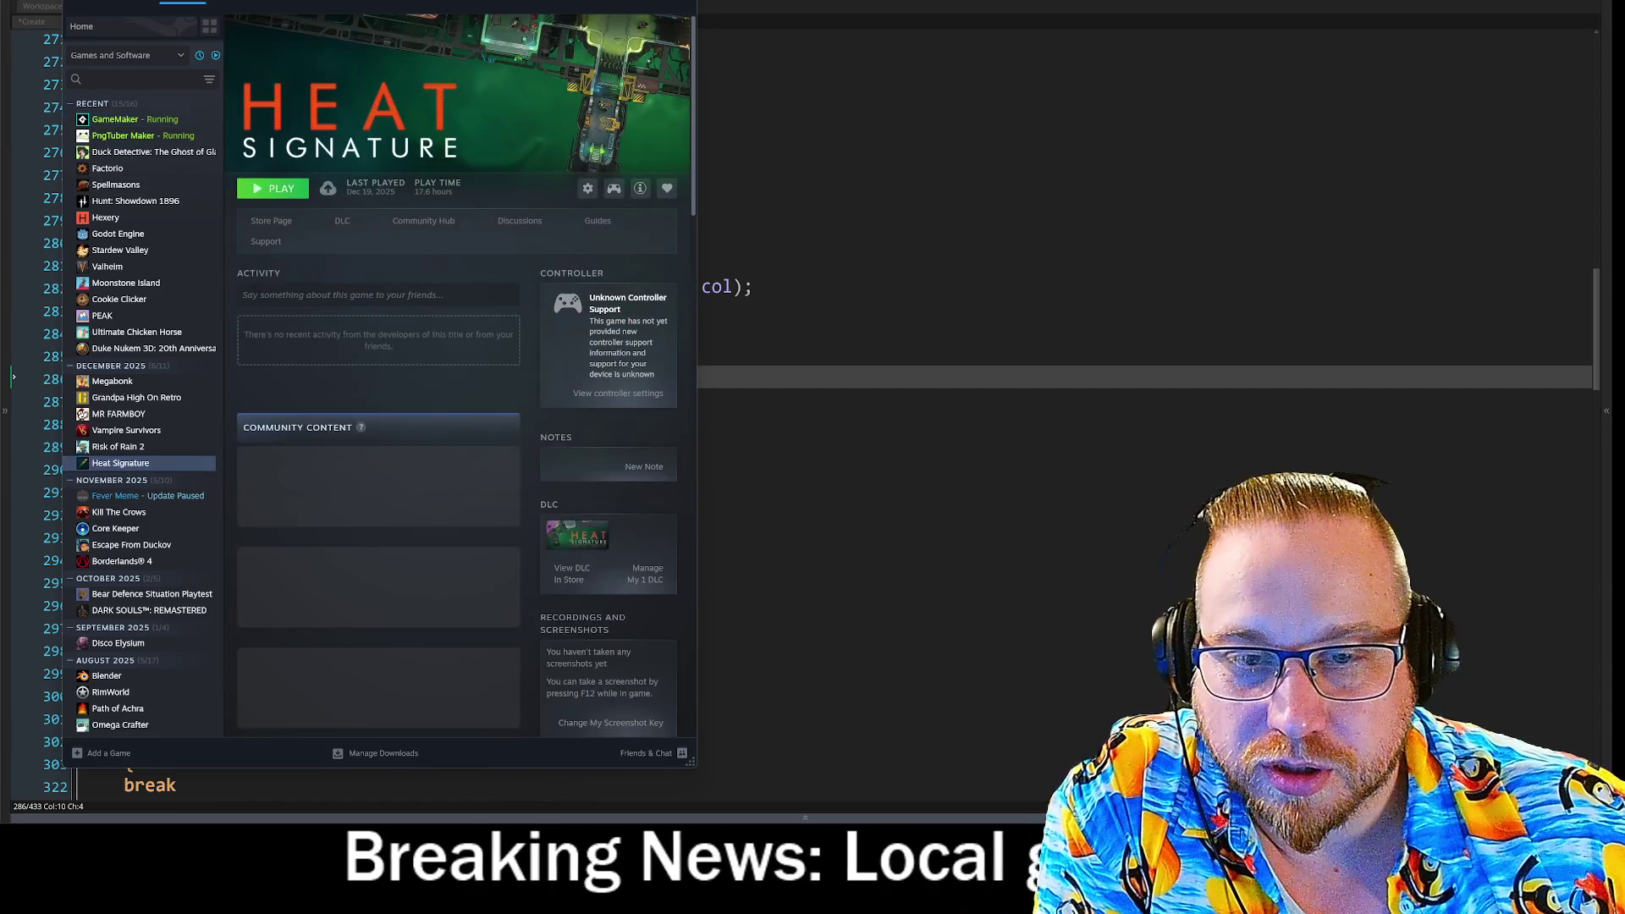
pyautogui.click(276, 192)
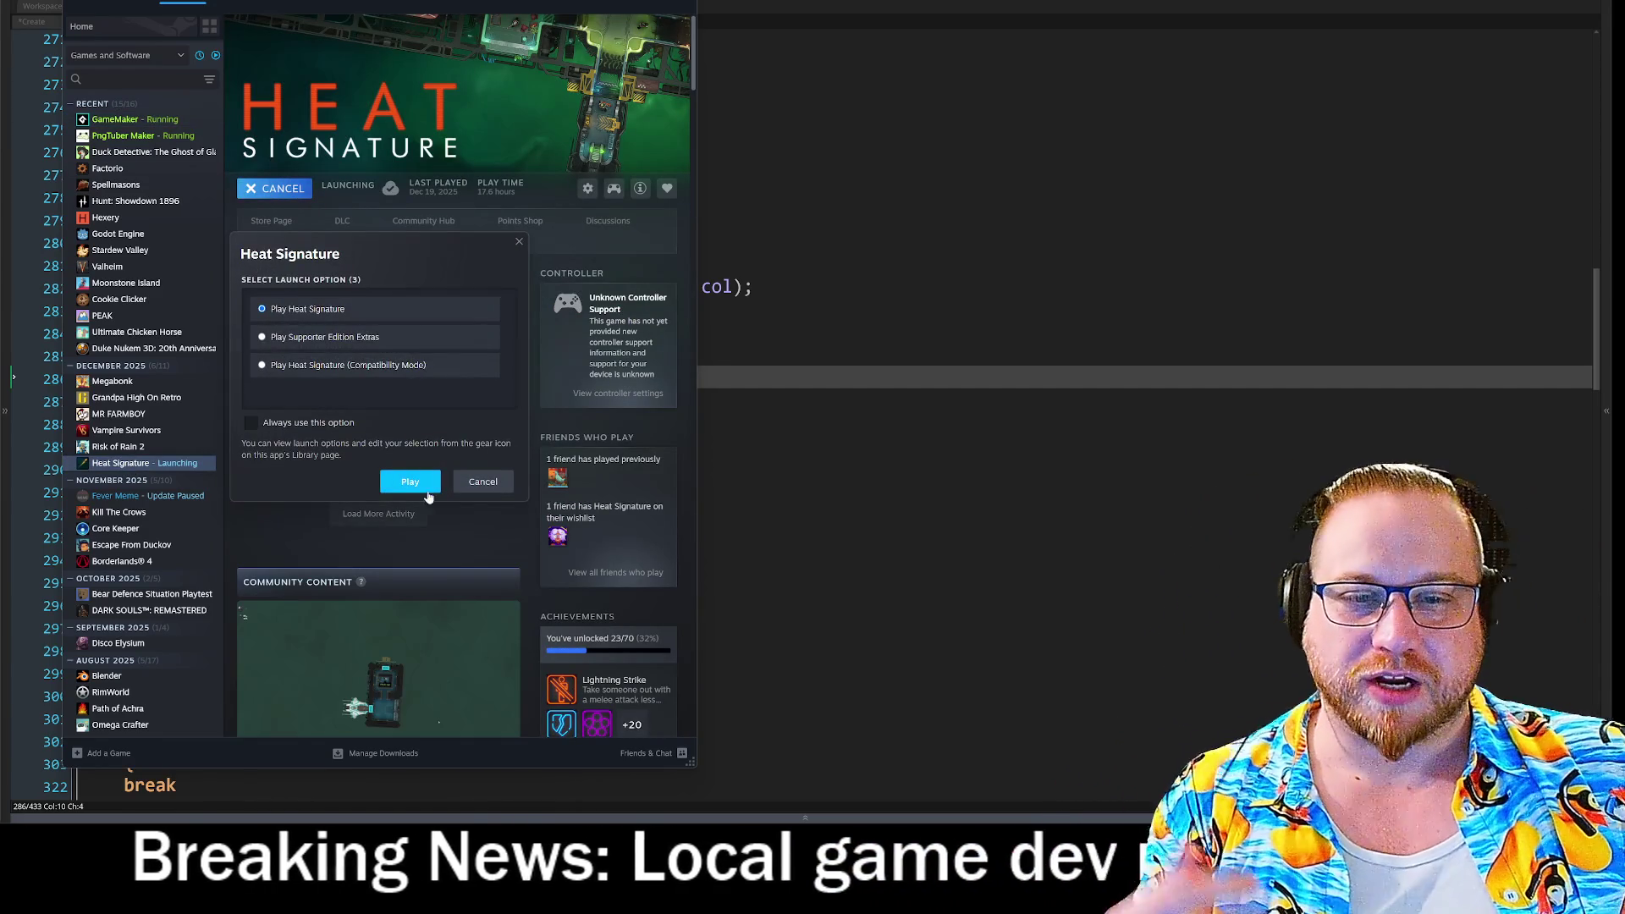
pyautogui.click(422, 484)
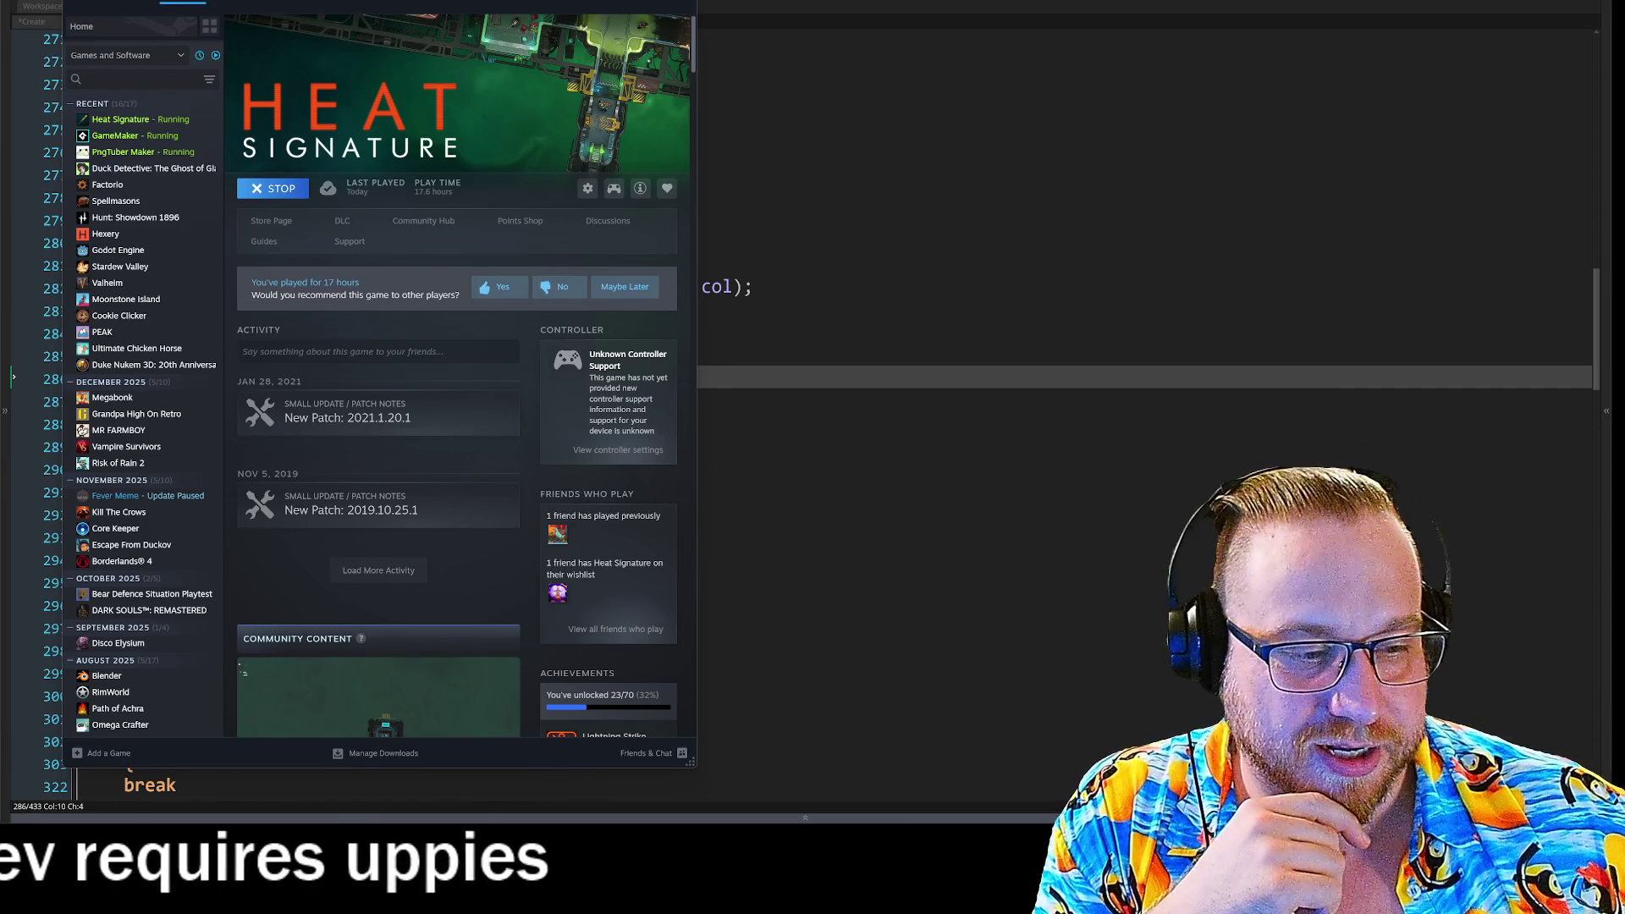
pyautogui.hotkey('alt', 'F4')
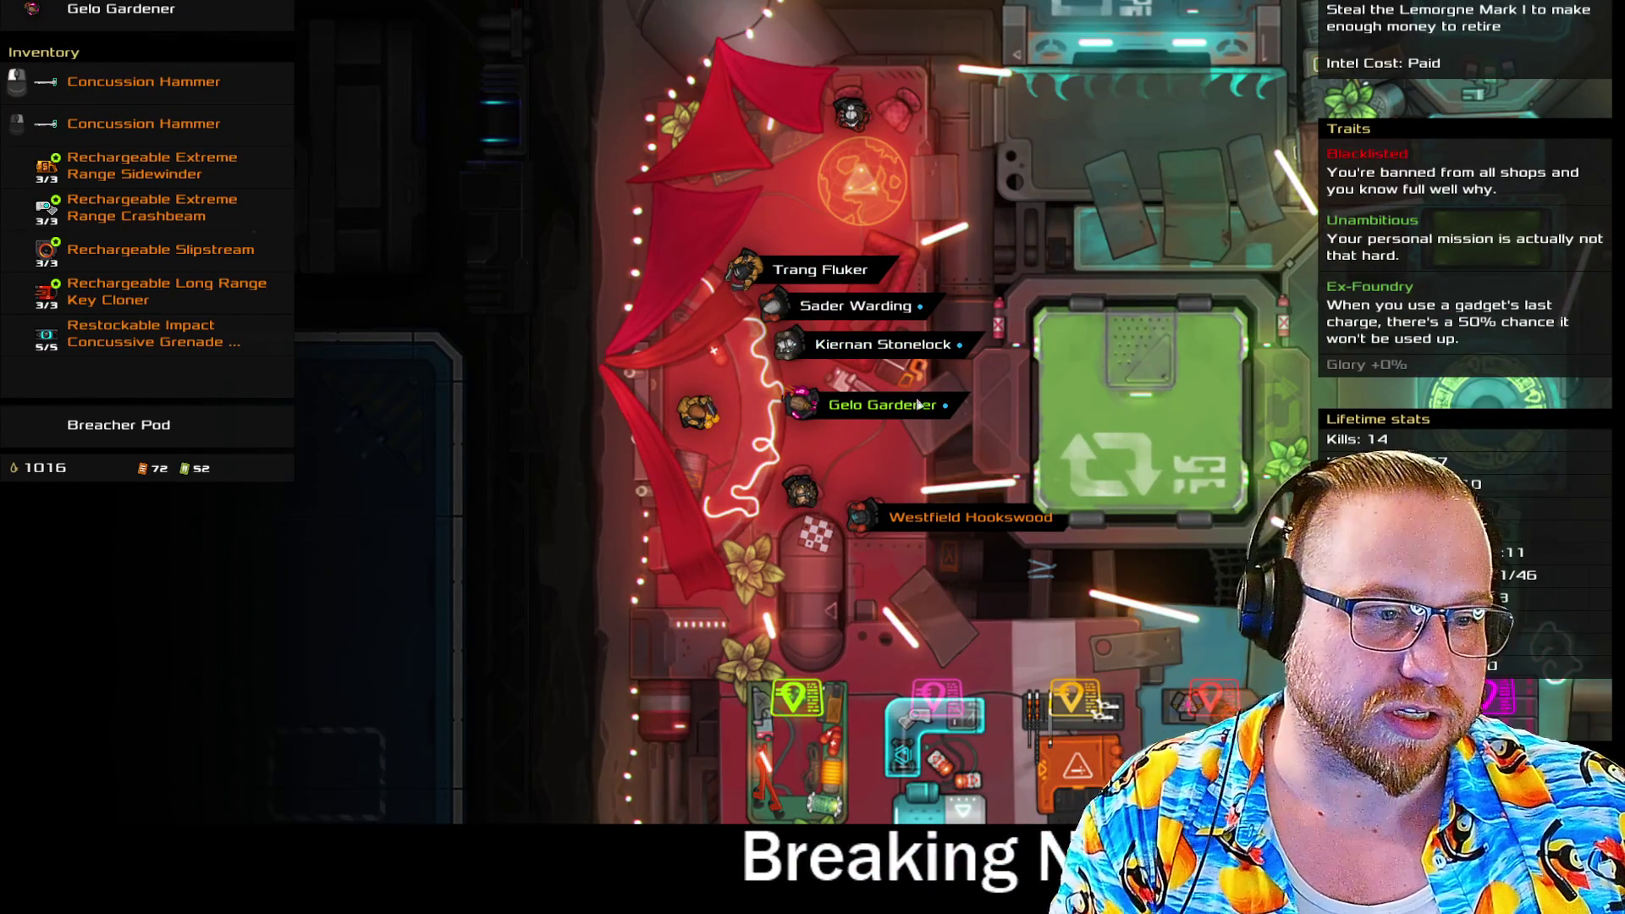
# Walk the character to the stash and store the concussive grenade there.
pyautogui.click(913, 406)
pyautogui.press('d')
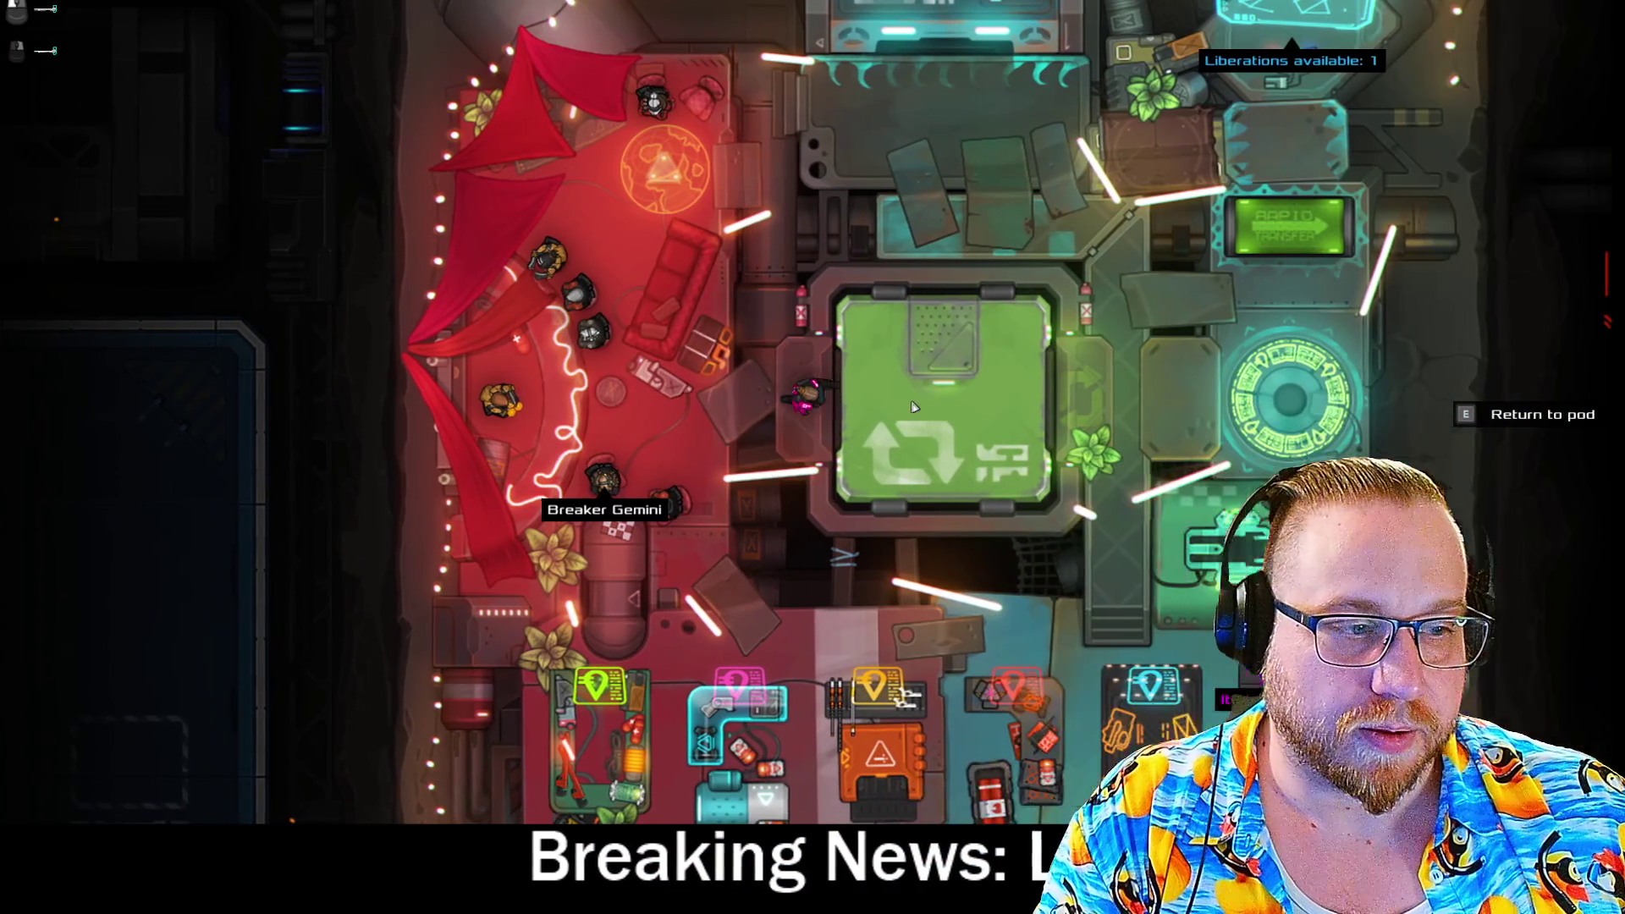
pyautogui.press('s')
pyautogui.press('e')
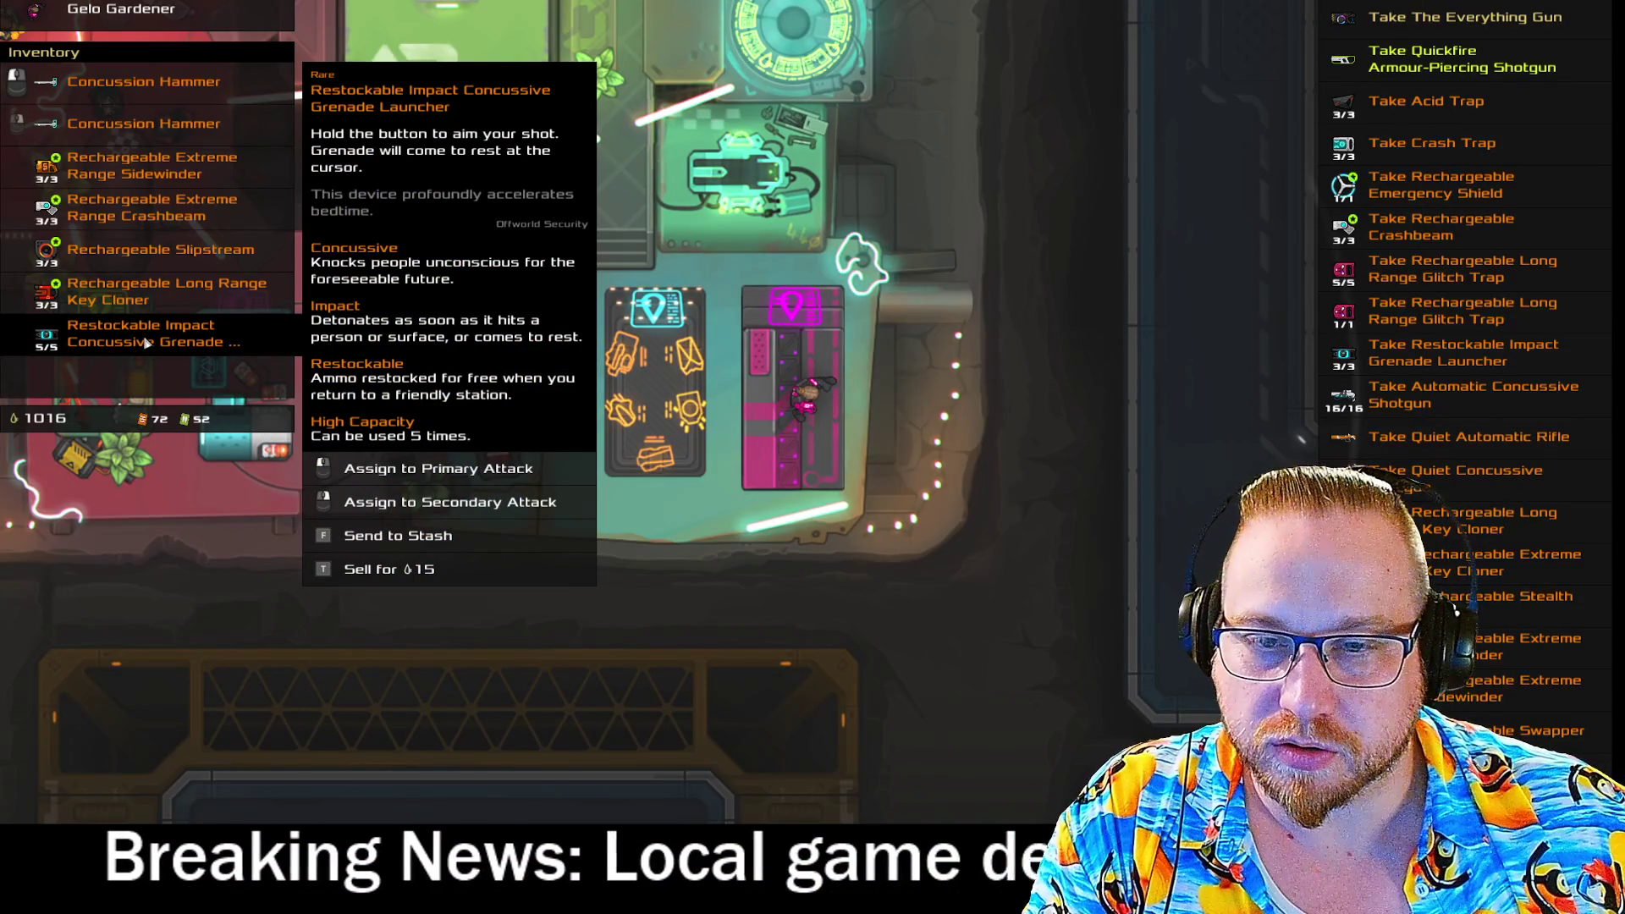
pyautogui.press('f')
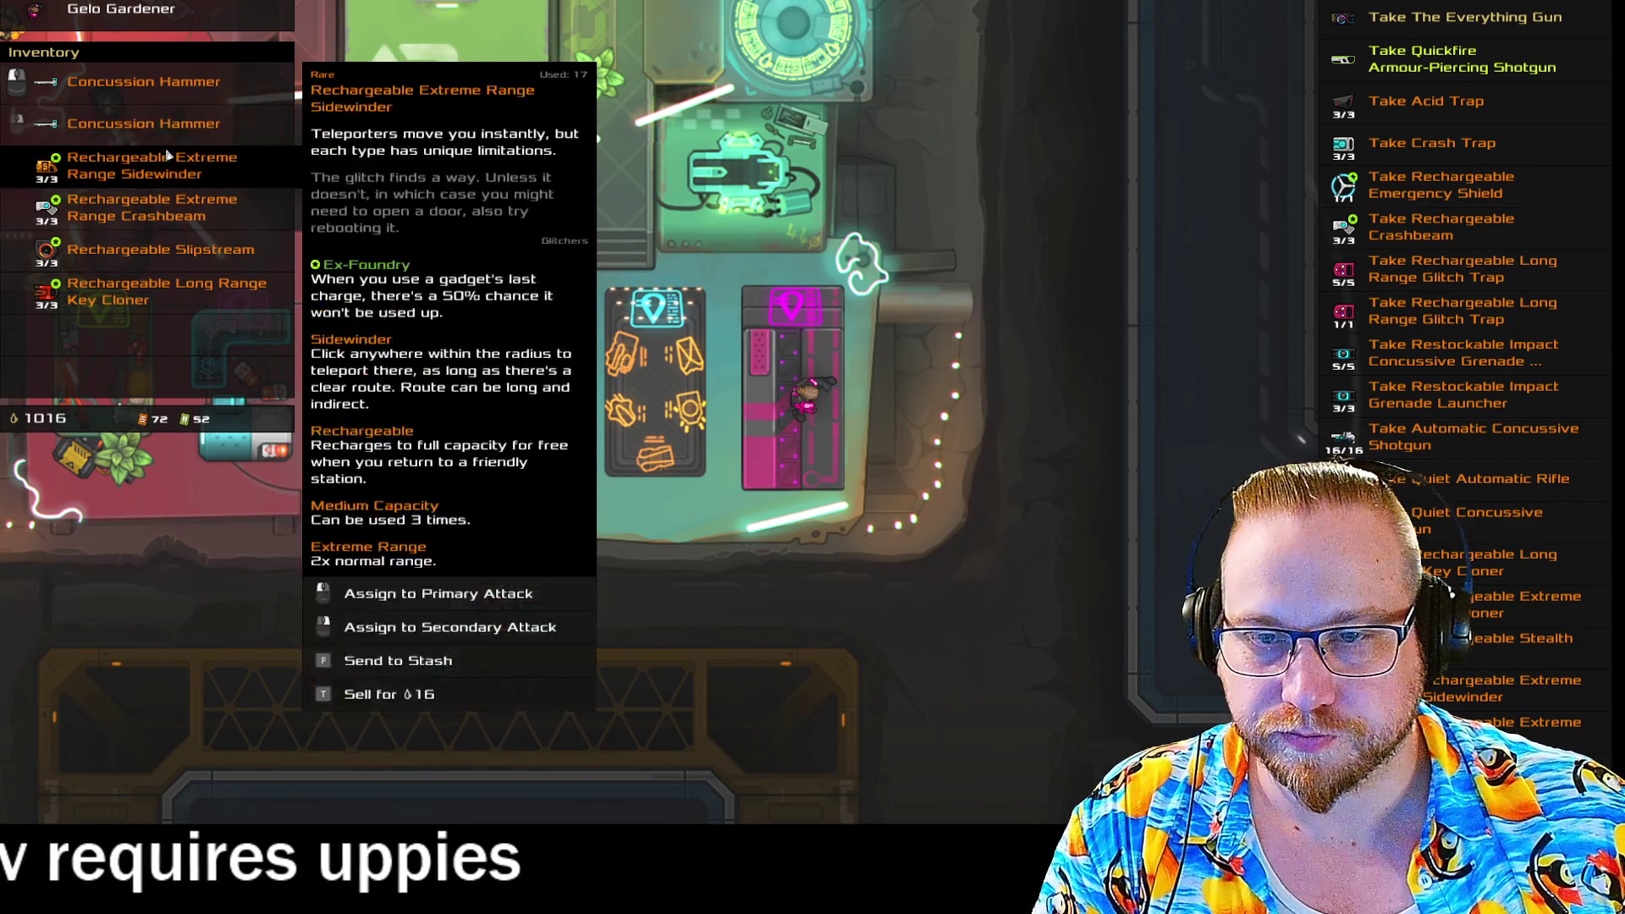
# Walk to the mission pad and bring up the mission list with the Lemorgne Mark I job.
pyautogui.press('w')
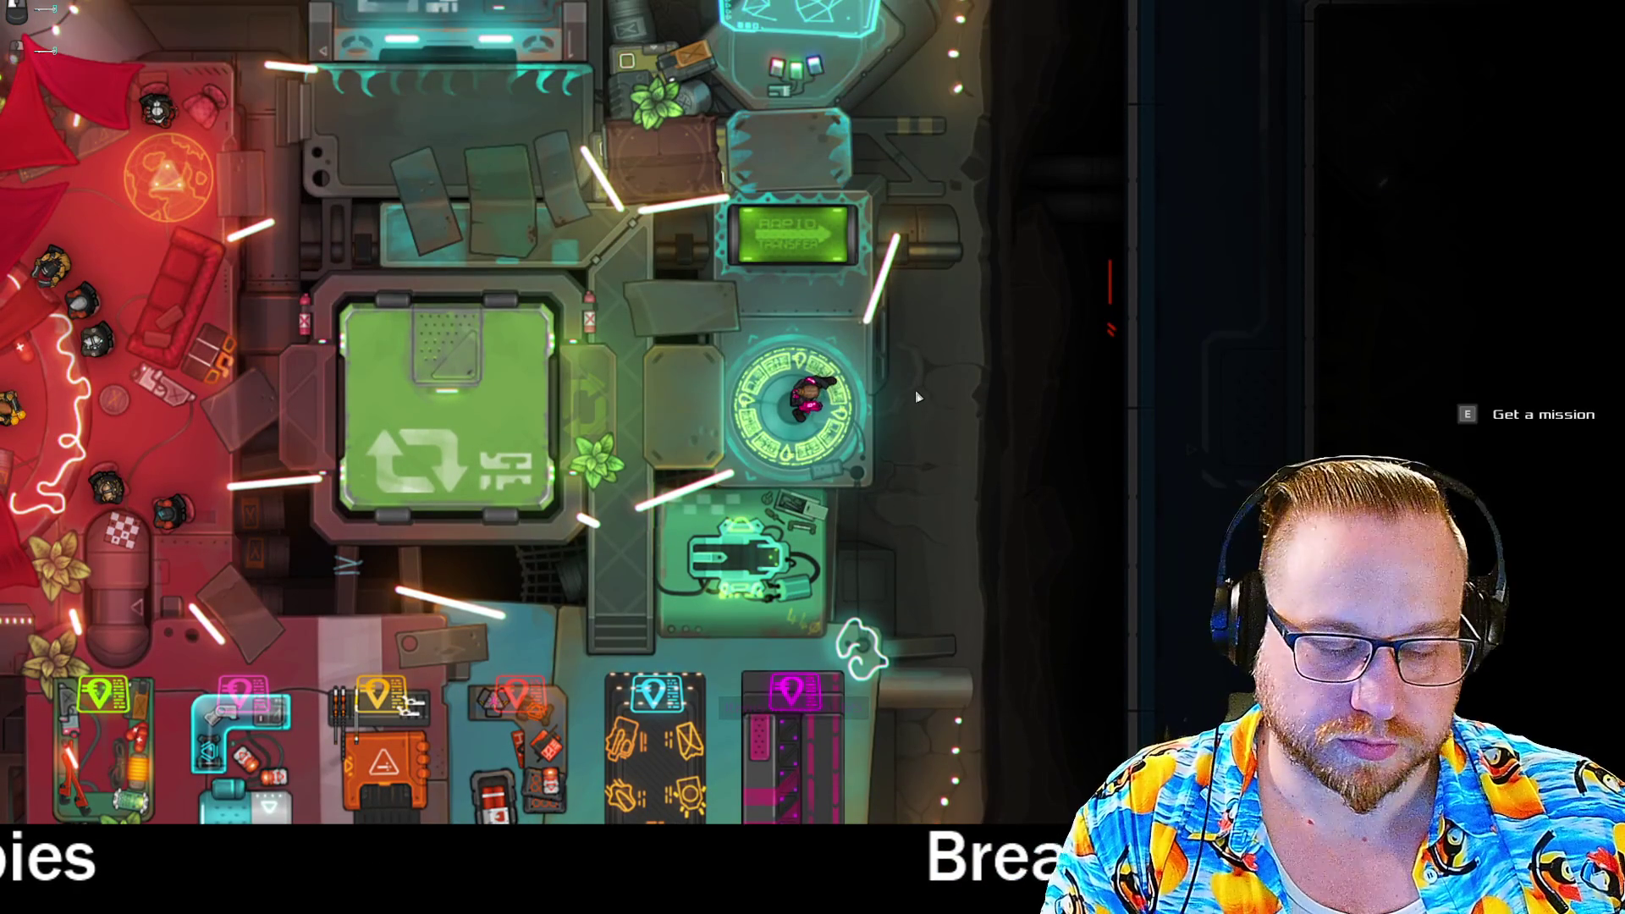
pyautogui.press('e')
pyautogui.scroll(-3, 255, 678)
pyautogui.scroll(3, 255, 678)
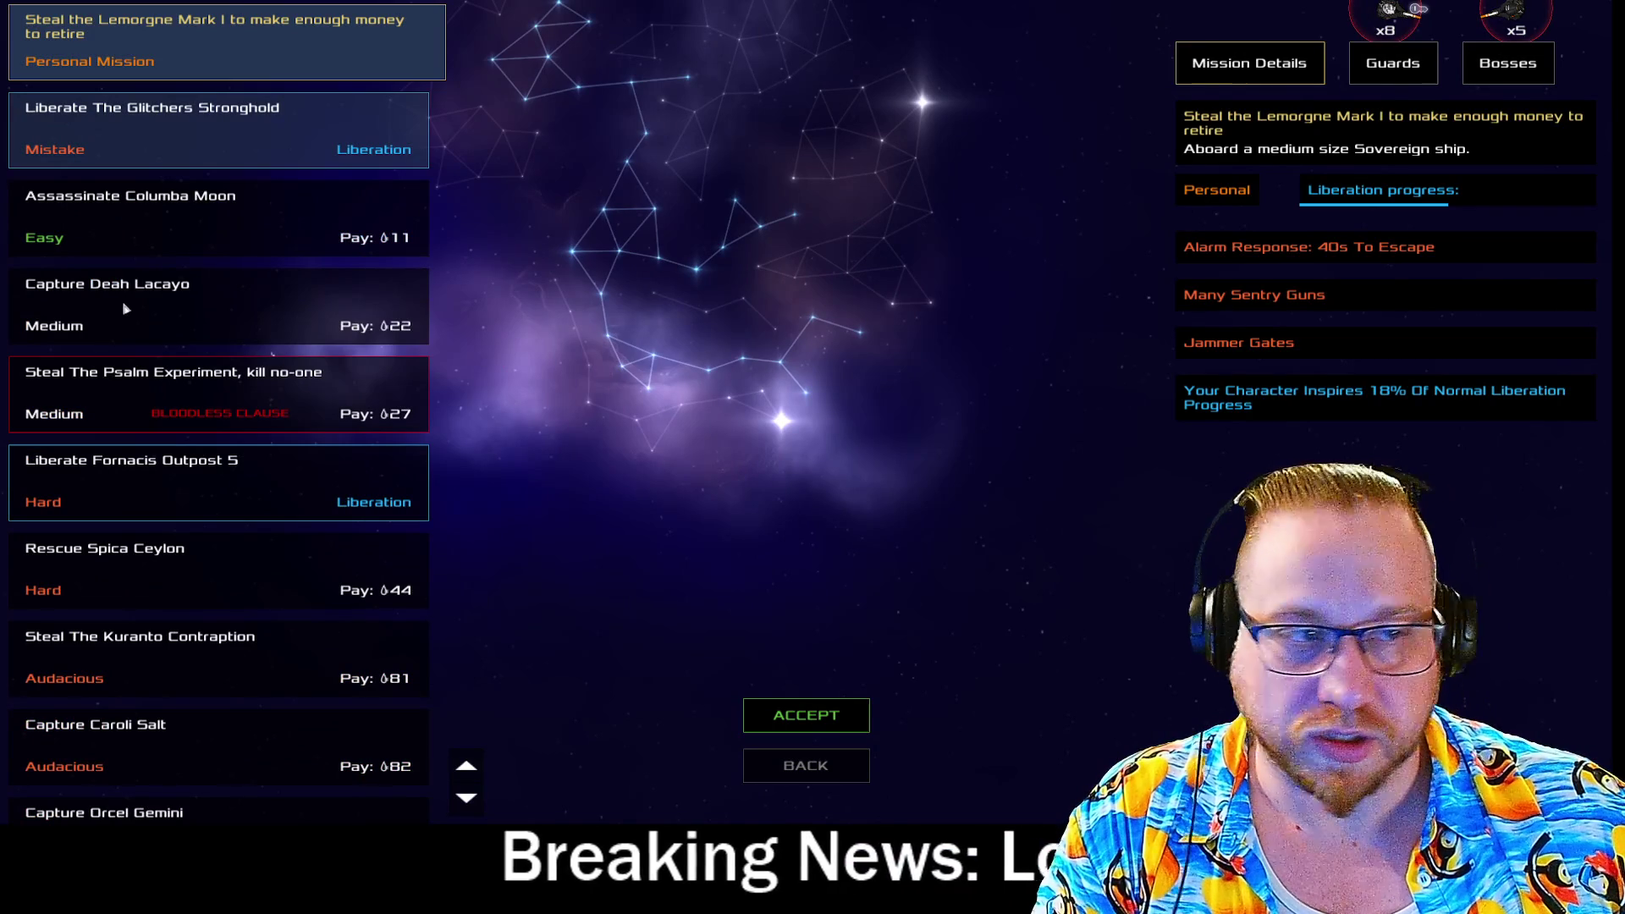
# Select Capture Deah Lacayo (Foundry ship, pay 22, non-lethal) and accept it.
pyautogui.click(131, 310)
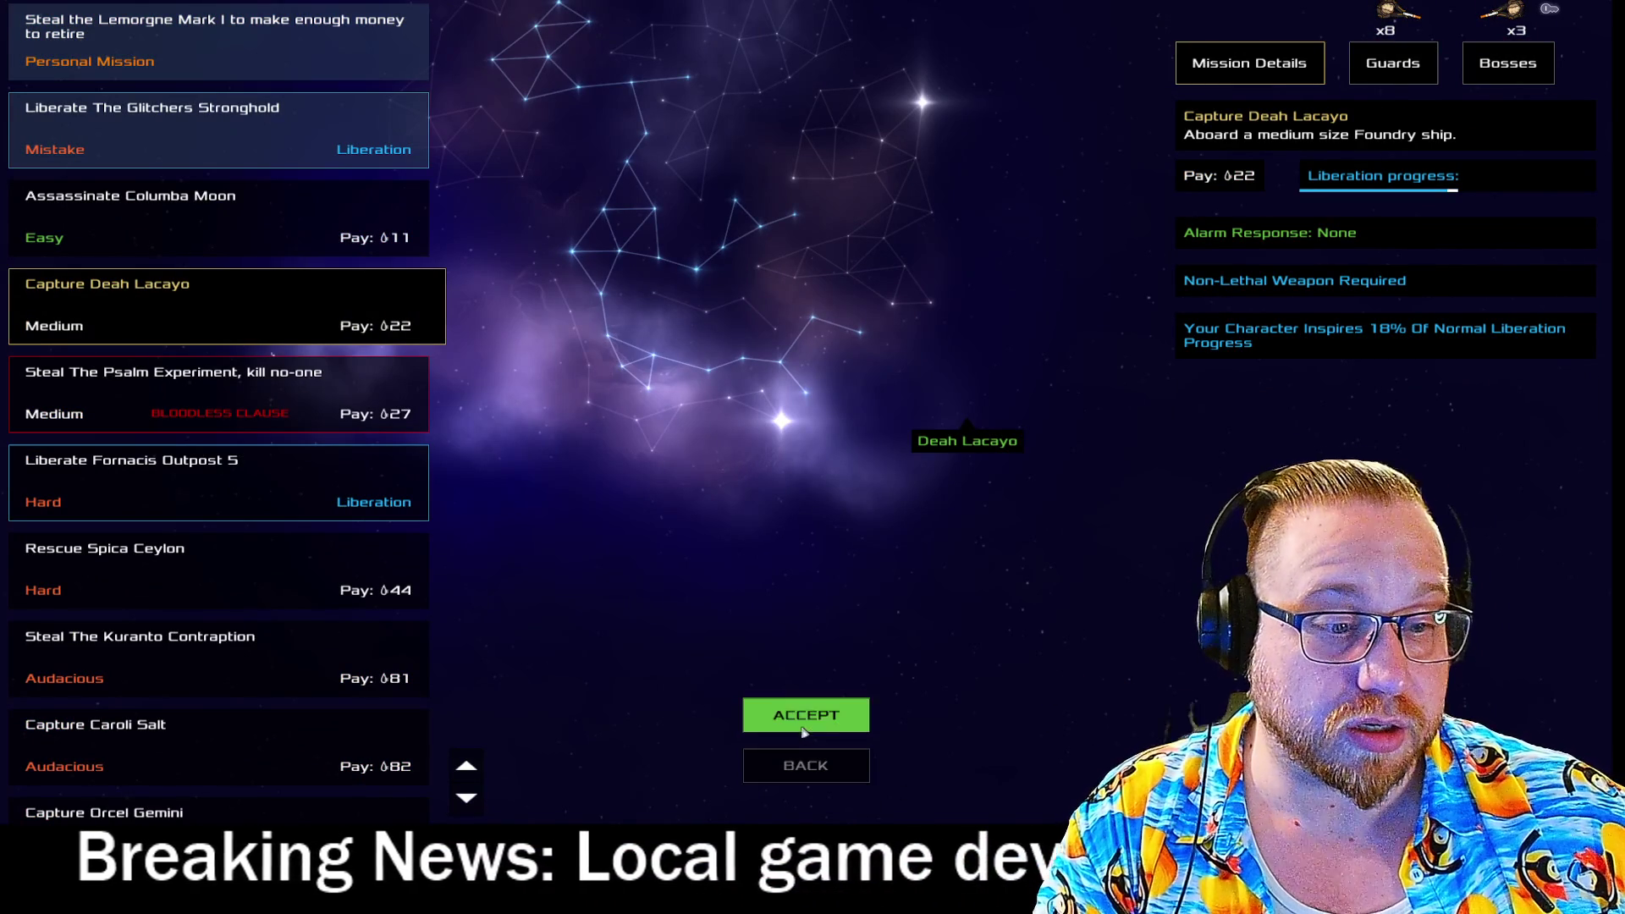
pyautogui.click(803, 733)
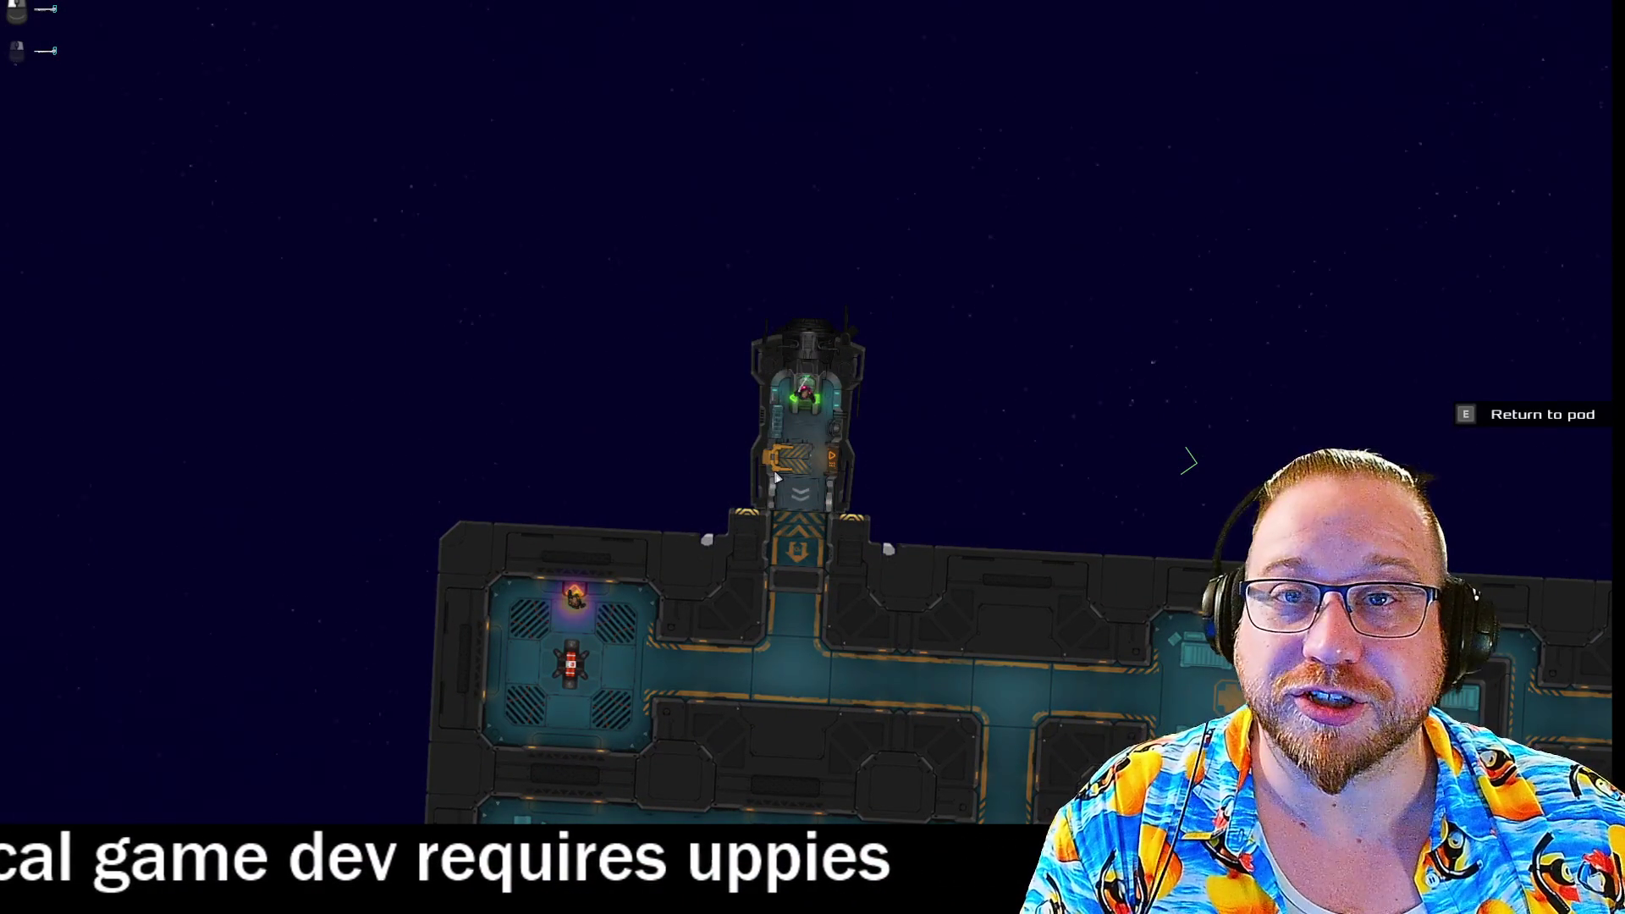
# Leave the pod and collect ammo and the level 1 door key from the station rooms.
pyautogui.press('s')
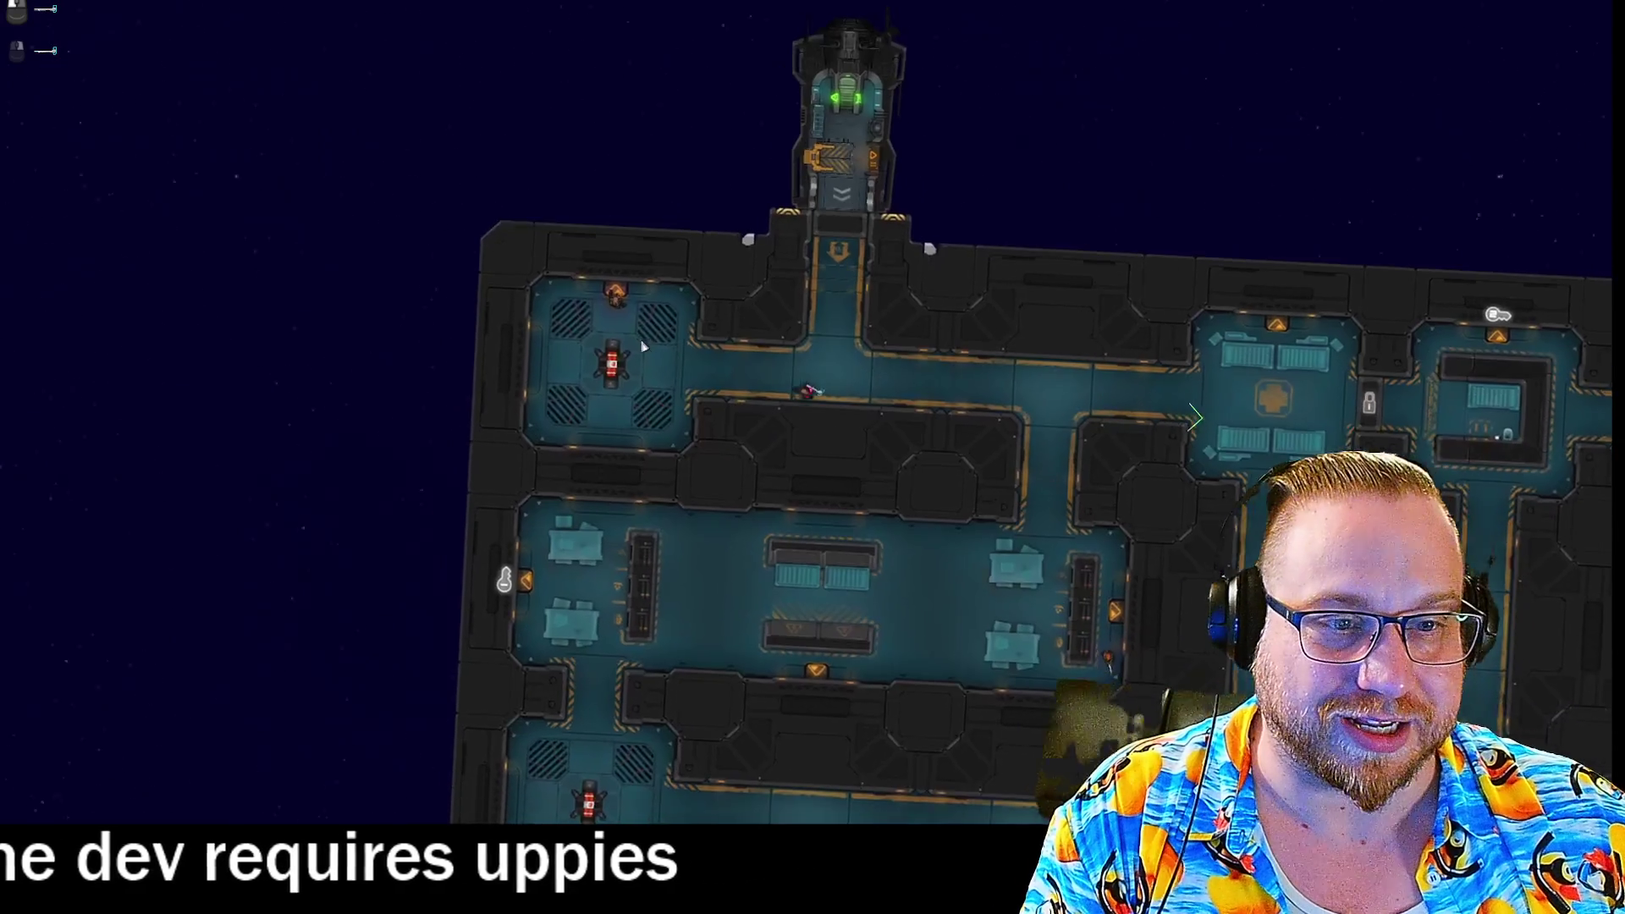
pyautogui.press('a')
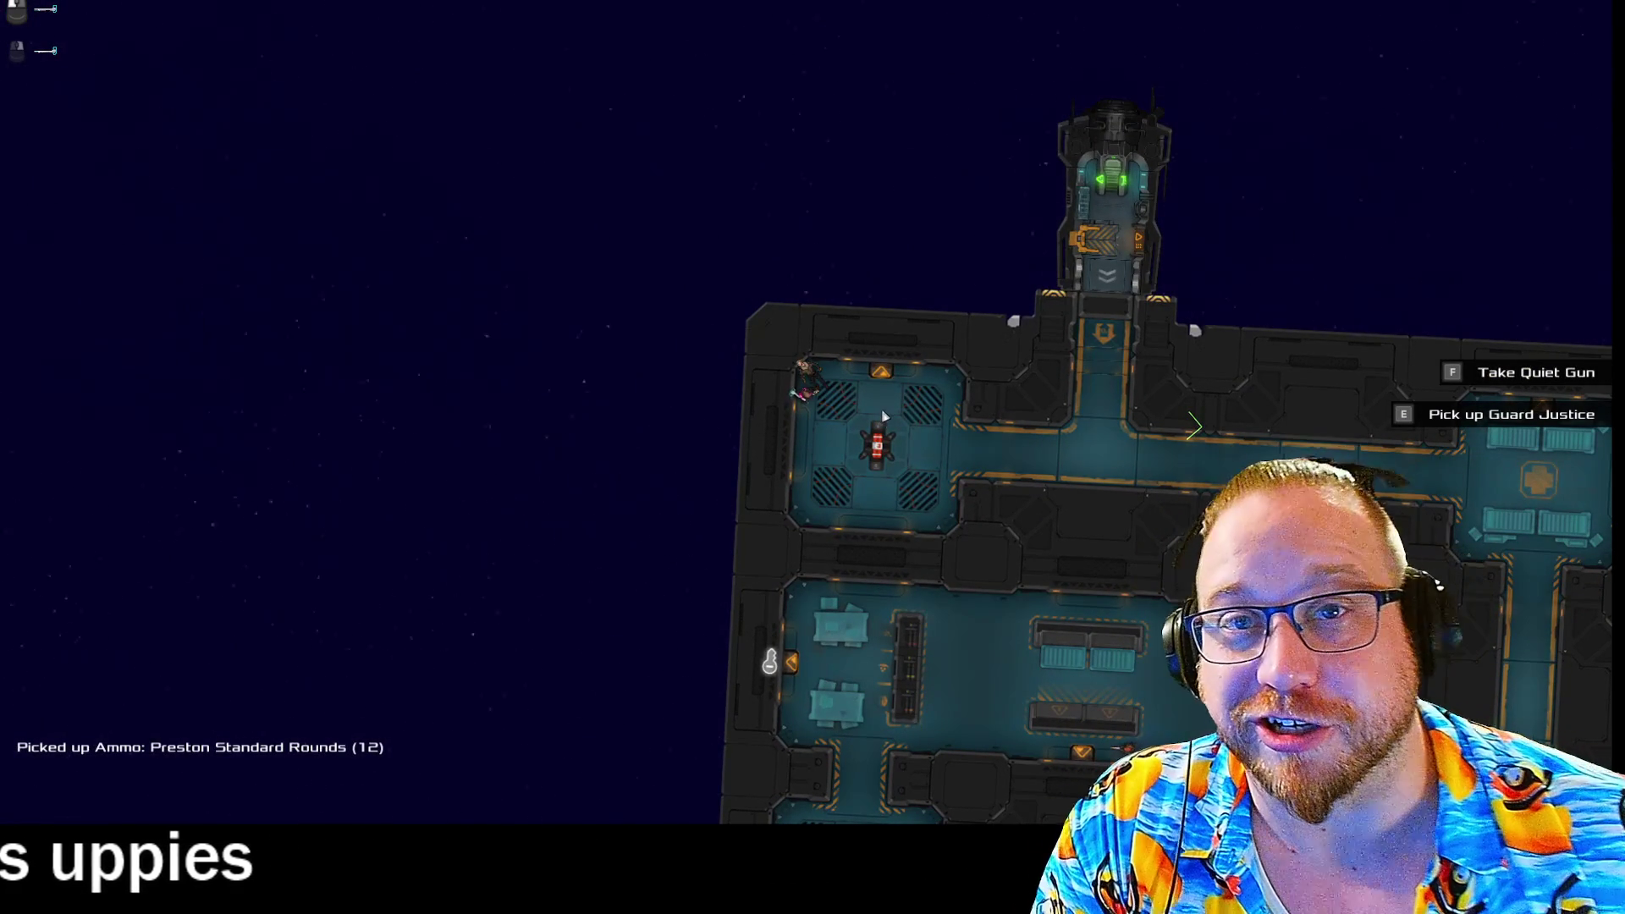
pyautogui.press('d')
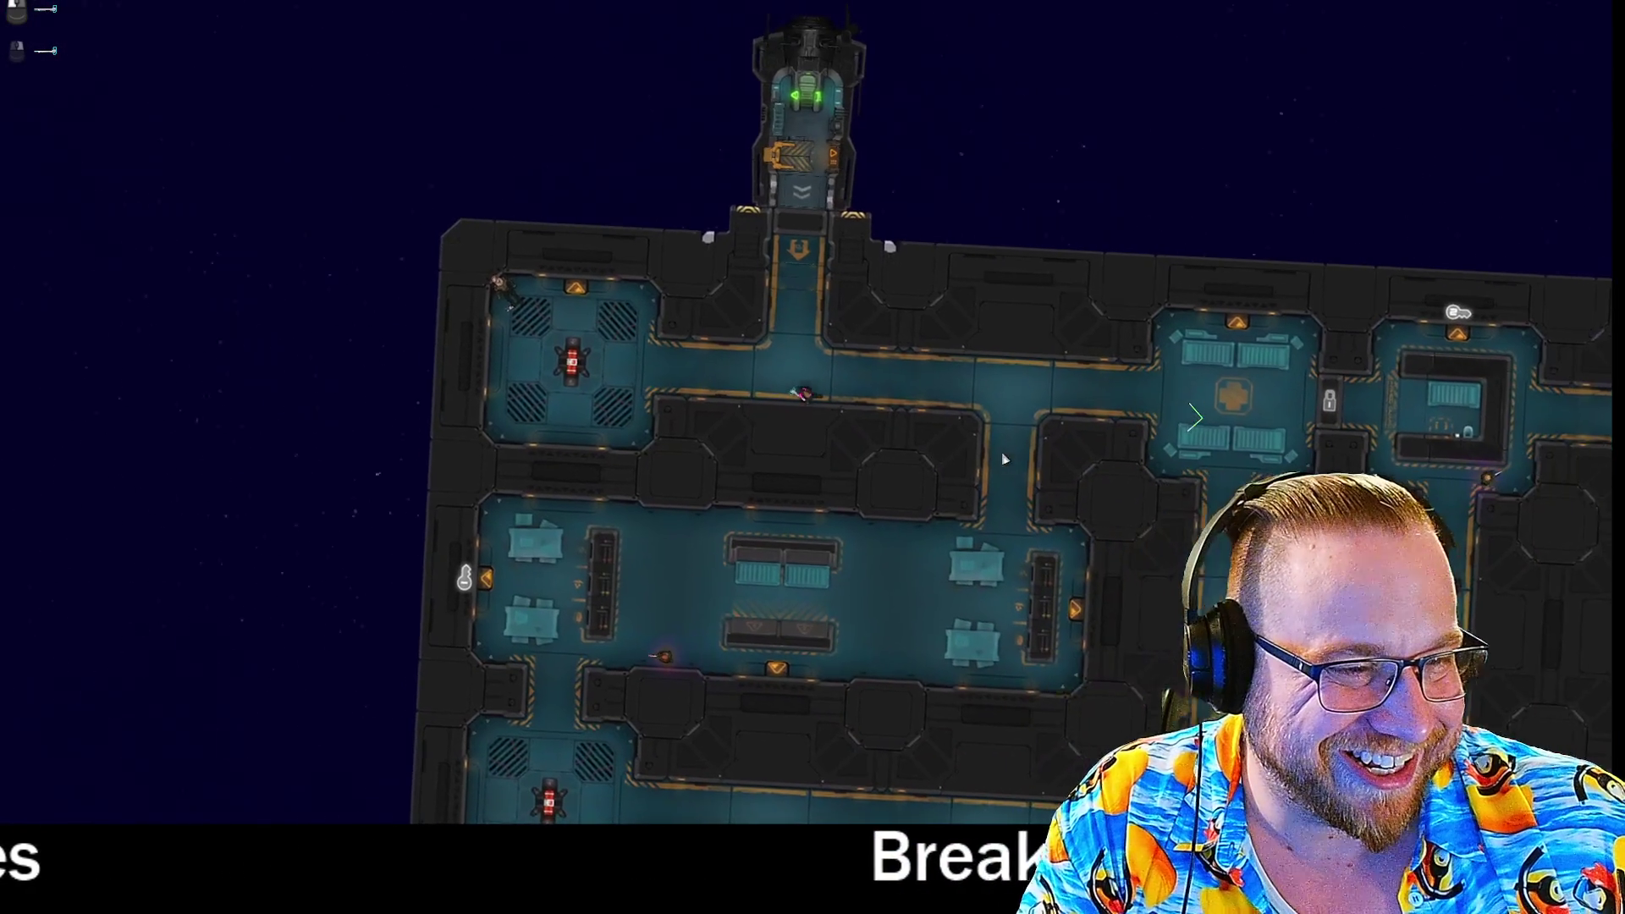
pyautogui.press('s')
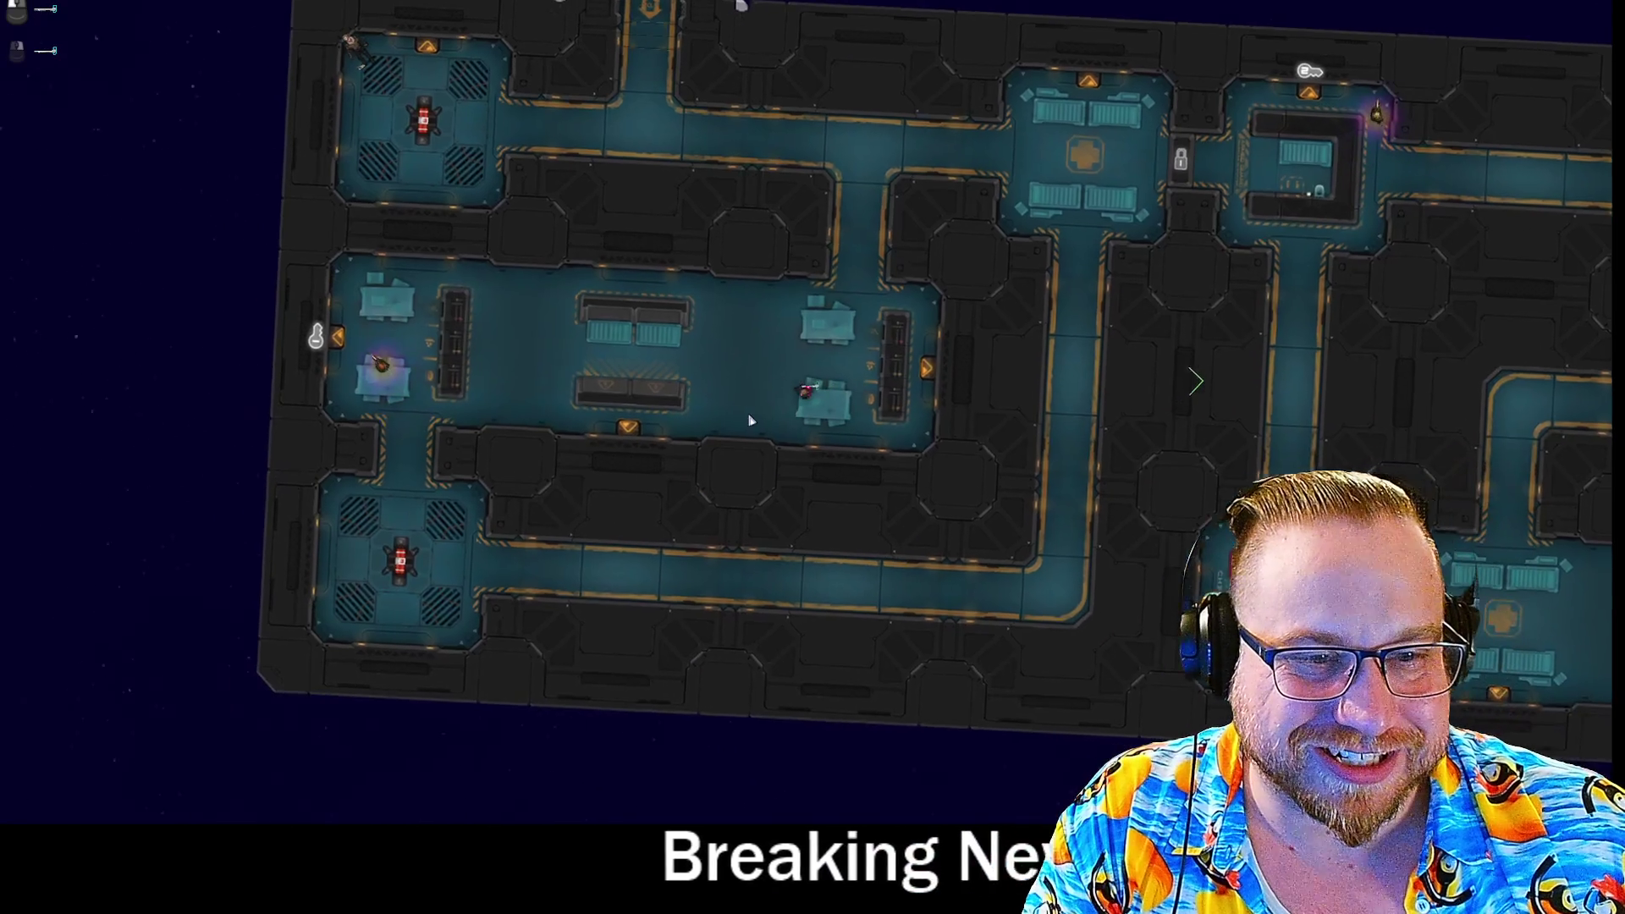
pyautogui.press('a')
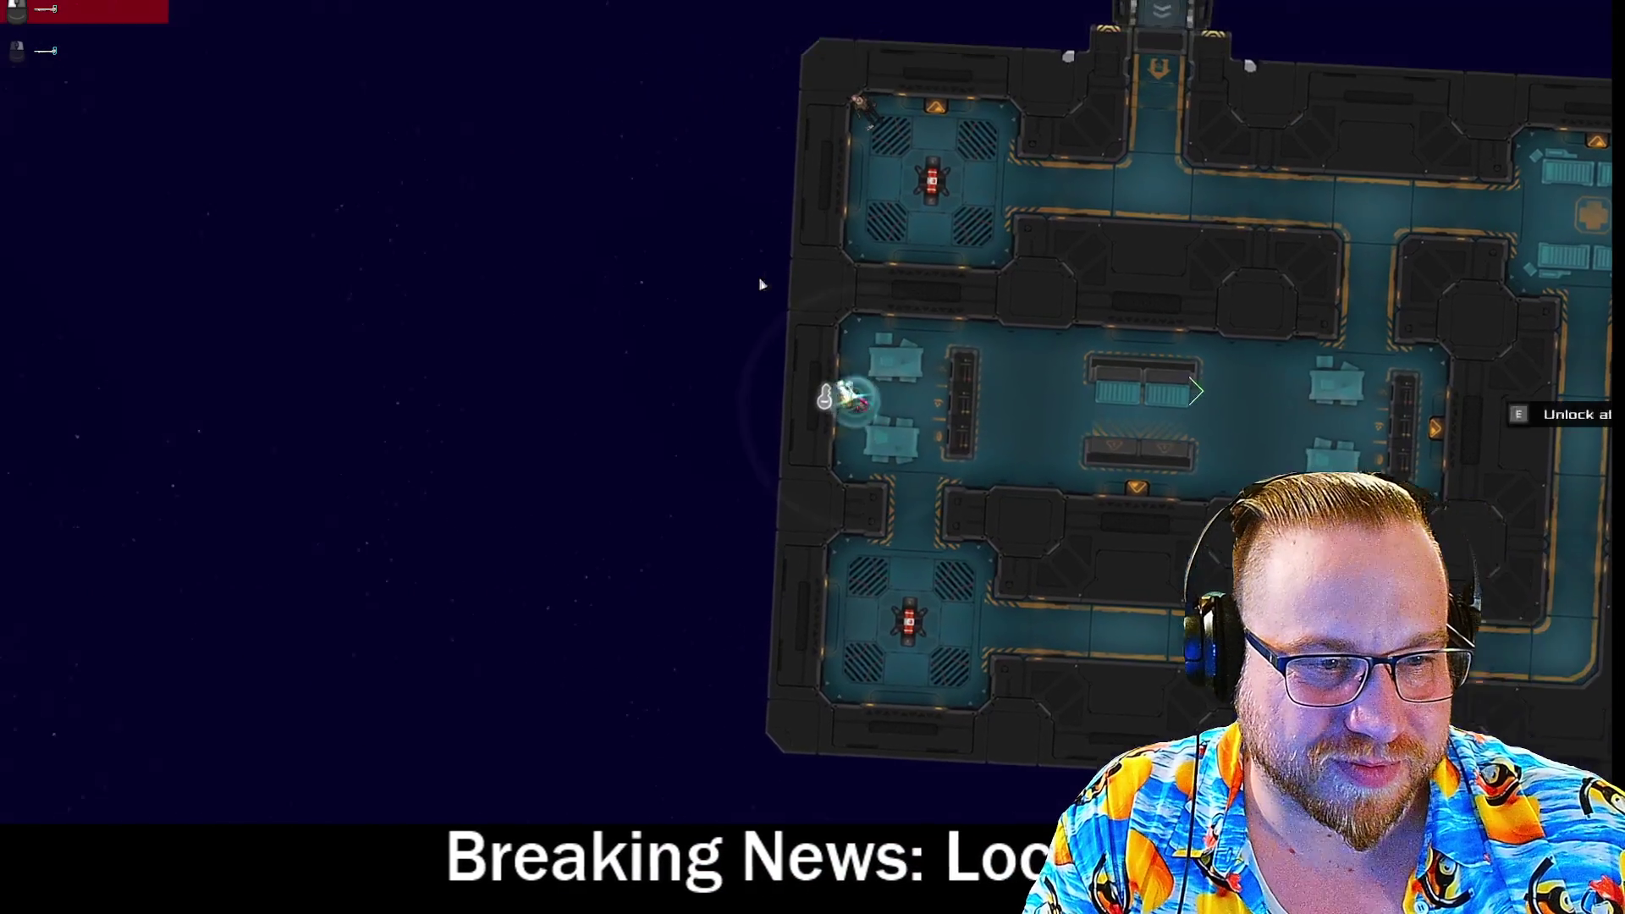
pyautogui.press('a')
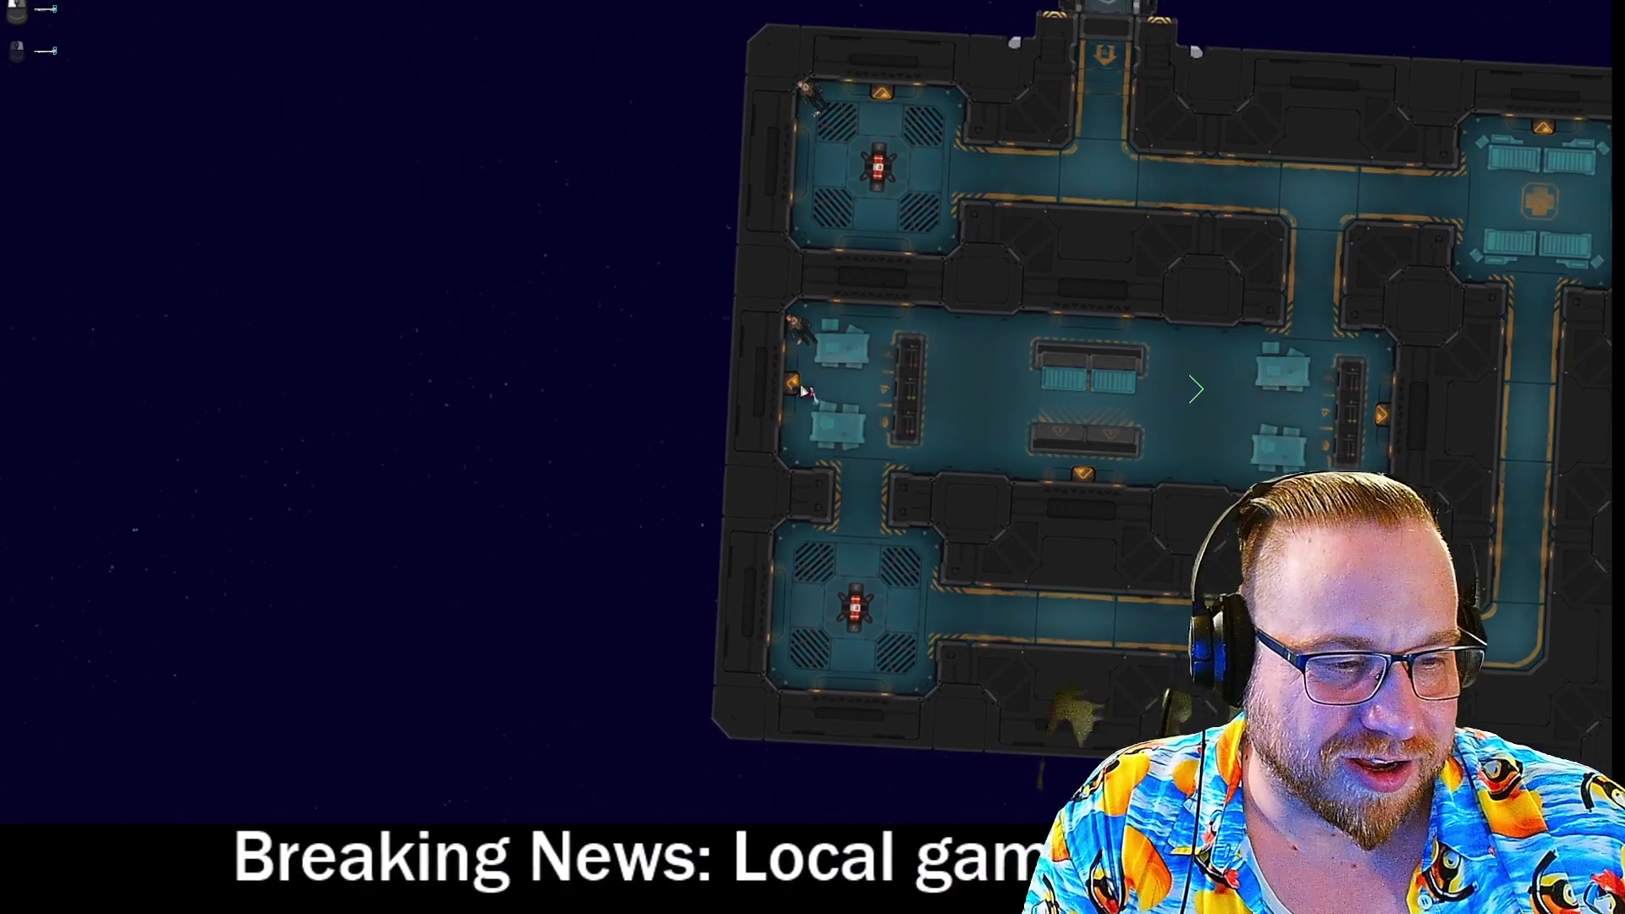
pyautogui.press('d')
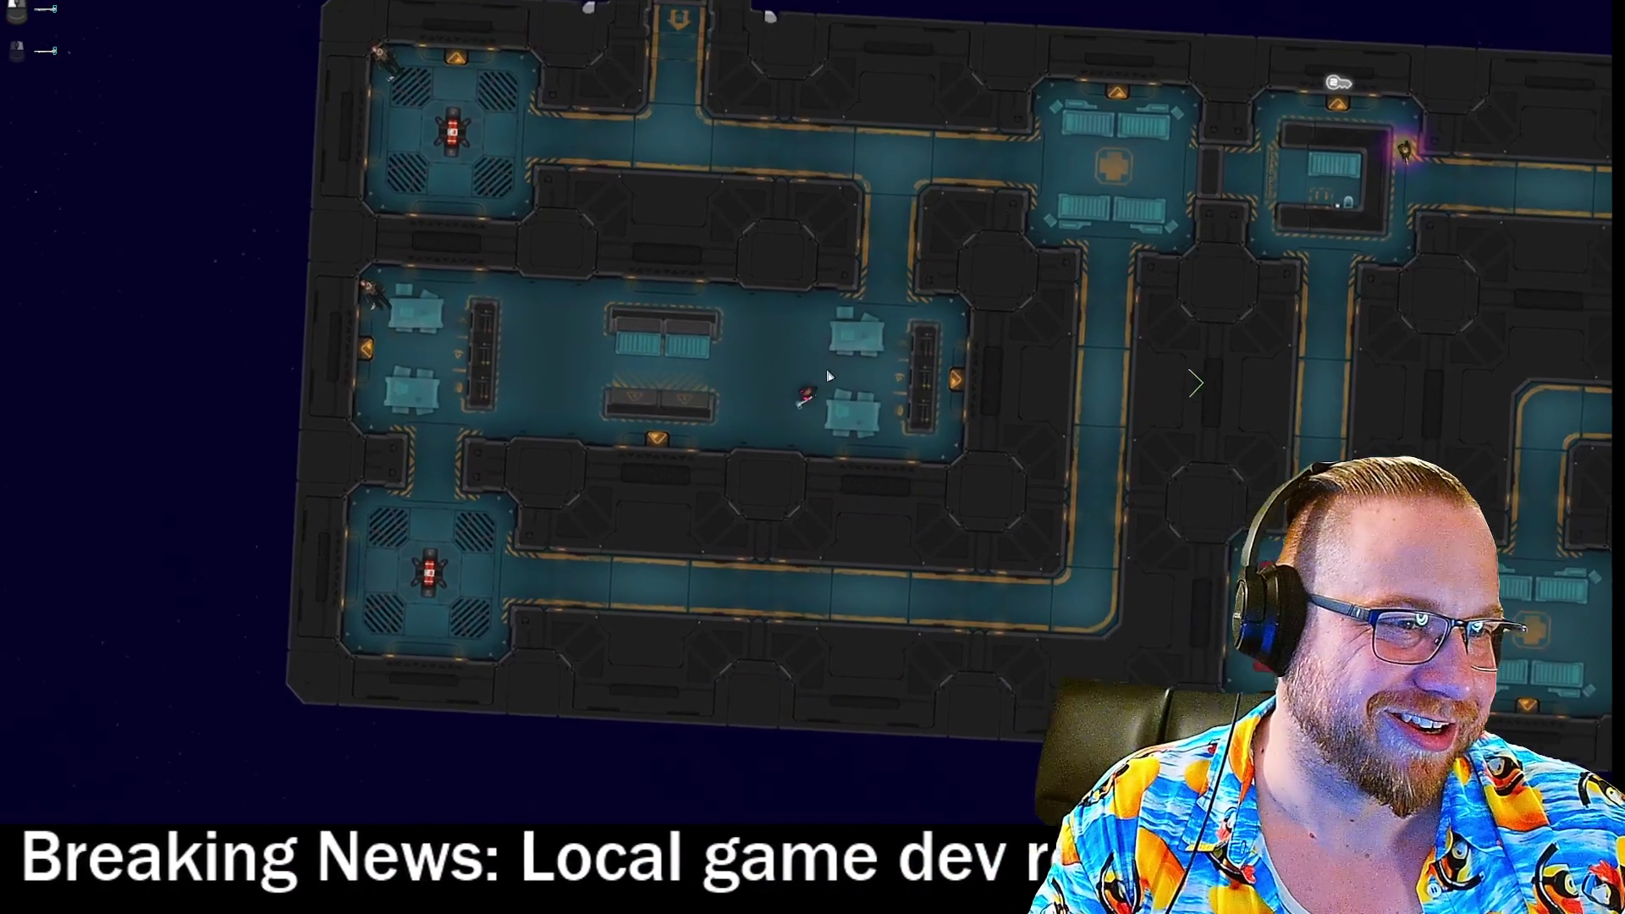
pyautogui.press('w')
pyautogui.press('d')
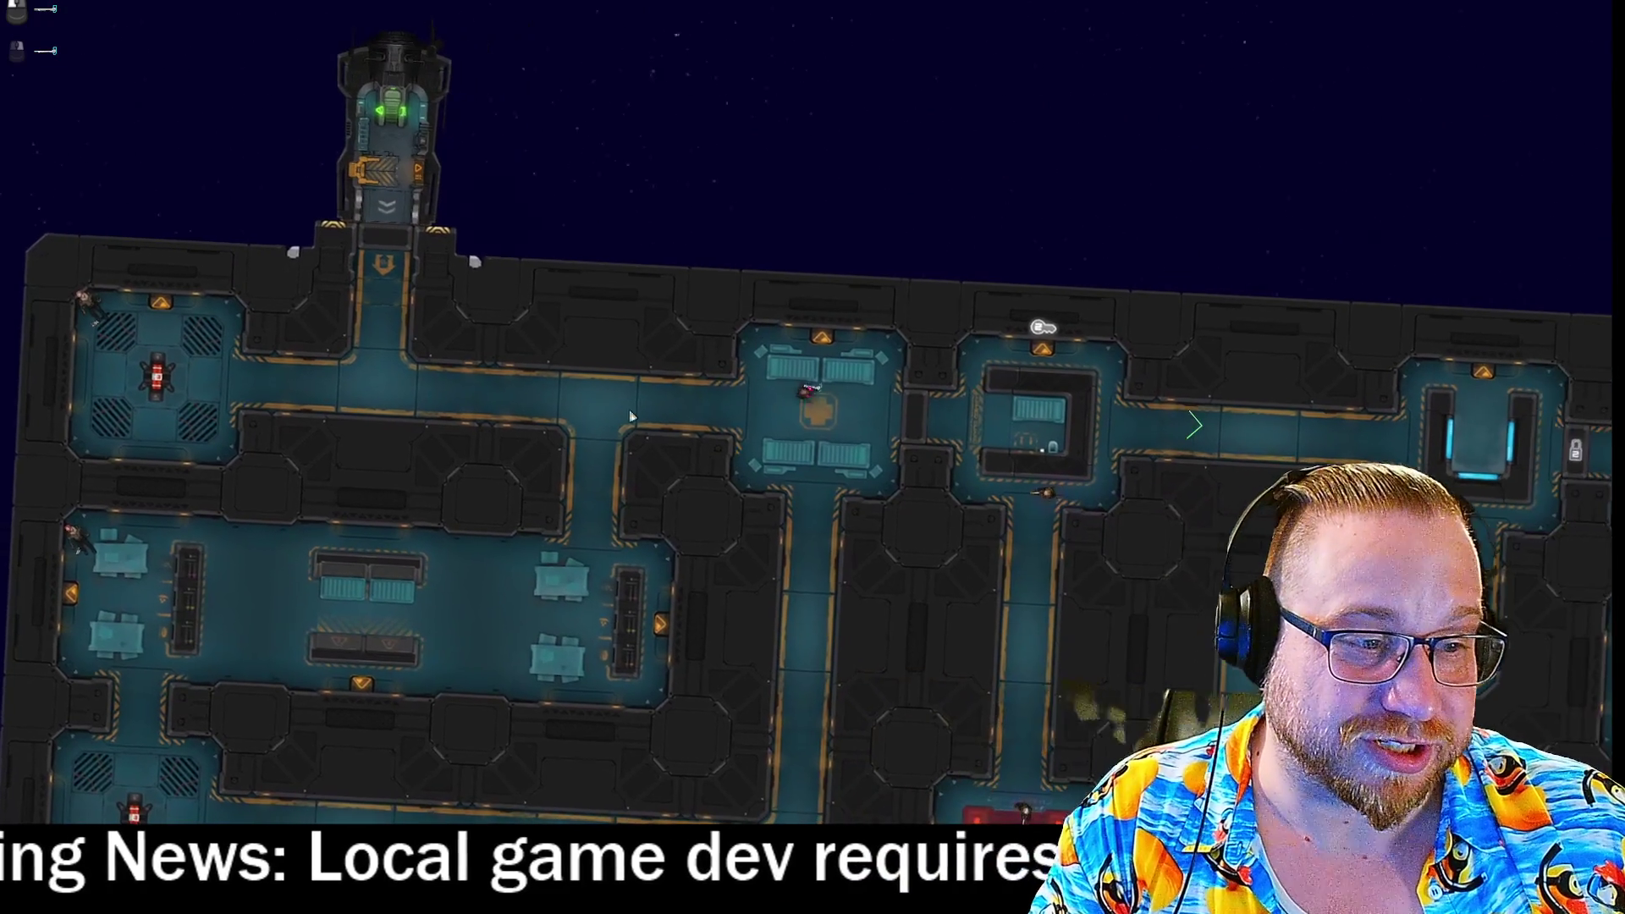
pyautogui.press('d')
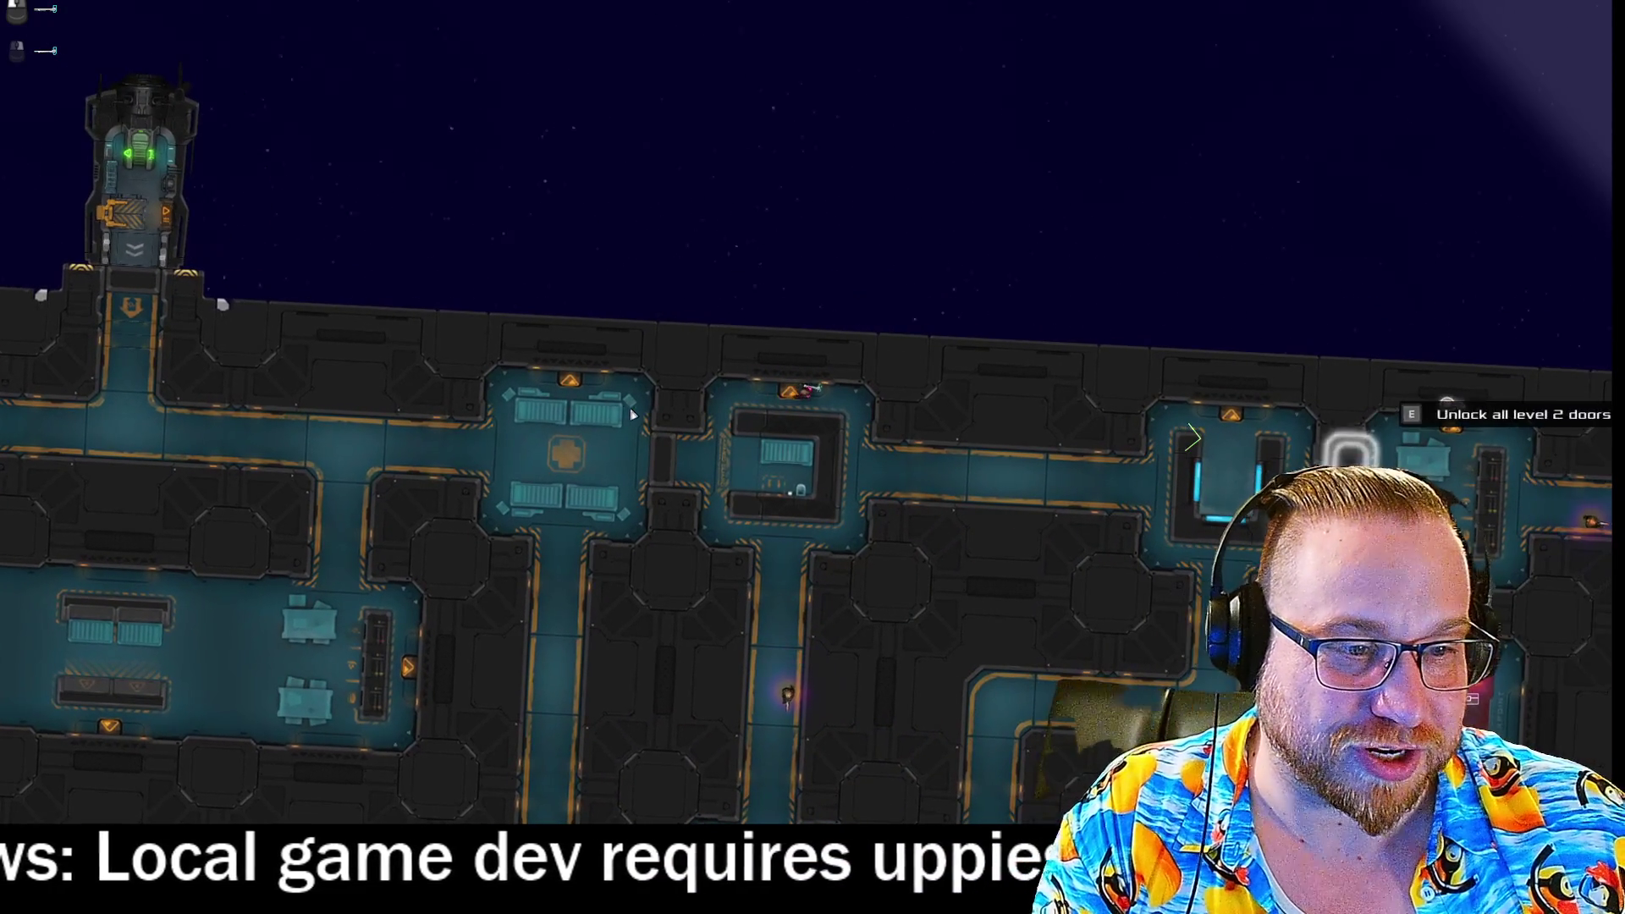
# Head down the corridor into the checkpoint room with the weapon aimed ahead.
pyautogui.press('s')
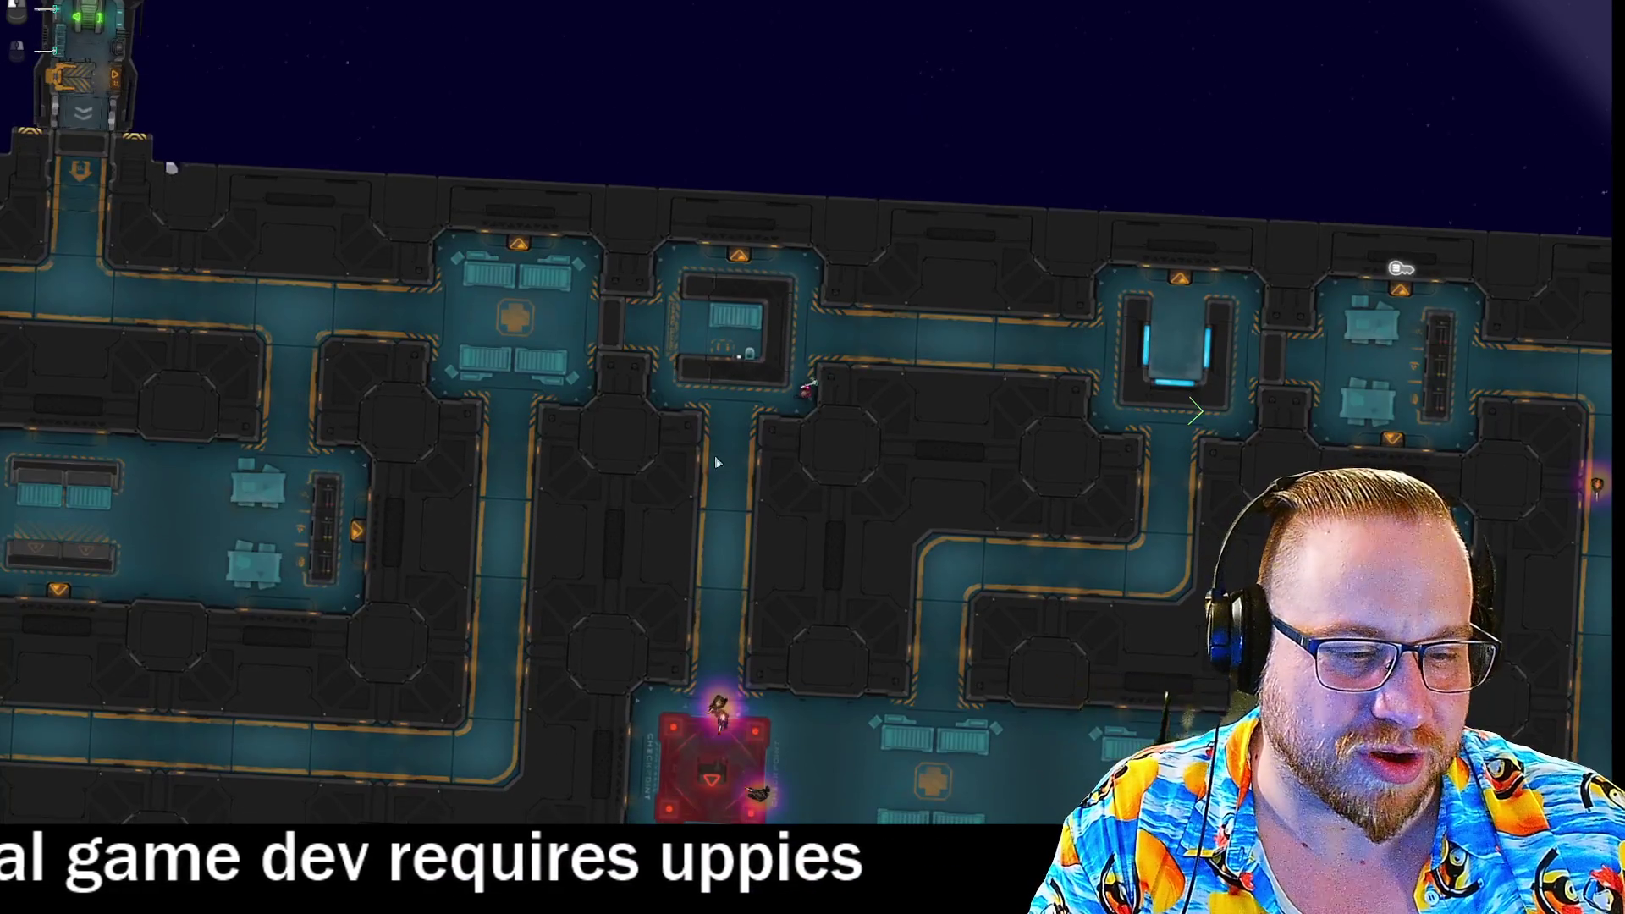
pyautogui.press('s')
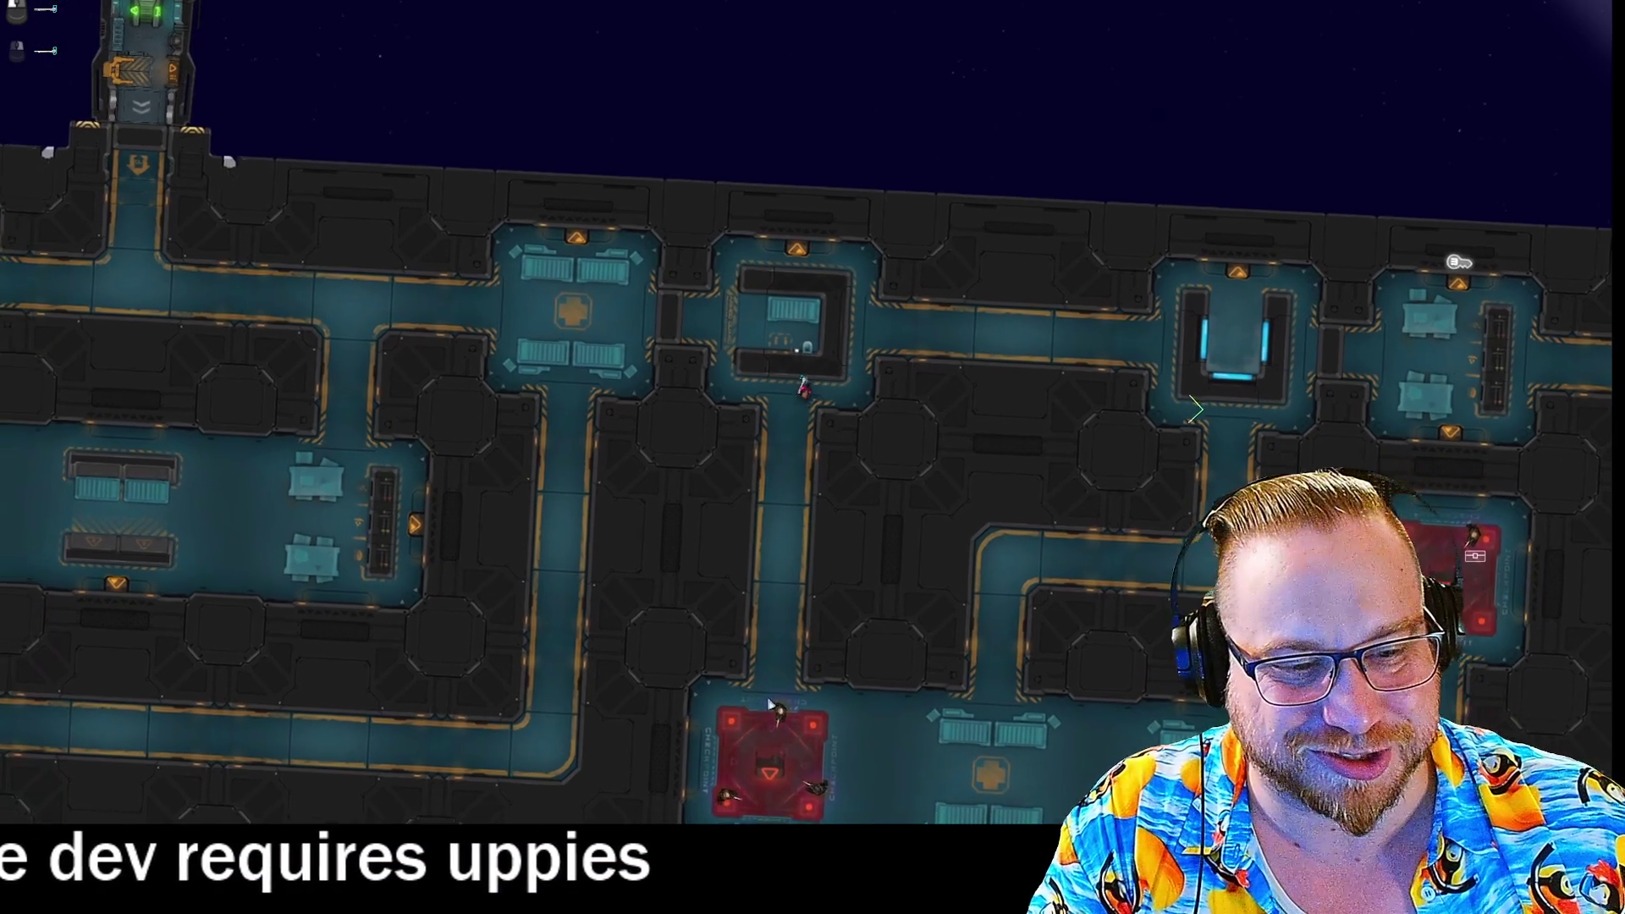
pyautogui.rightClick(789, 680)
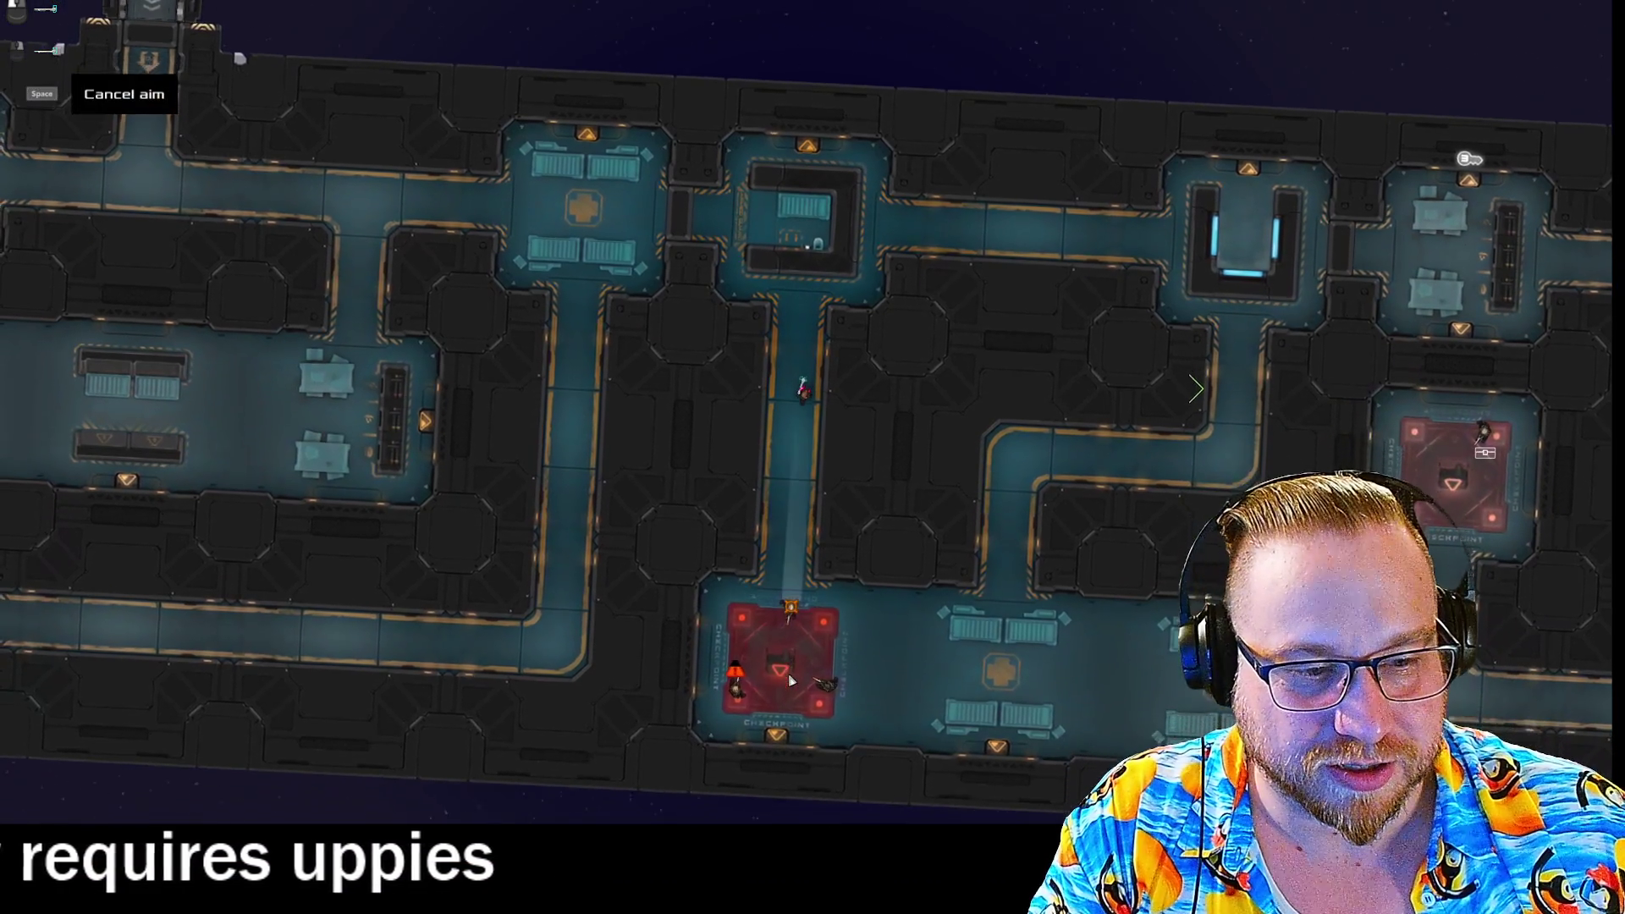
pyautogui.press('s')
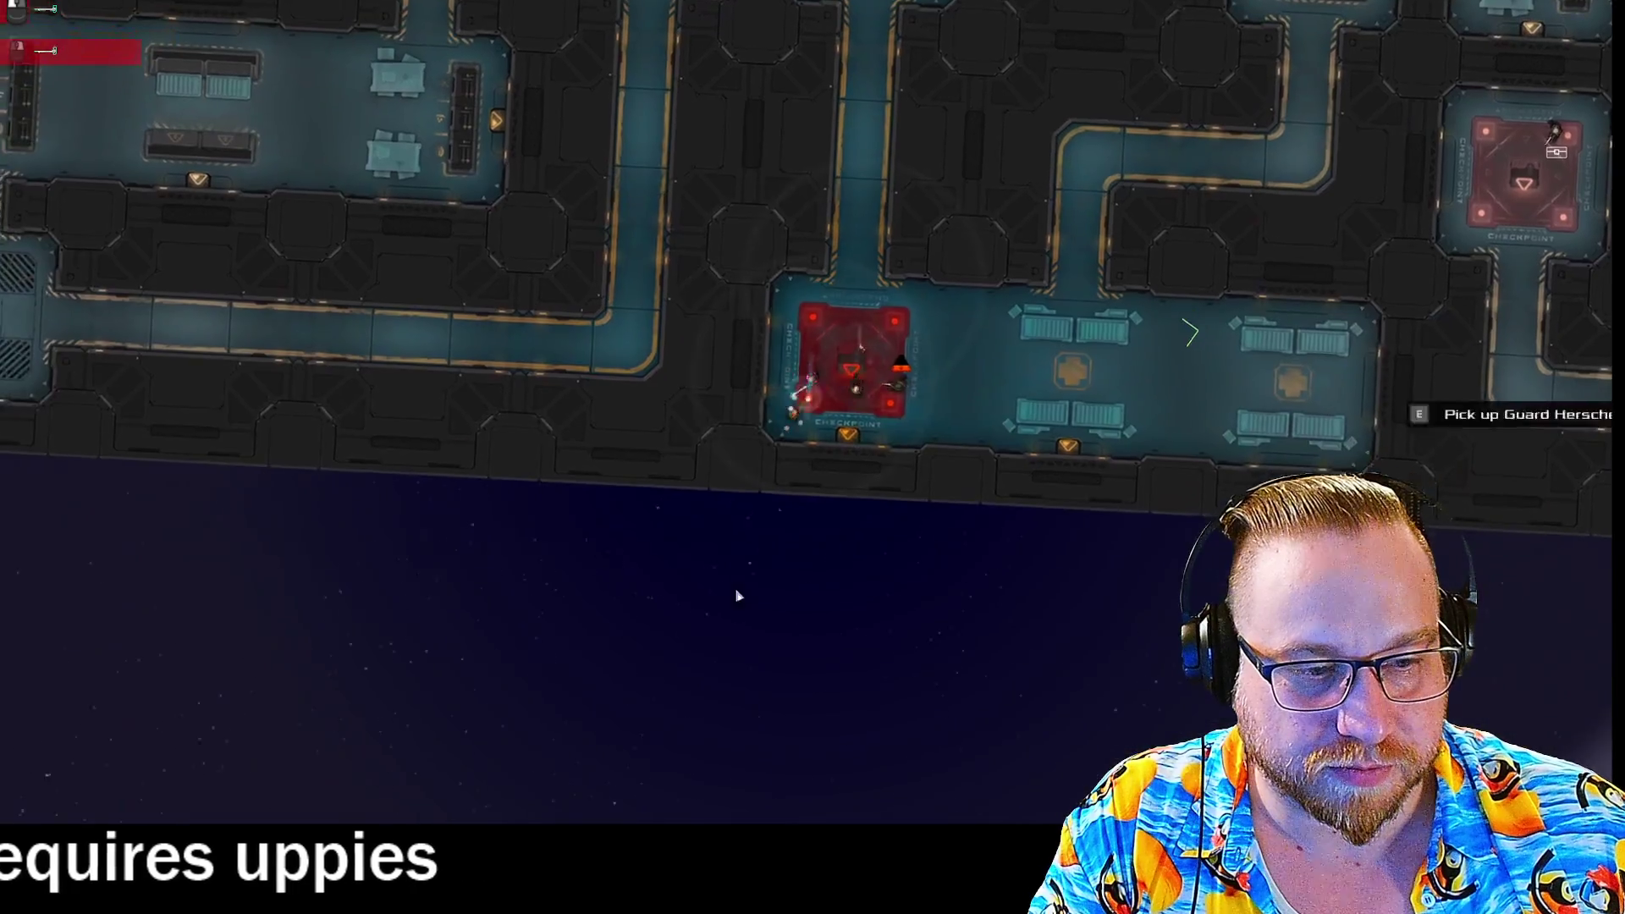
pyautogui.press('d')
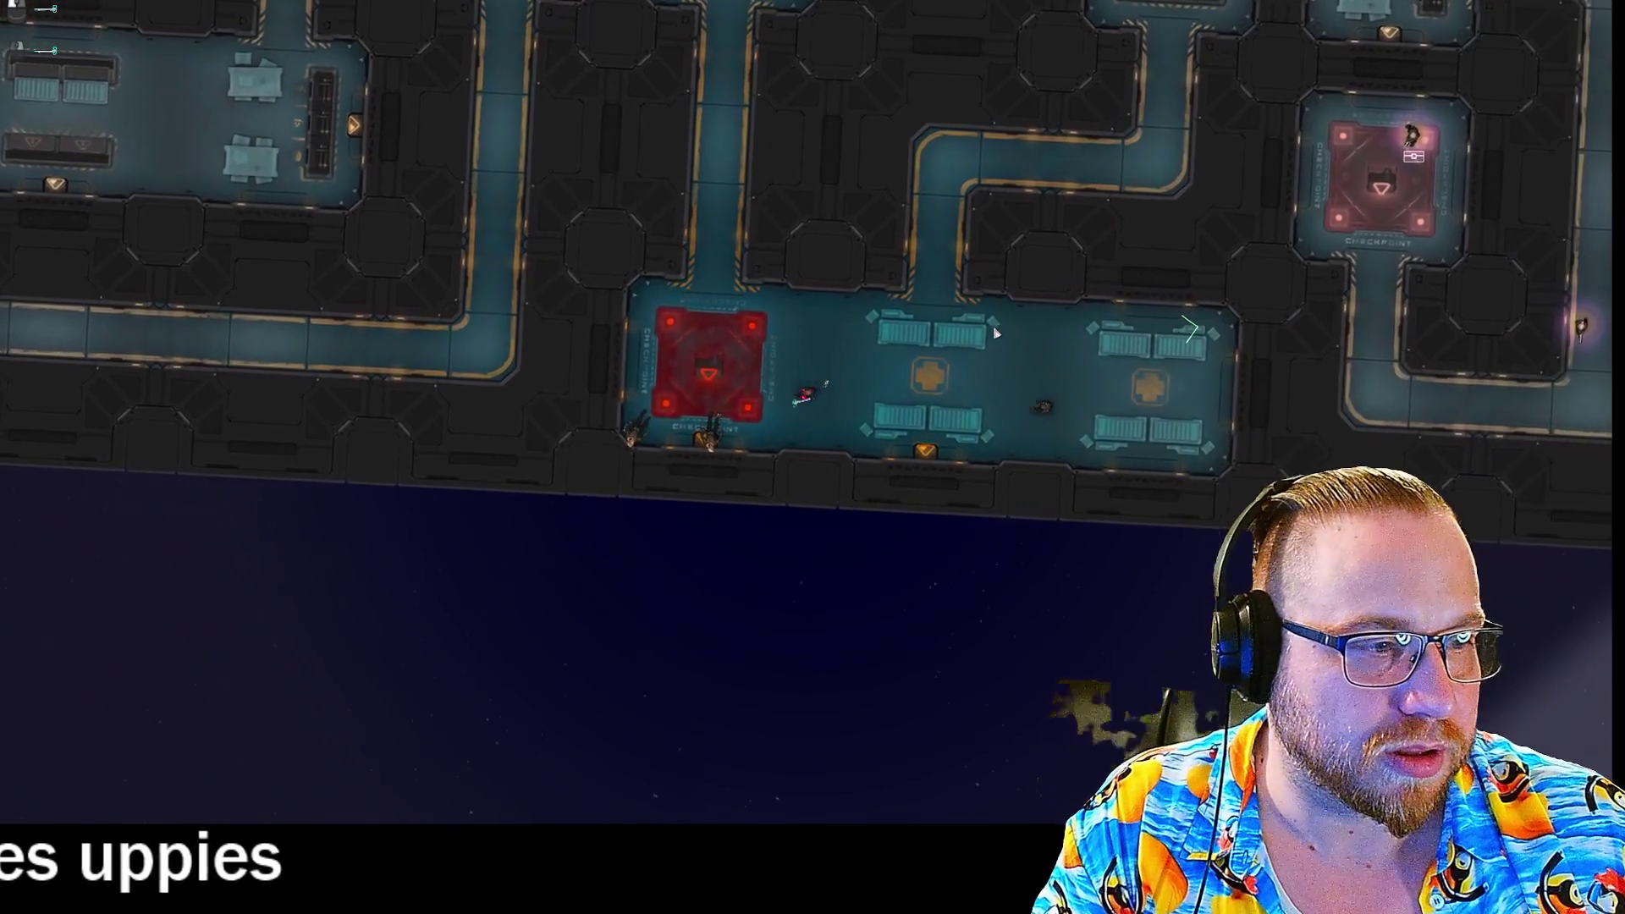
pyautogui.press('w')
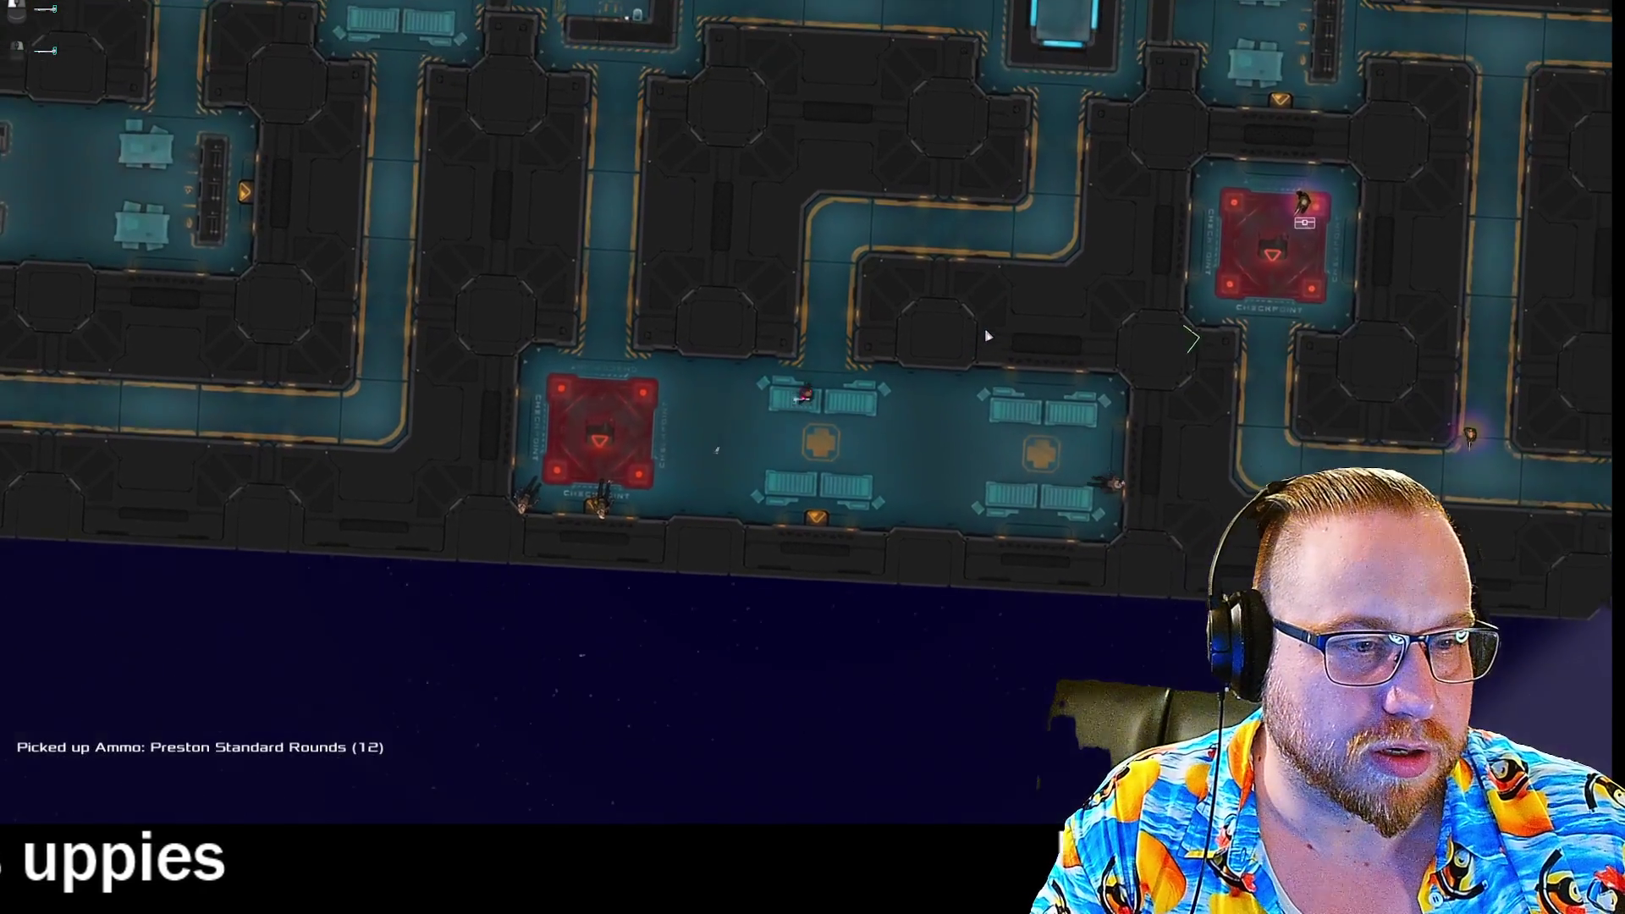
pyautogui.press('d')
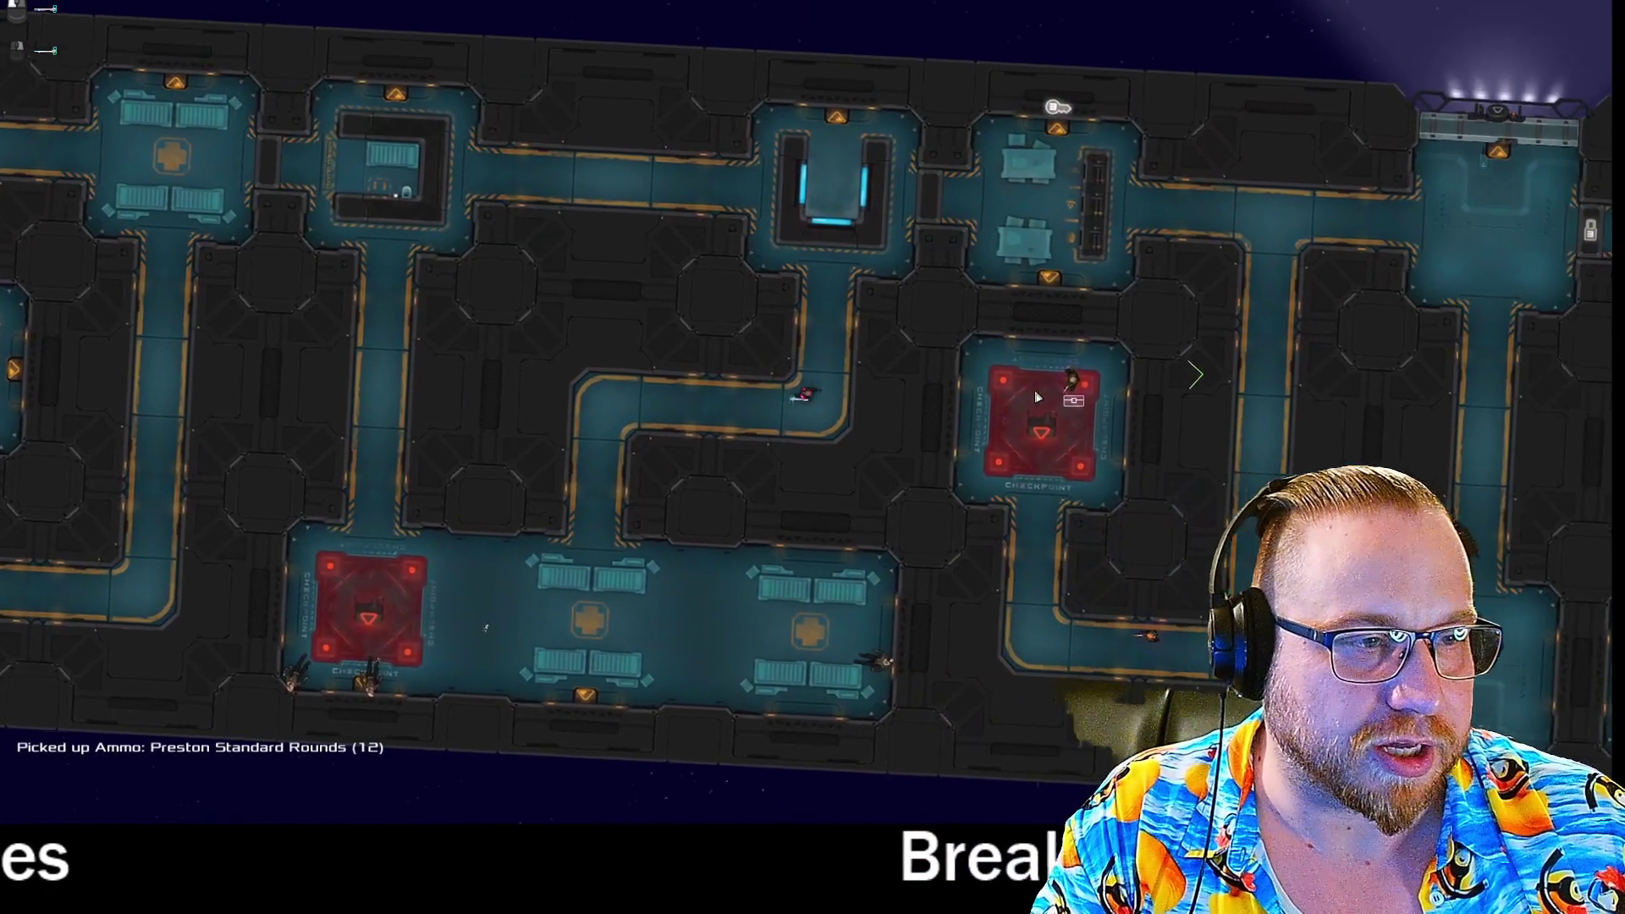
# Loop through the upper table room and corridors back into the checkpoint room.
pyautogui.press('w')
pyautogui.press('d')
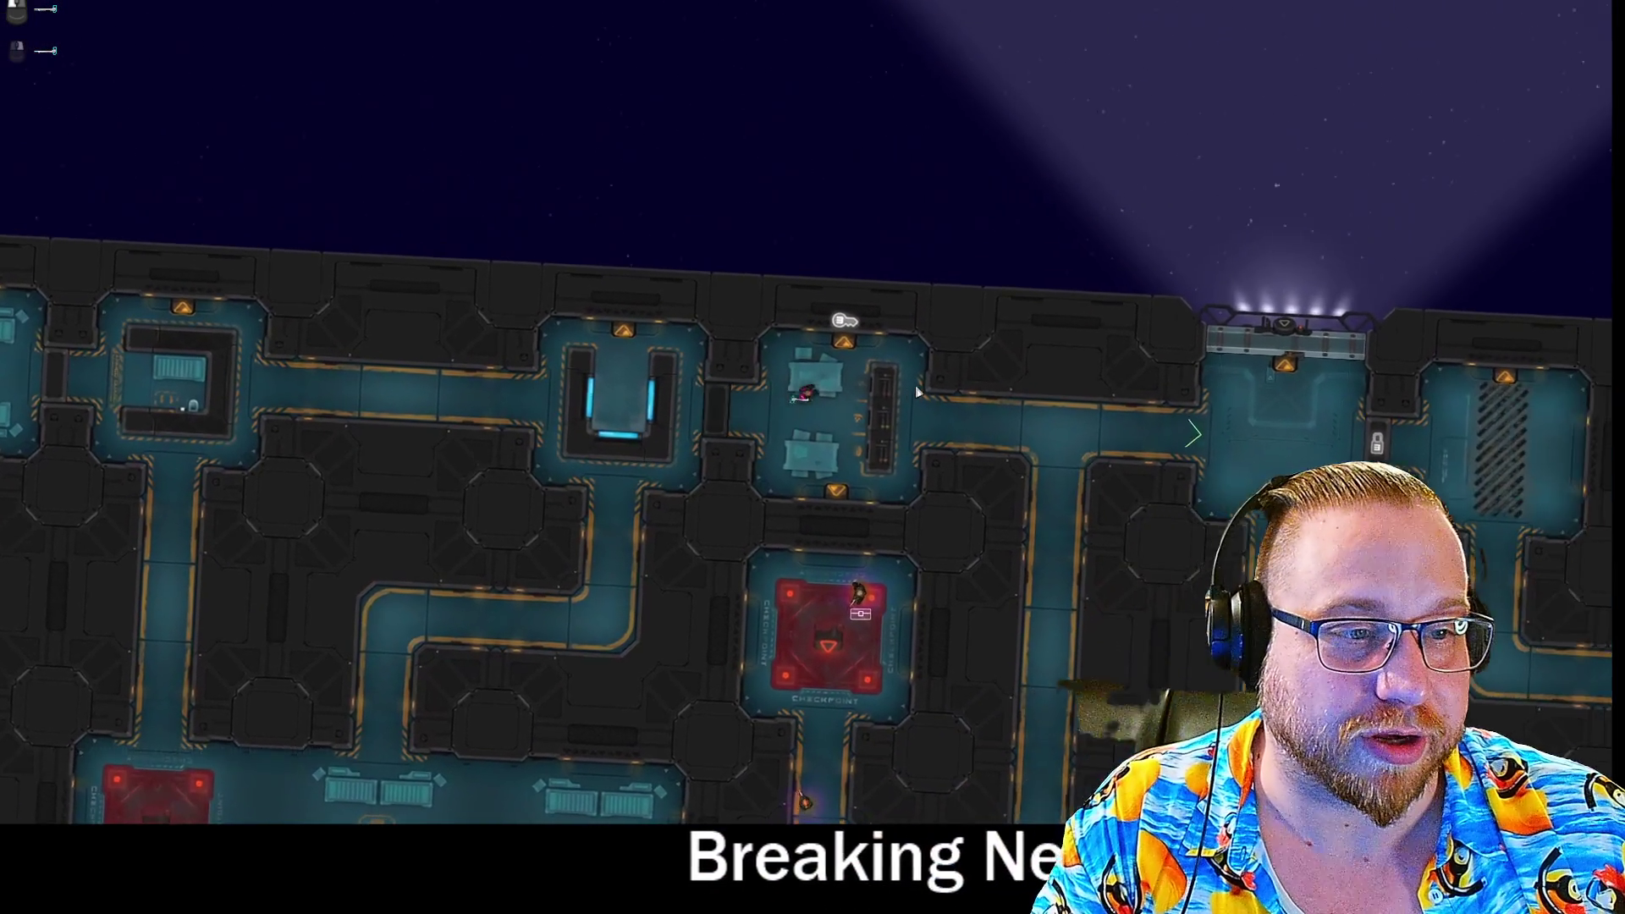
pyautogui.press('w')
pyautogui.press('d')
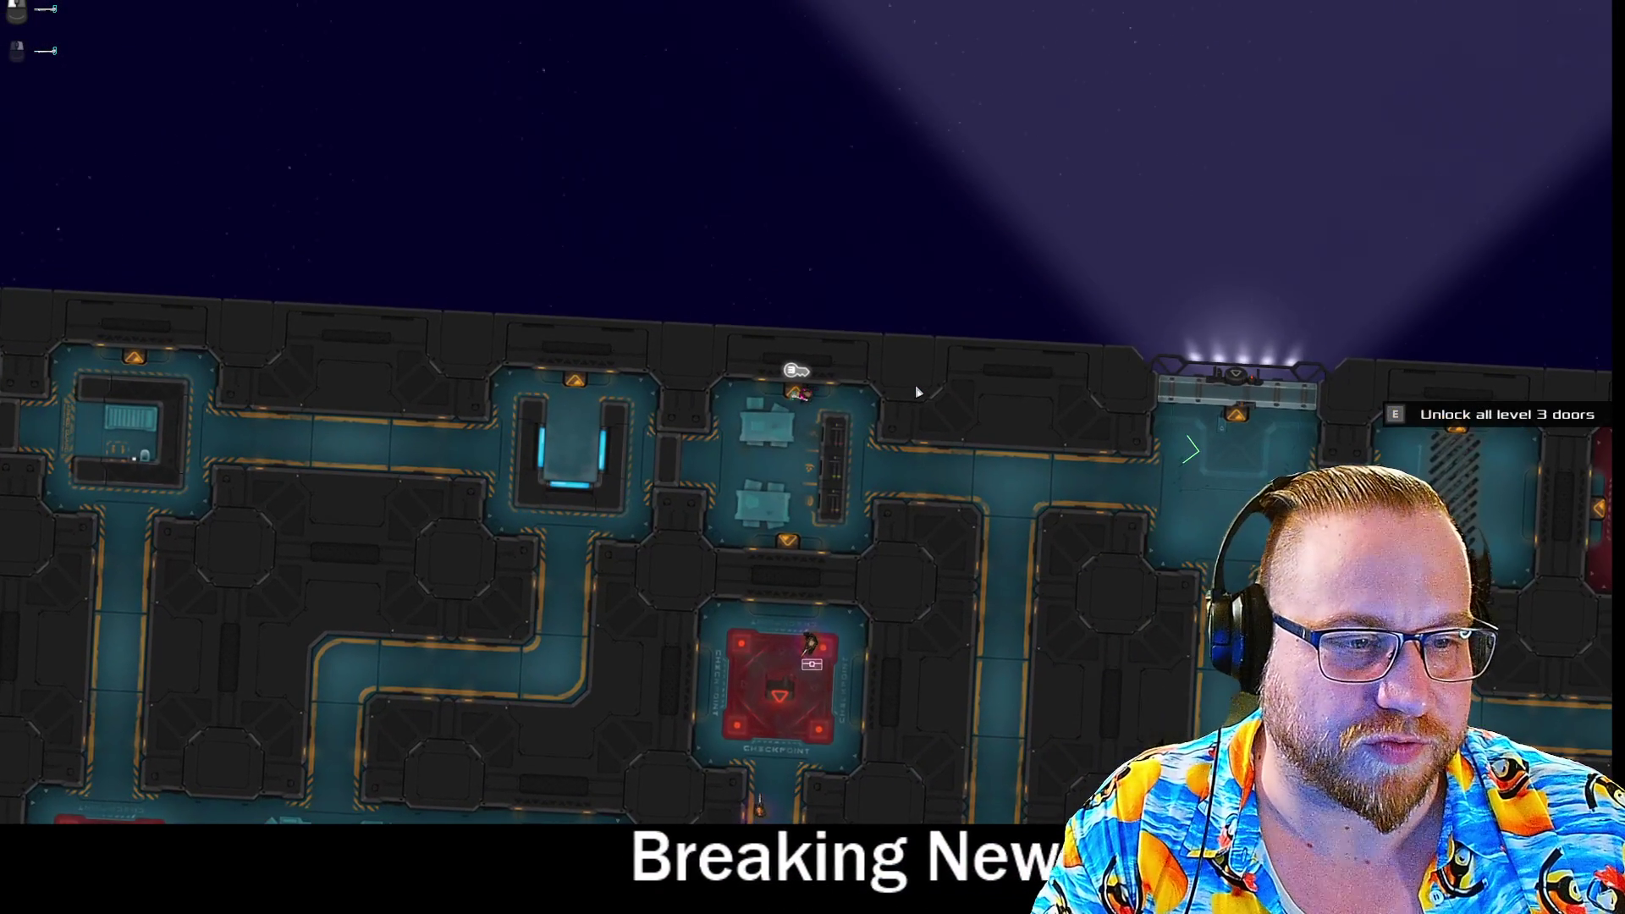
pyautogui.press('d')
pyautogui.press('s')
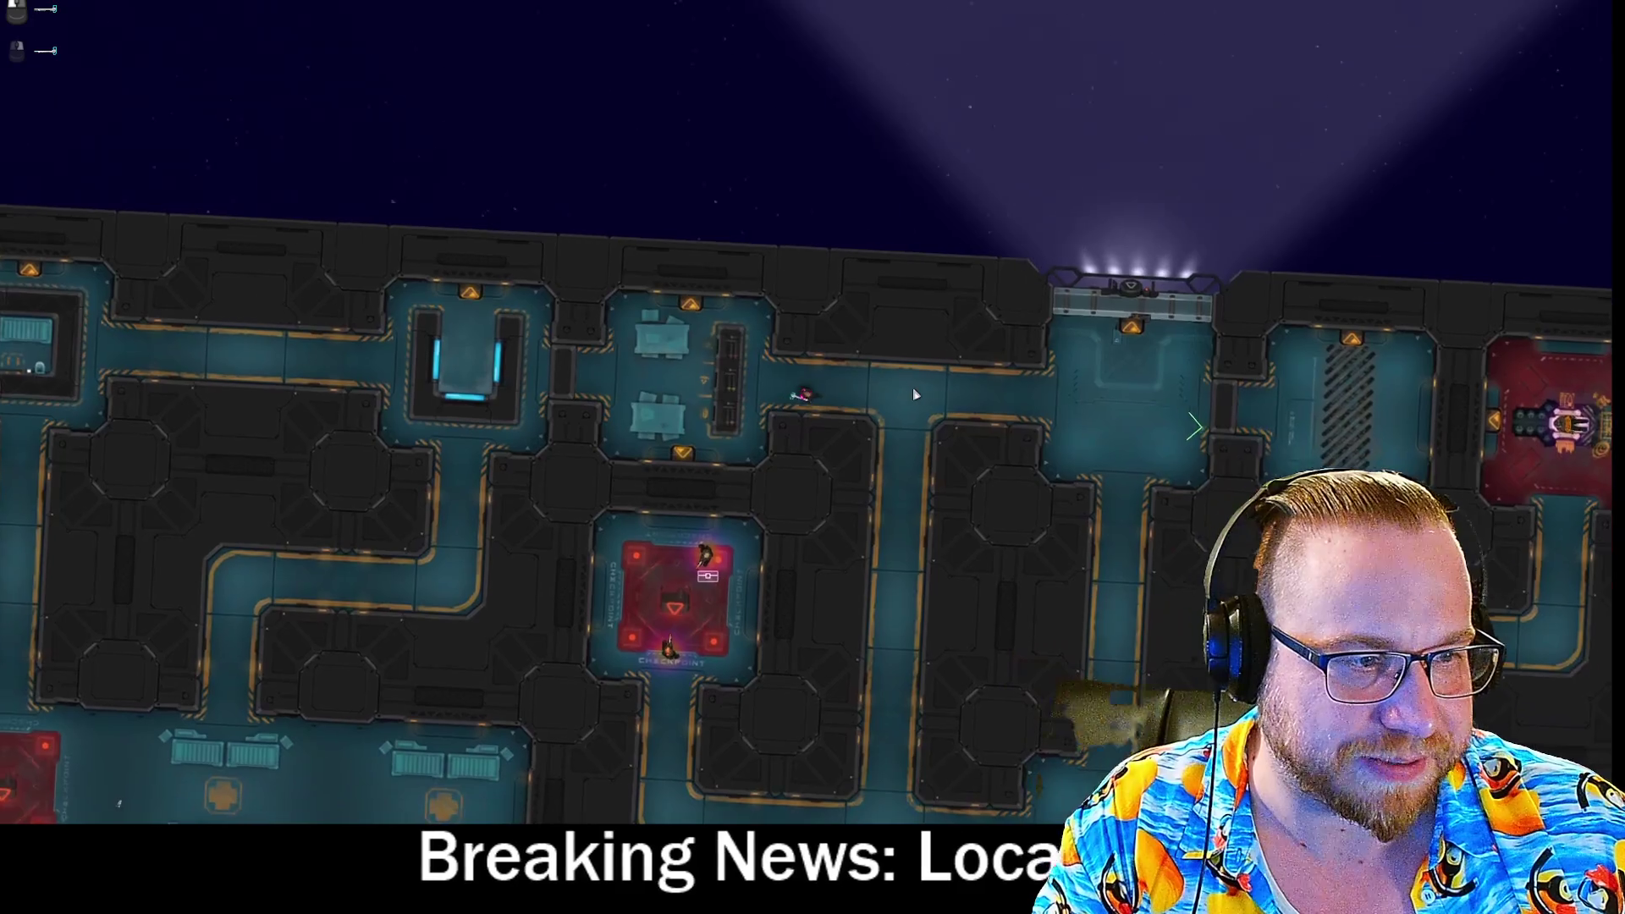
pyautogui.press('s')
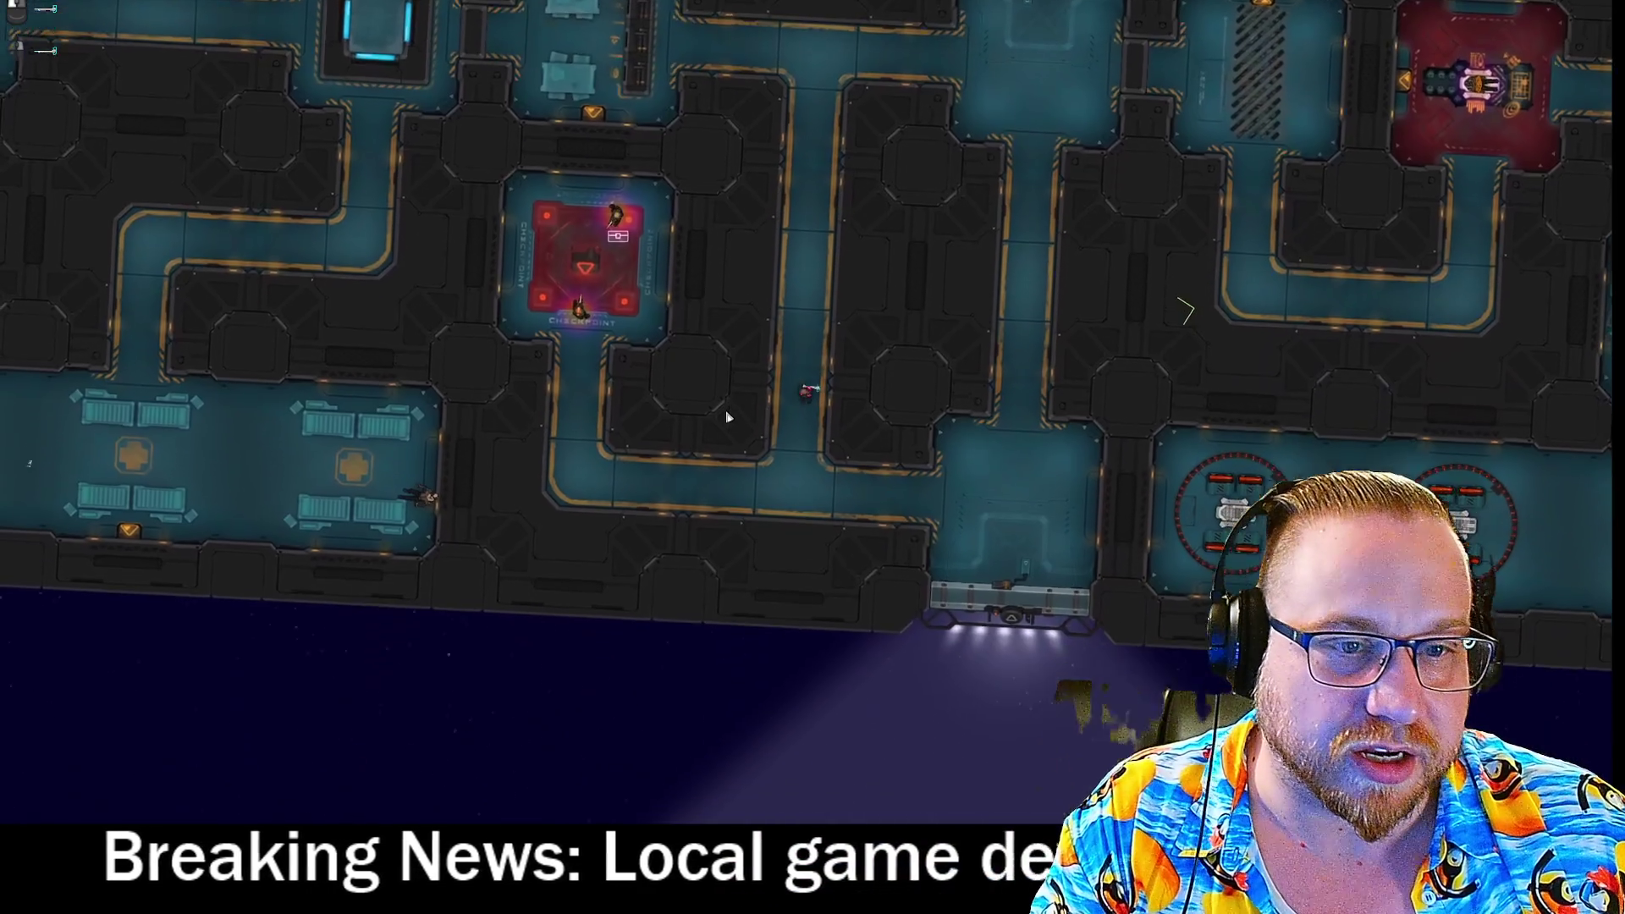
pyautogui.press('s')
pyautogui.press('a')
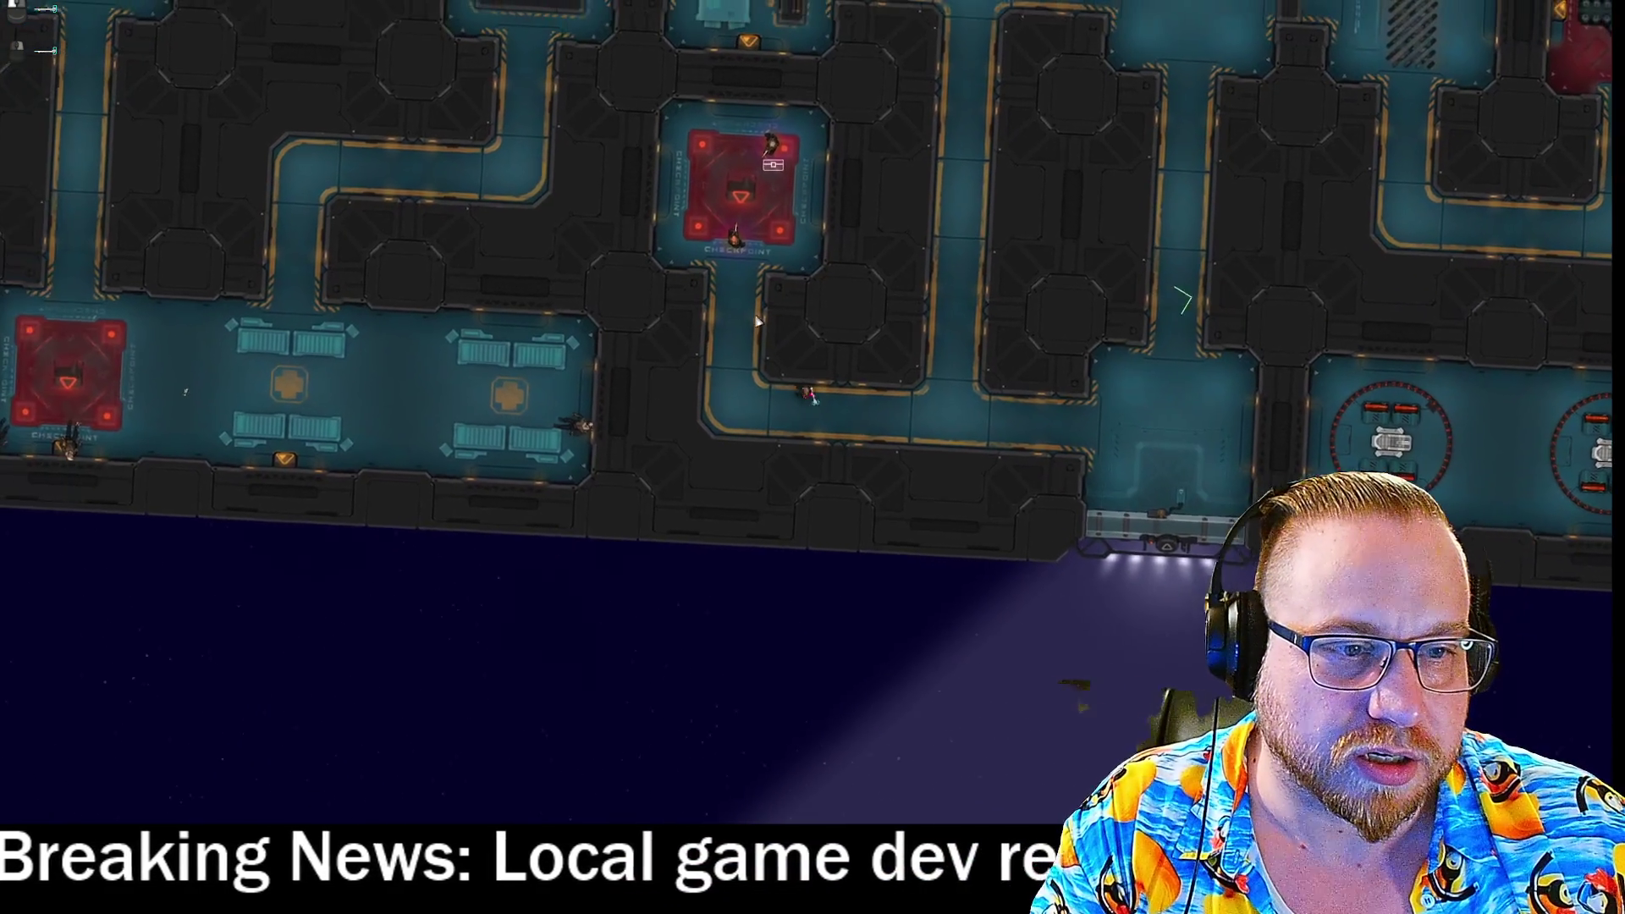
pyautogui.press('w')
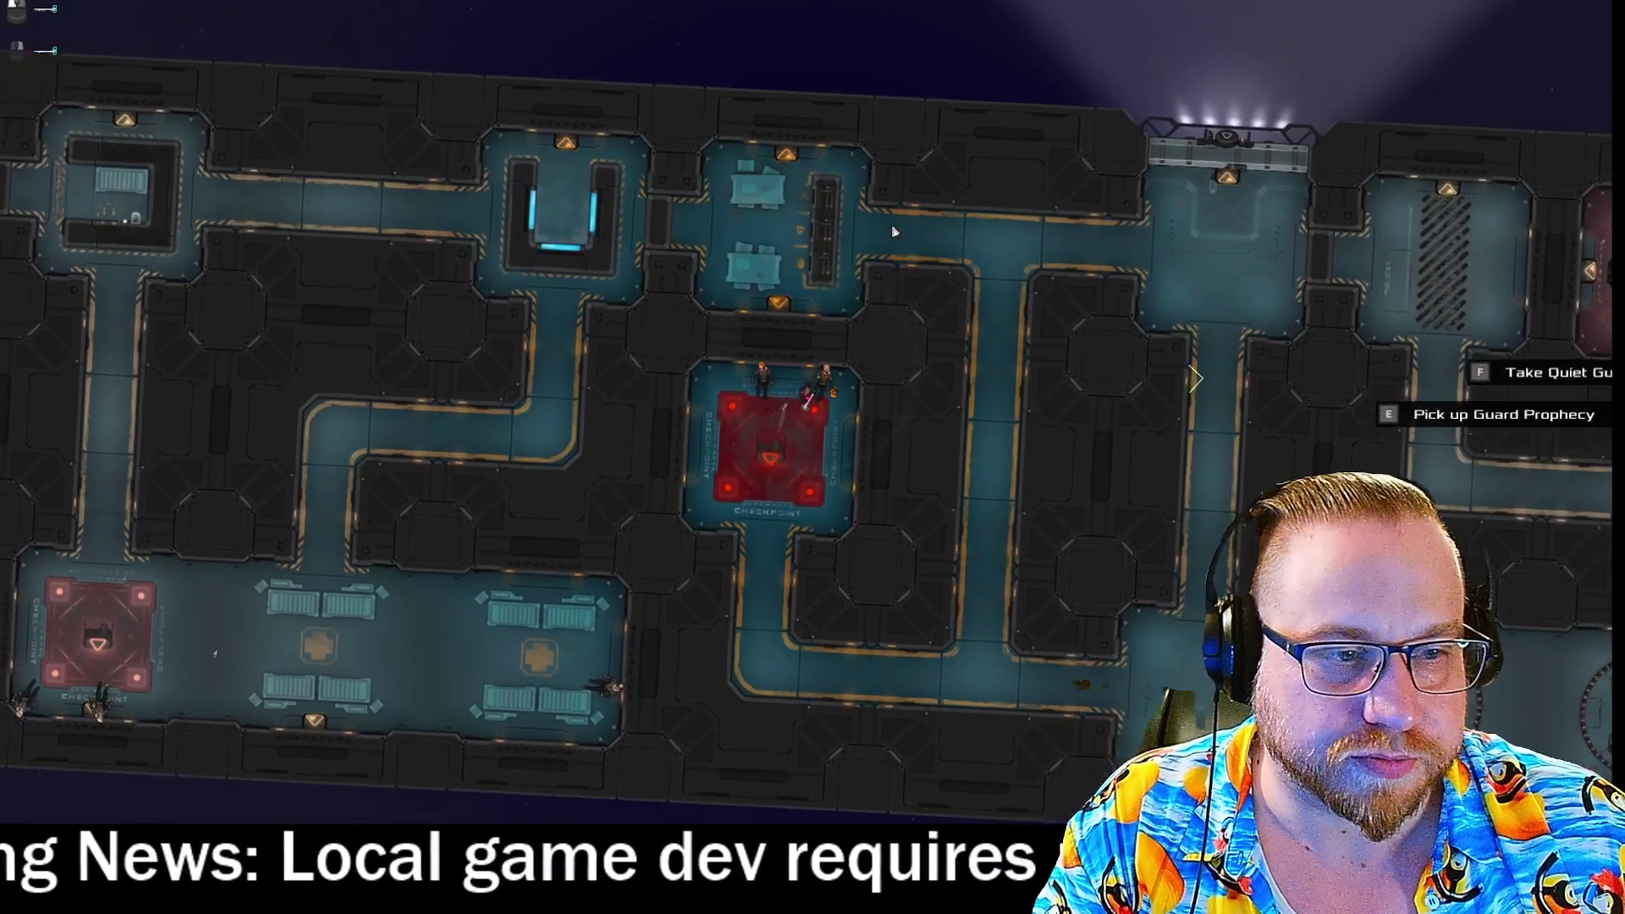
# Follow the lower and vertical corridors to the red control room, then approach the Capture target.
pyautogui.press('s')
pyautogui.press('a')
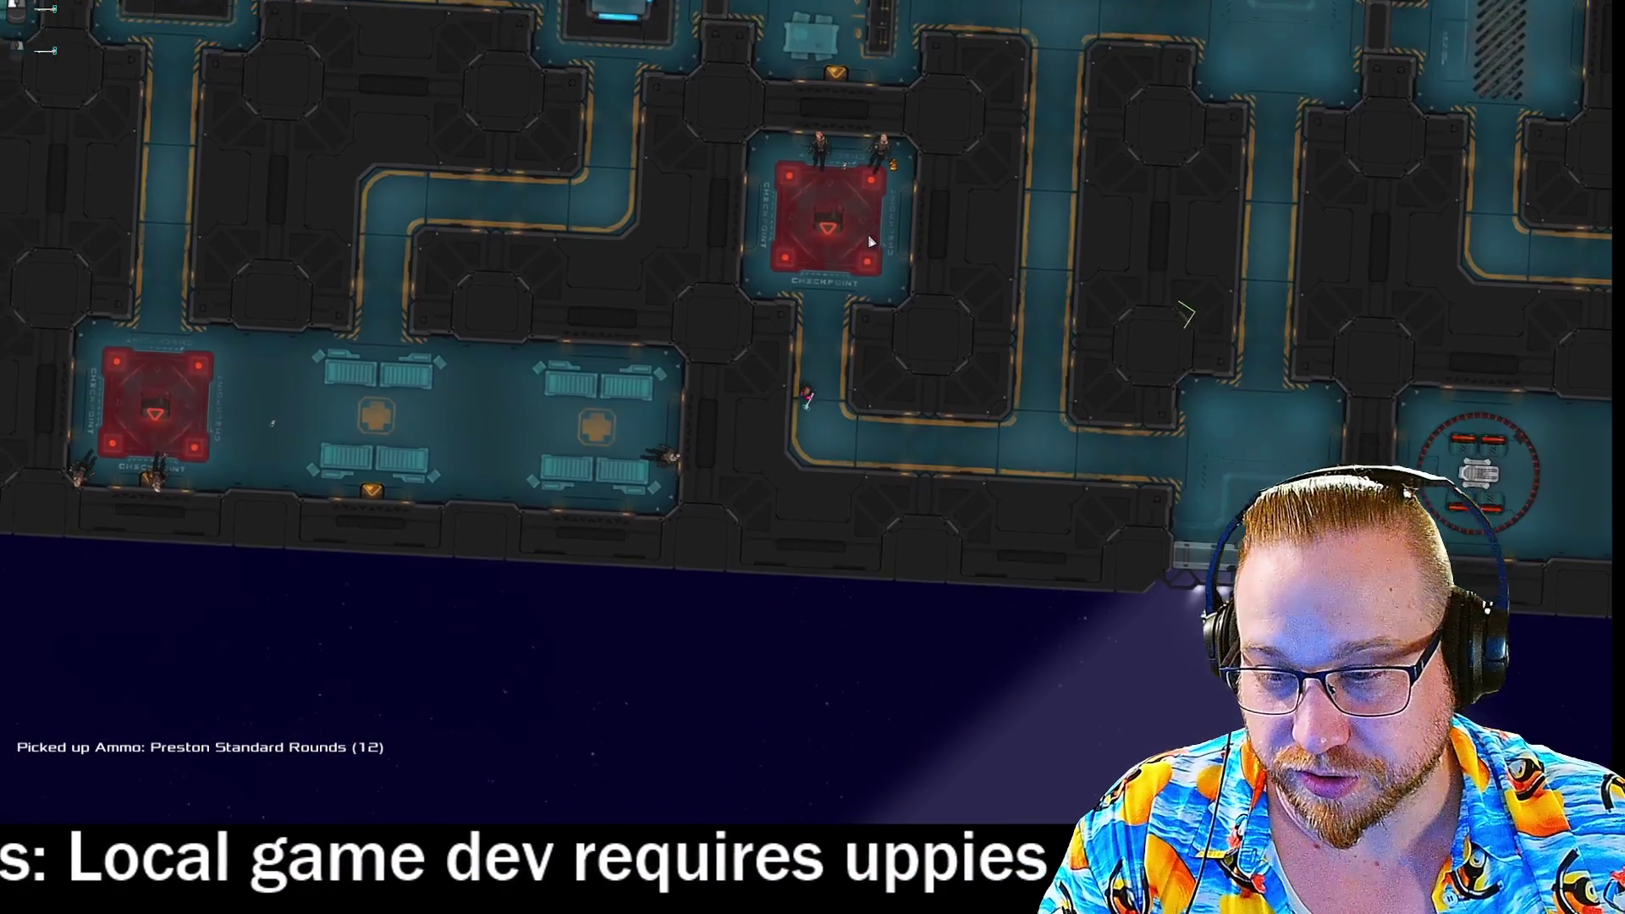
pyautogui.press('d')
pyautogui.press('d')
pyautogui.press('w')
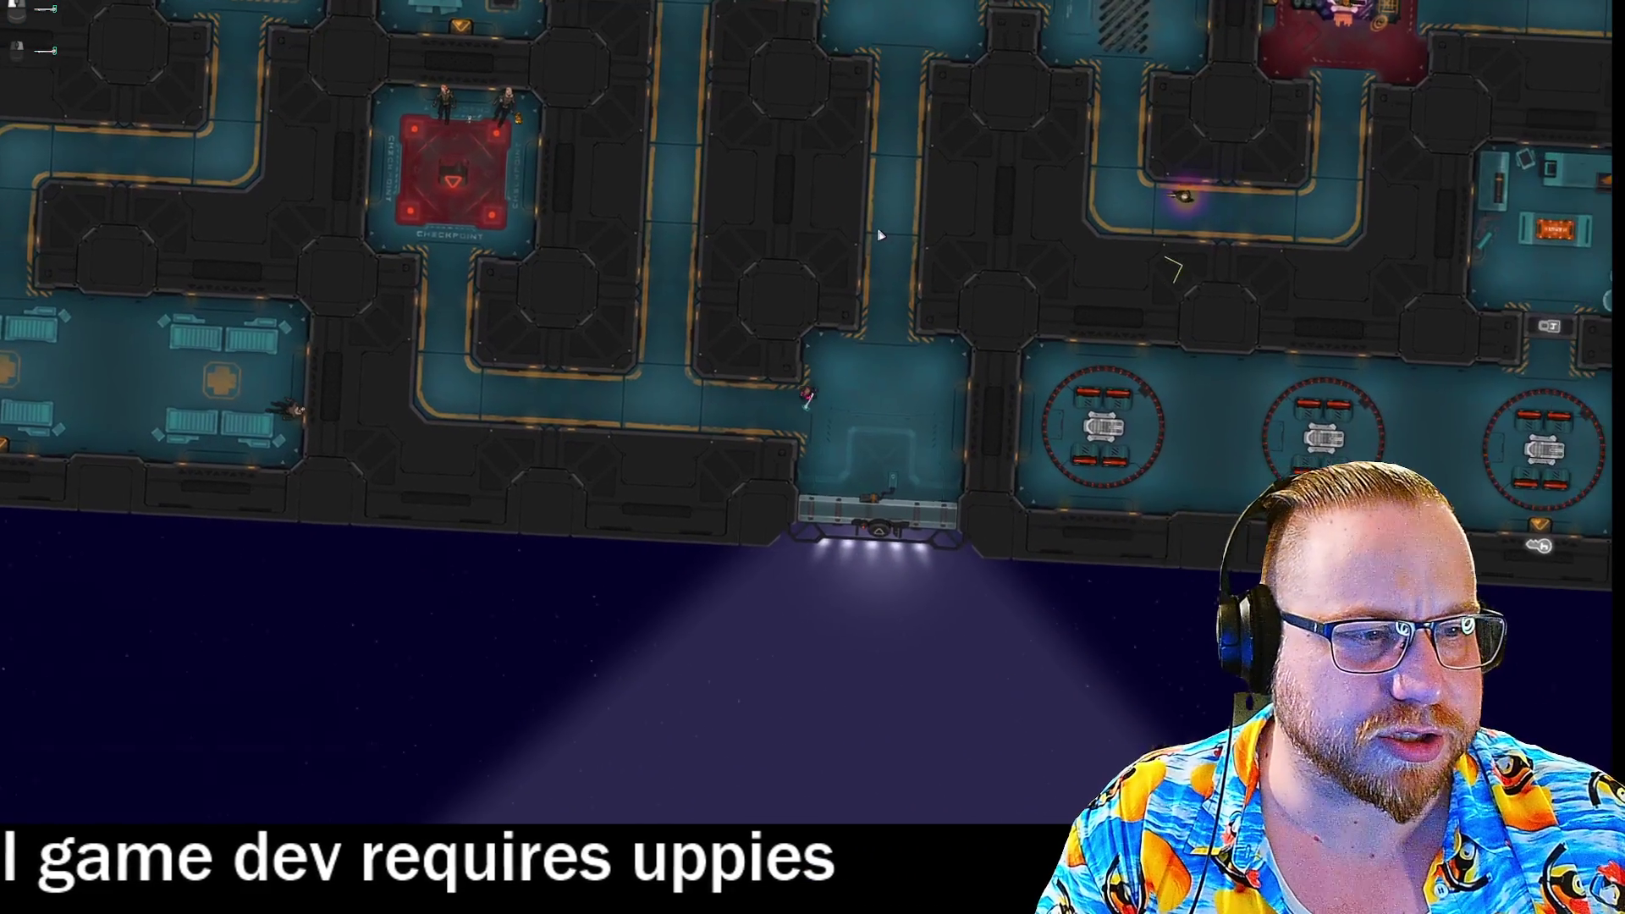
pyautogui.press('w')
pyautogui.press('d')
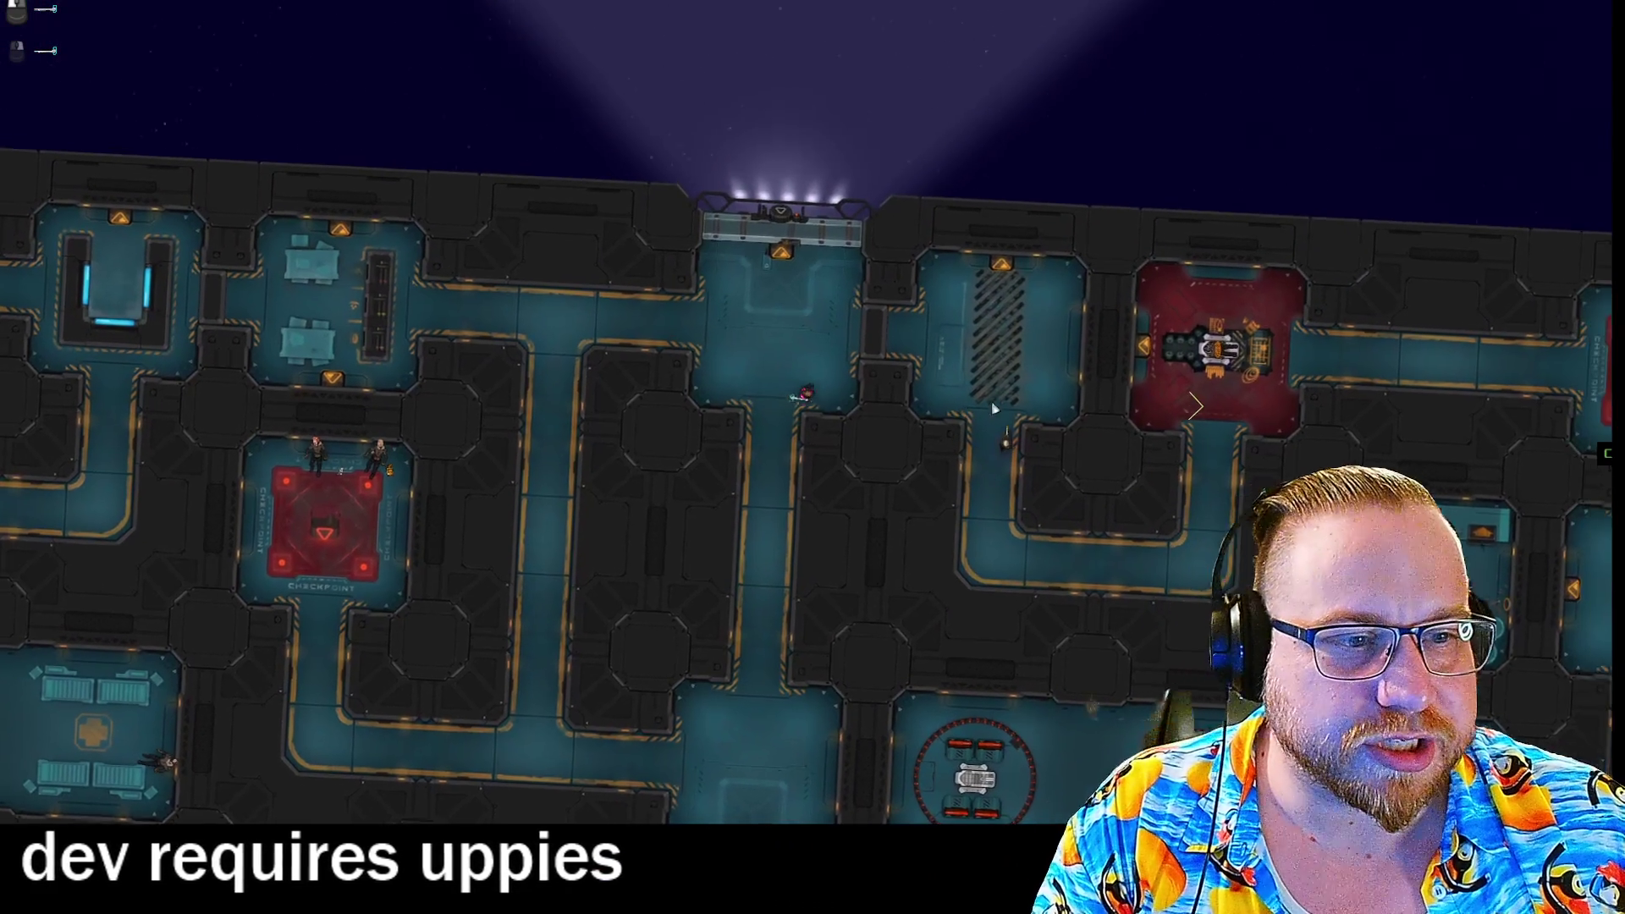
pyautogui.press('d')
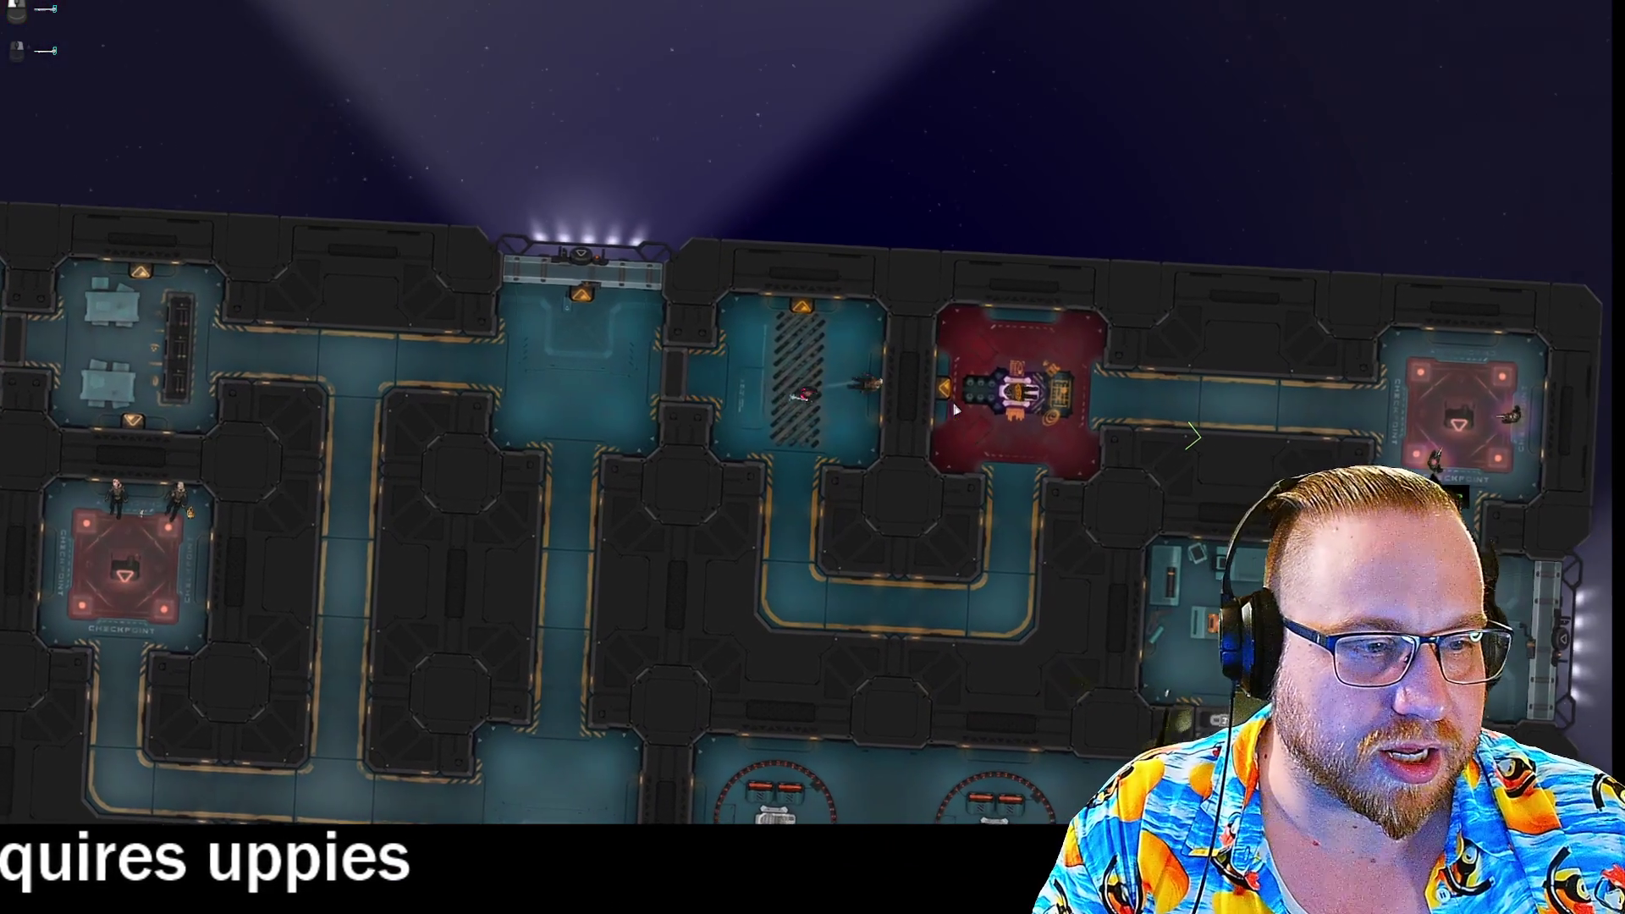
pyautogui.press('s')
pyautogui.press('d')
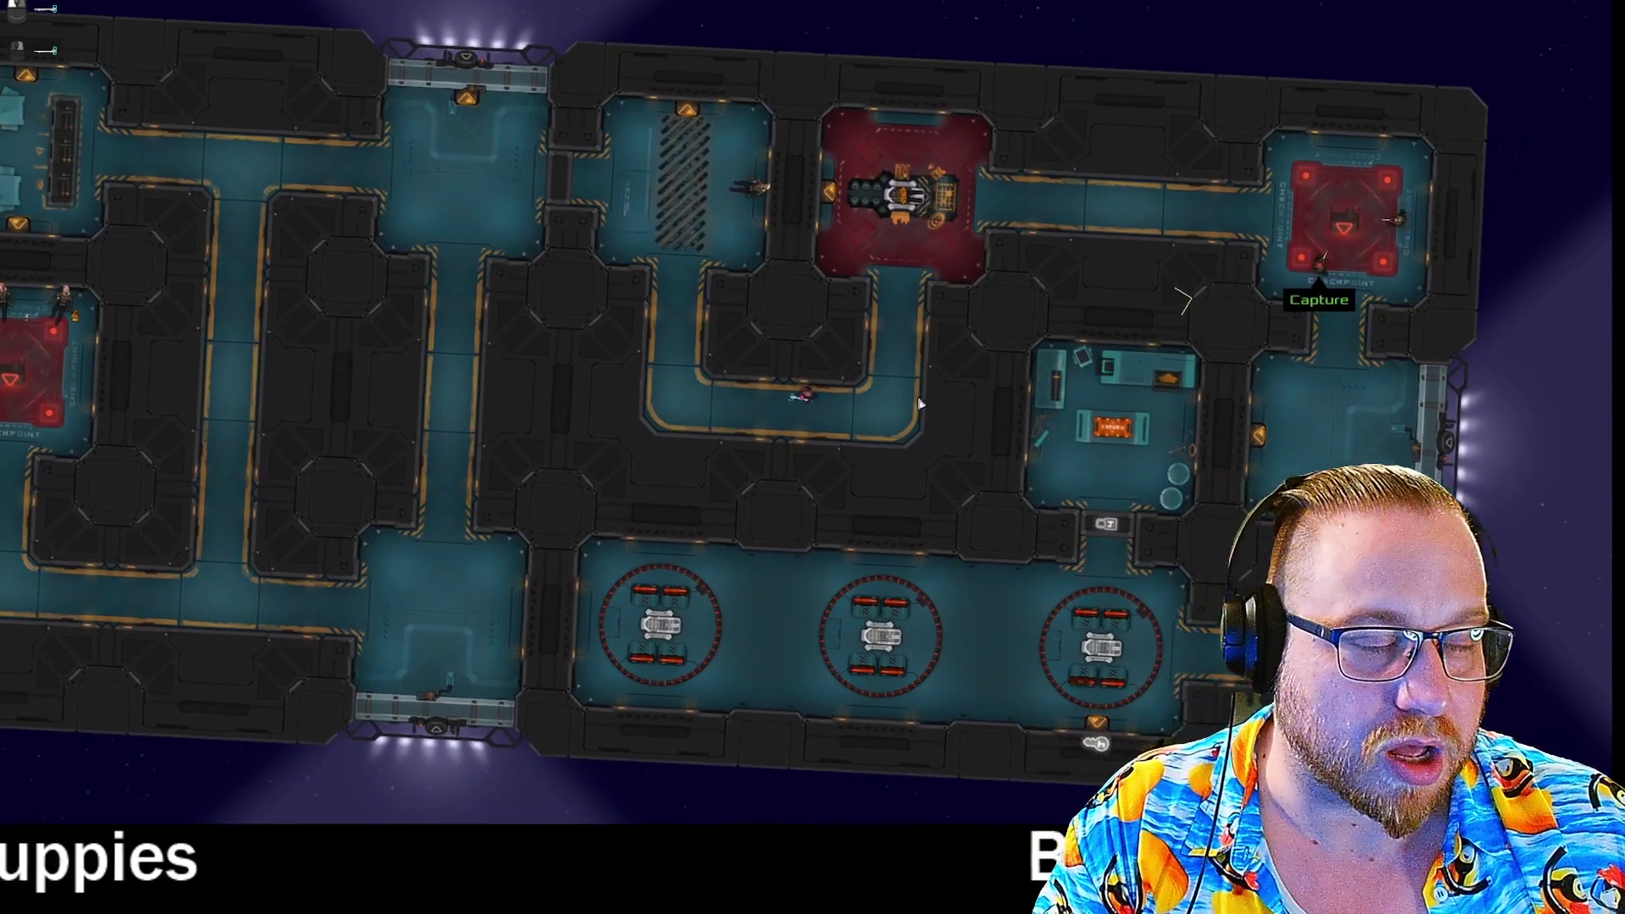
pyautogui.press('w')
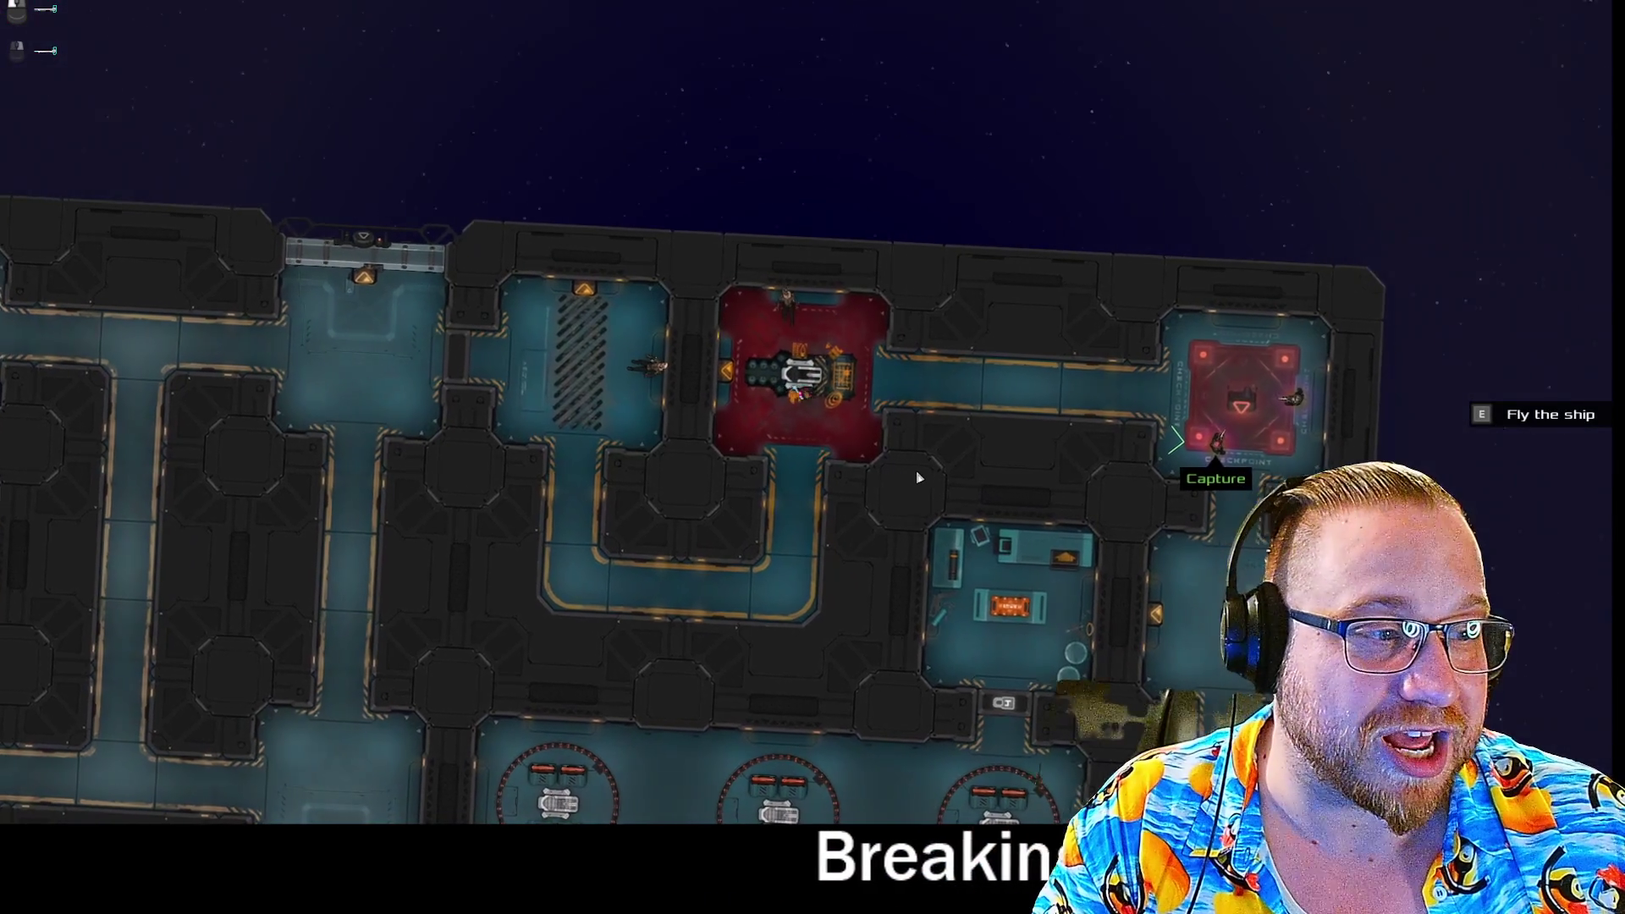
pyautogui.press('d')
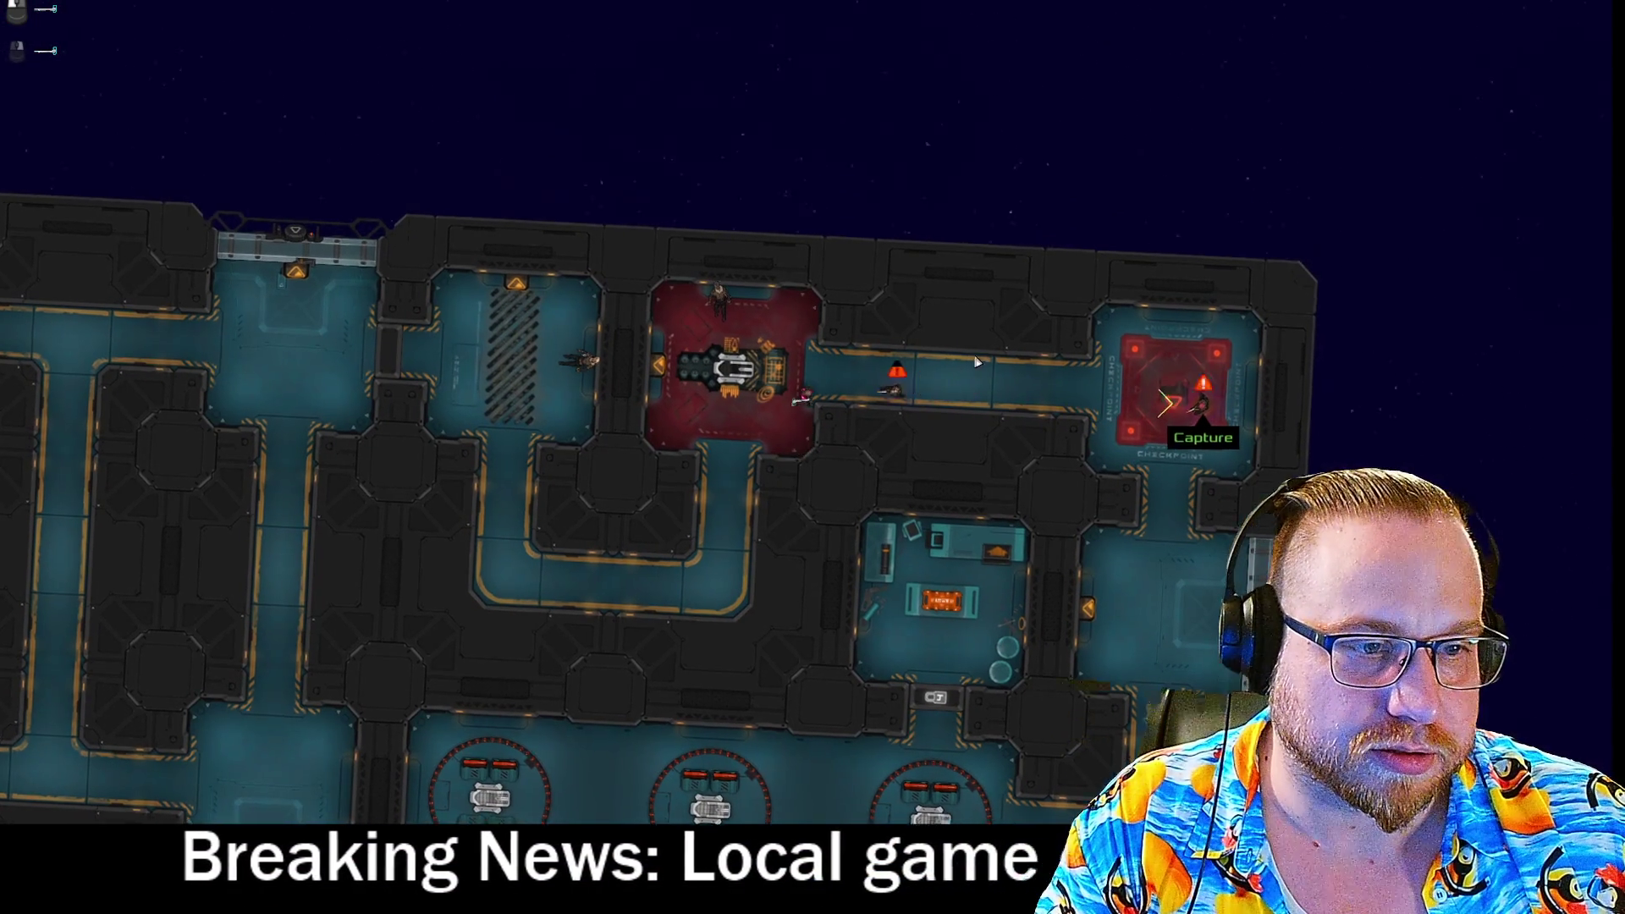
pyautogui.press('d')
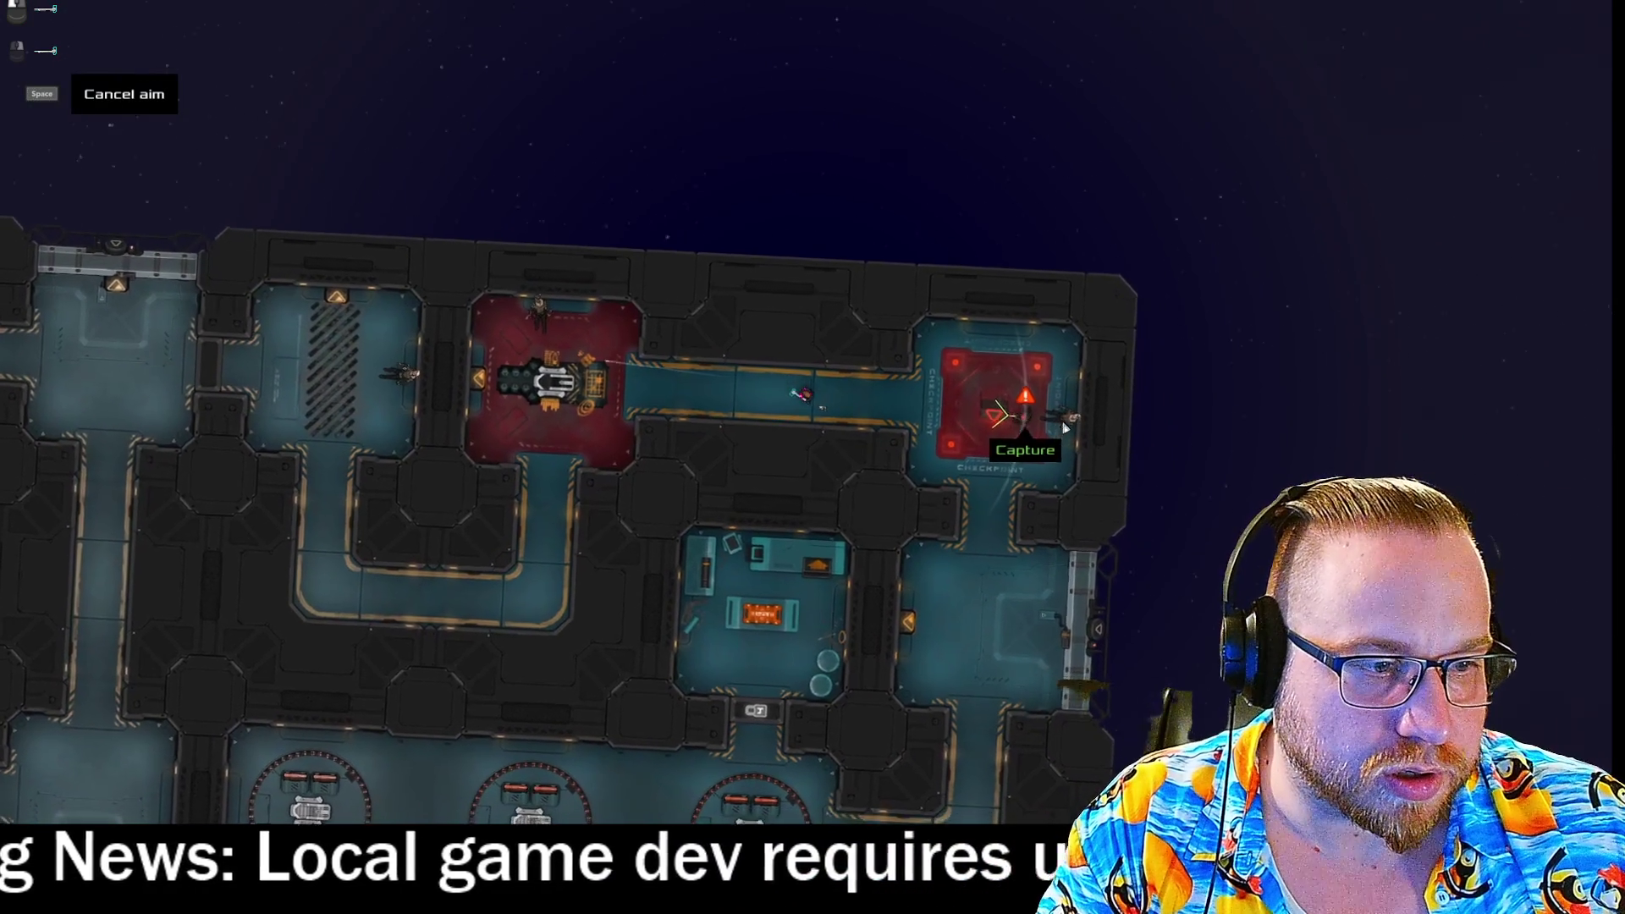
# Capture Deah Lacayo, then take The Multiball from the cargo room crate.
pyautogui.click(1065, 429)
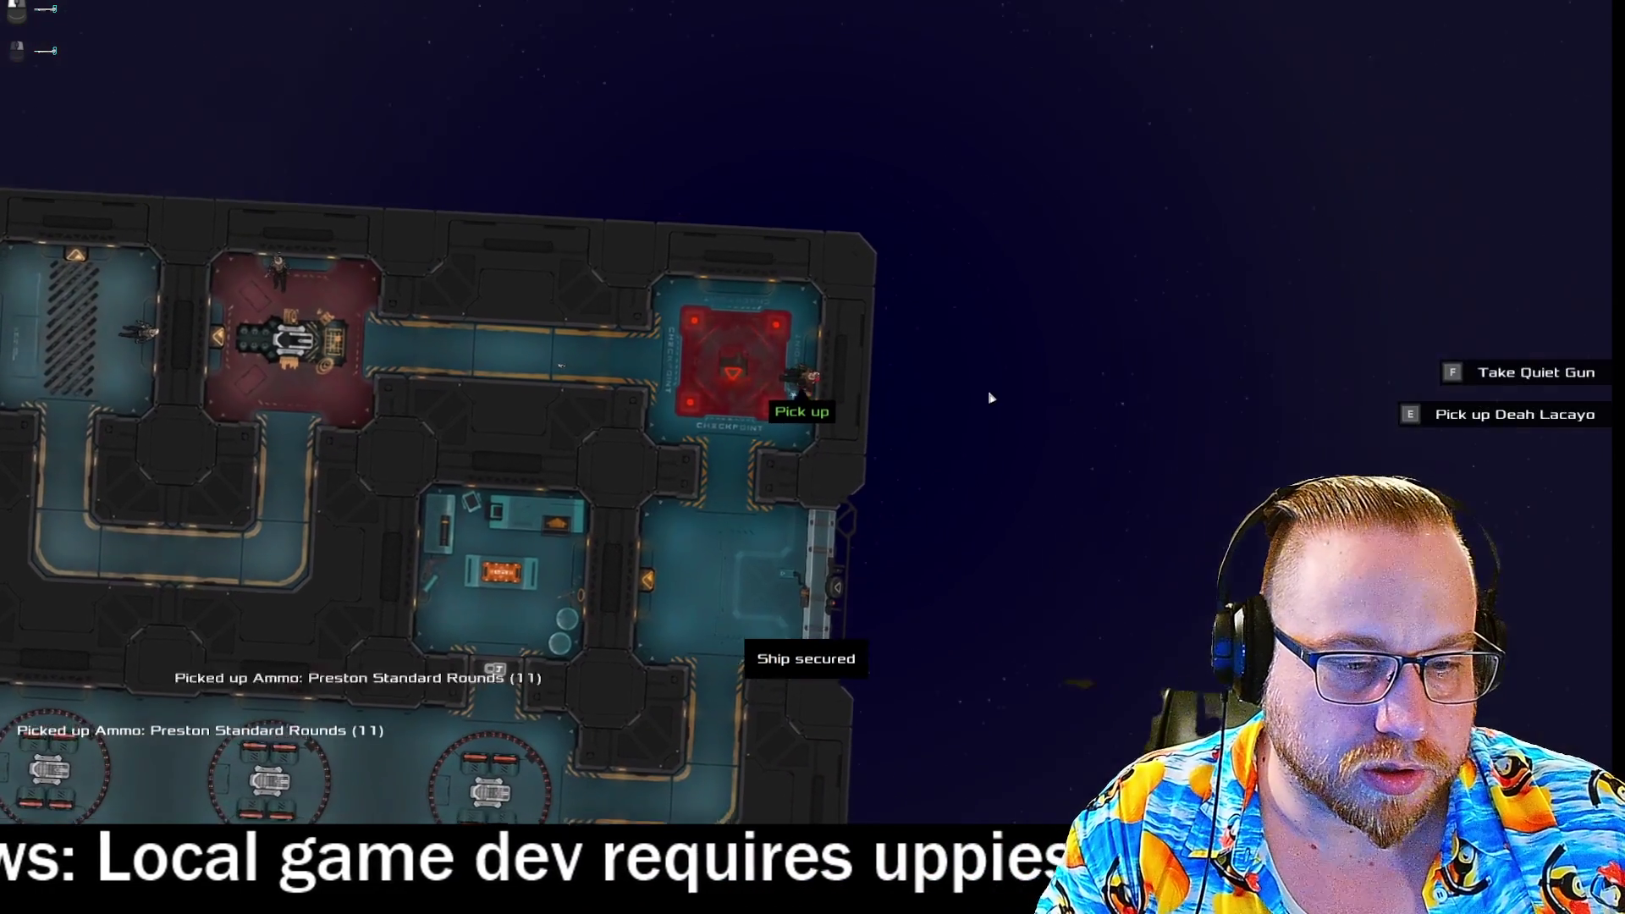
pyautogui.press('s')
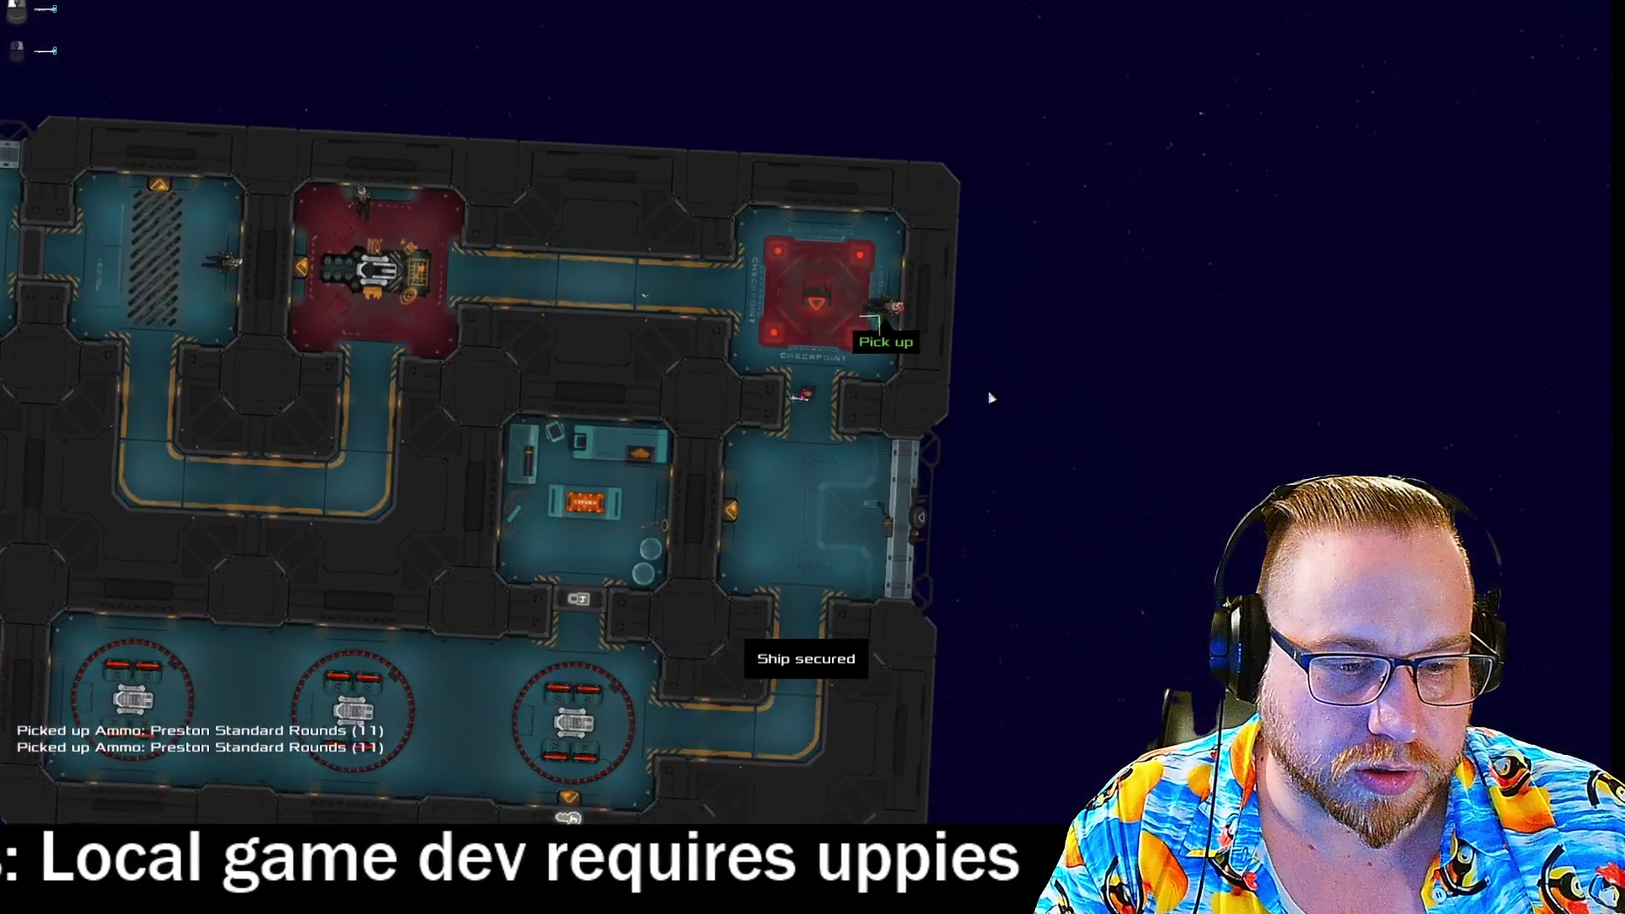
pyautogui.press('a')
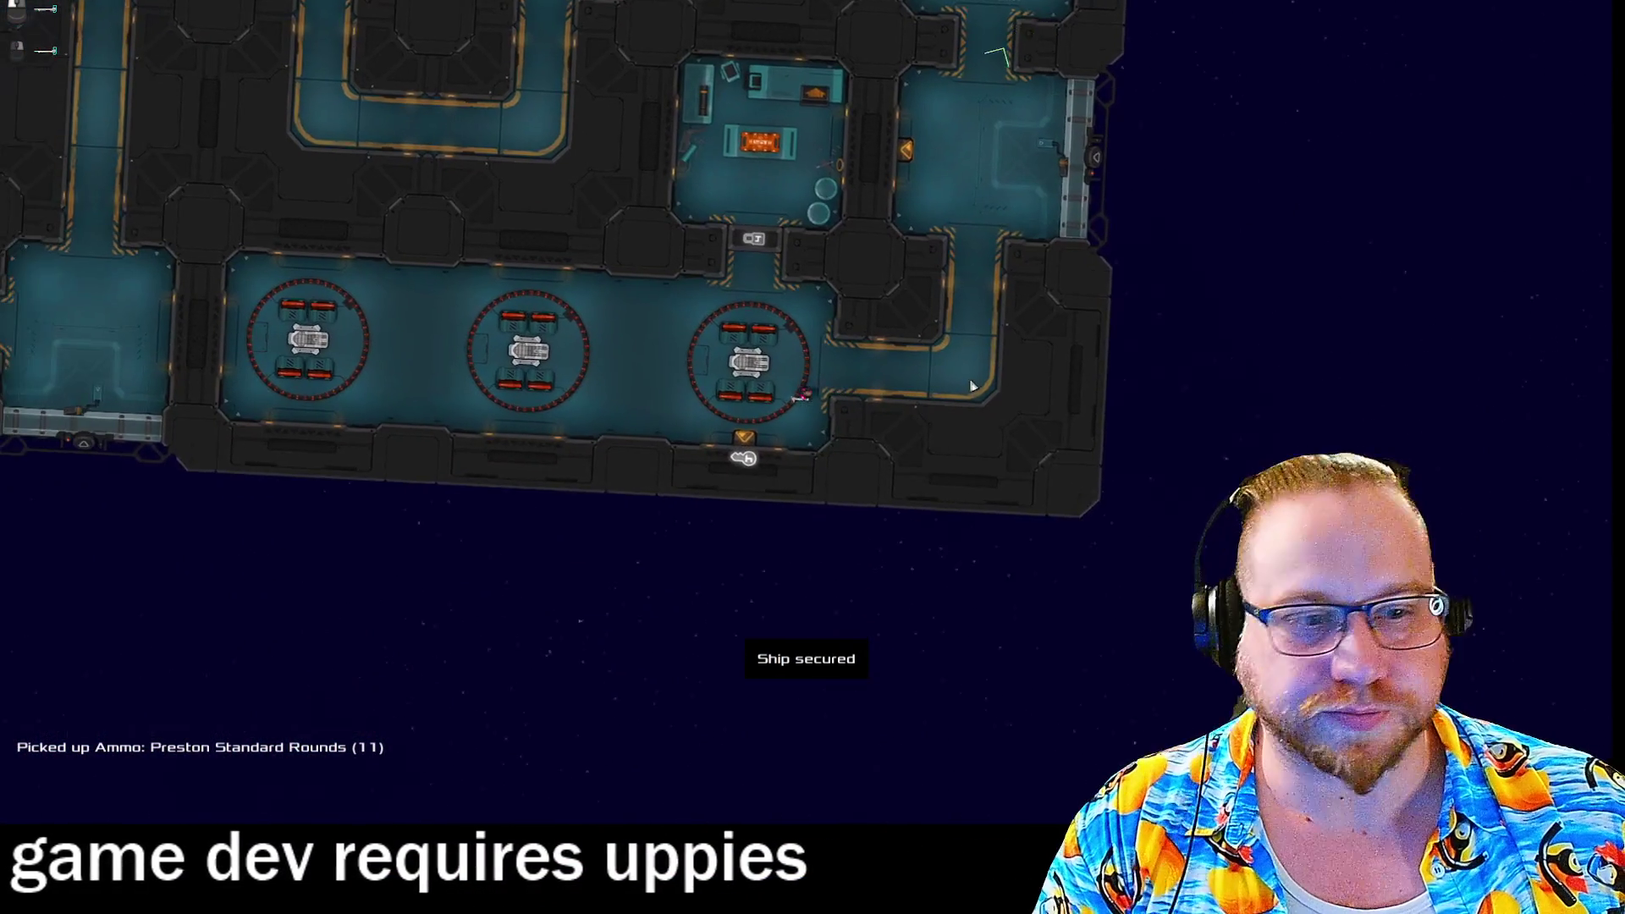
pyautogui.press('w')
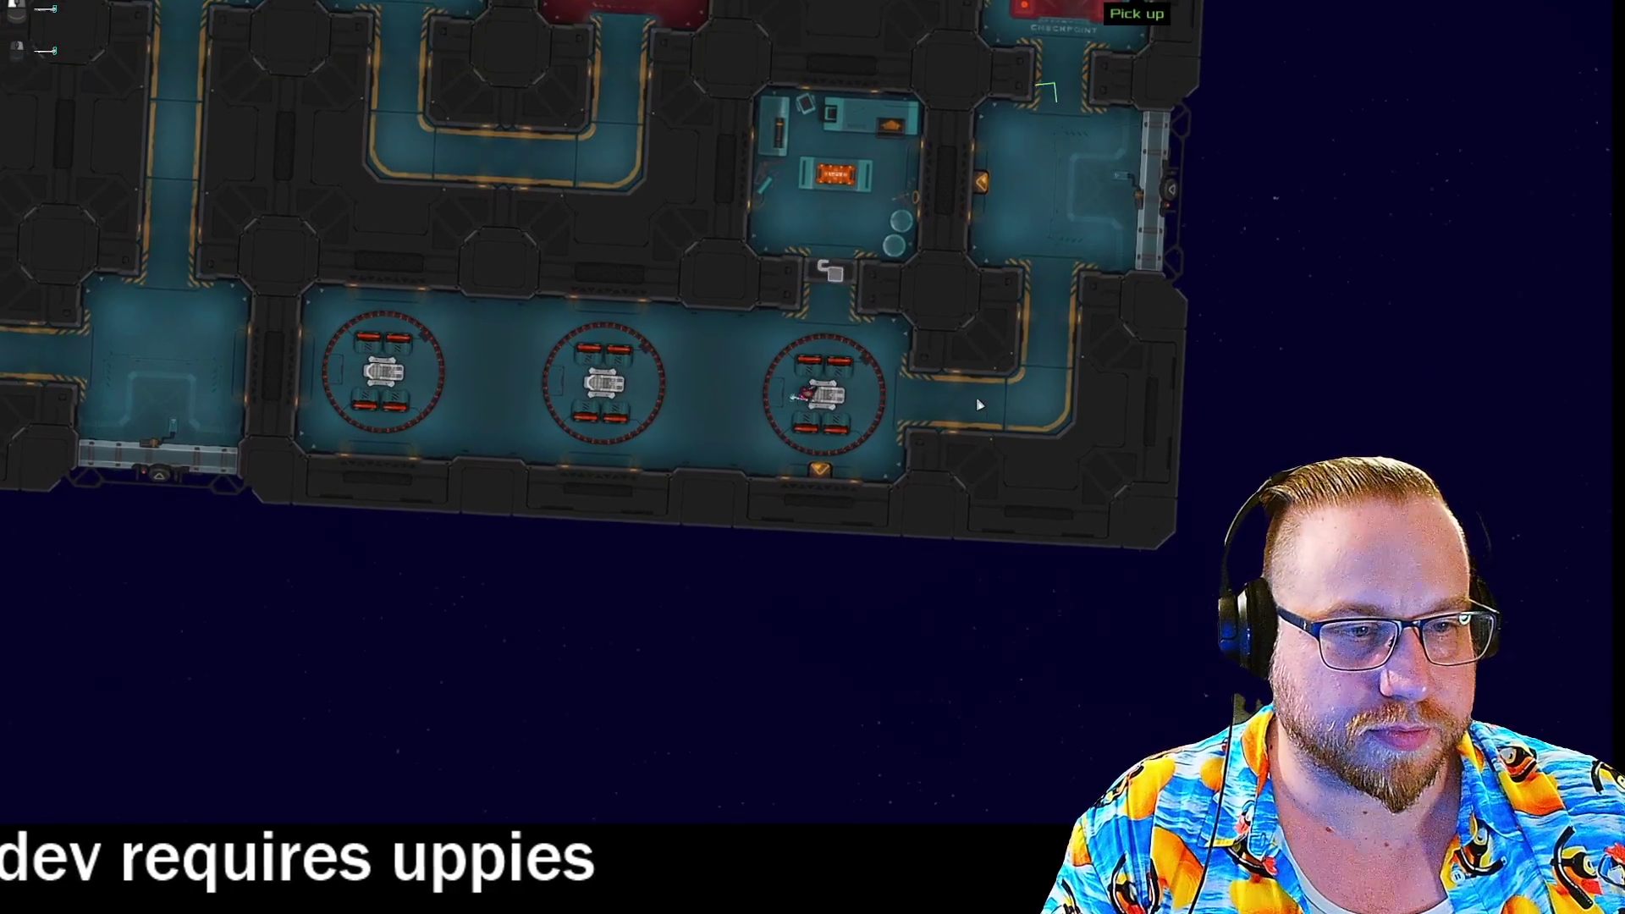
pyautogui.press('e')
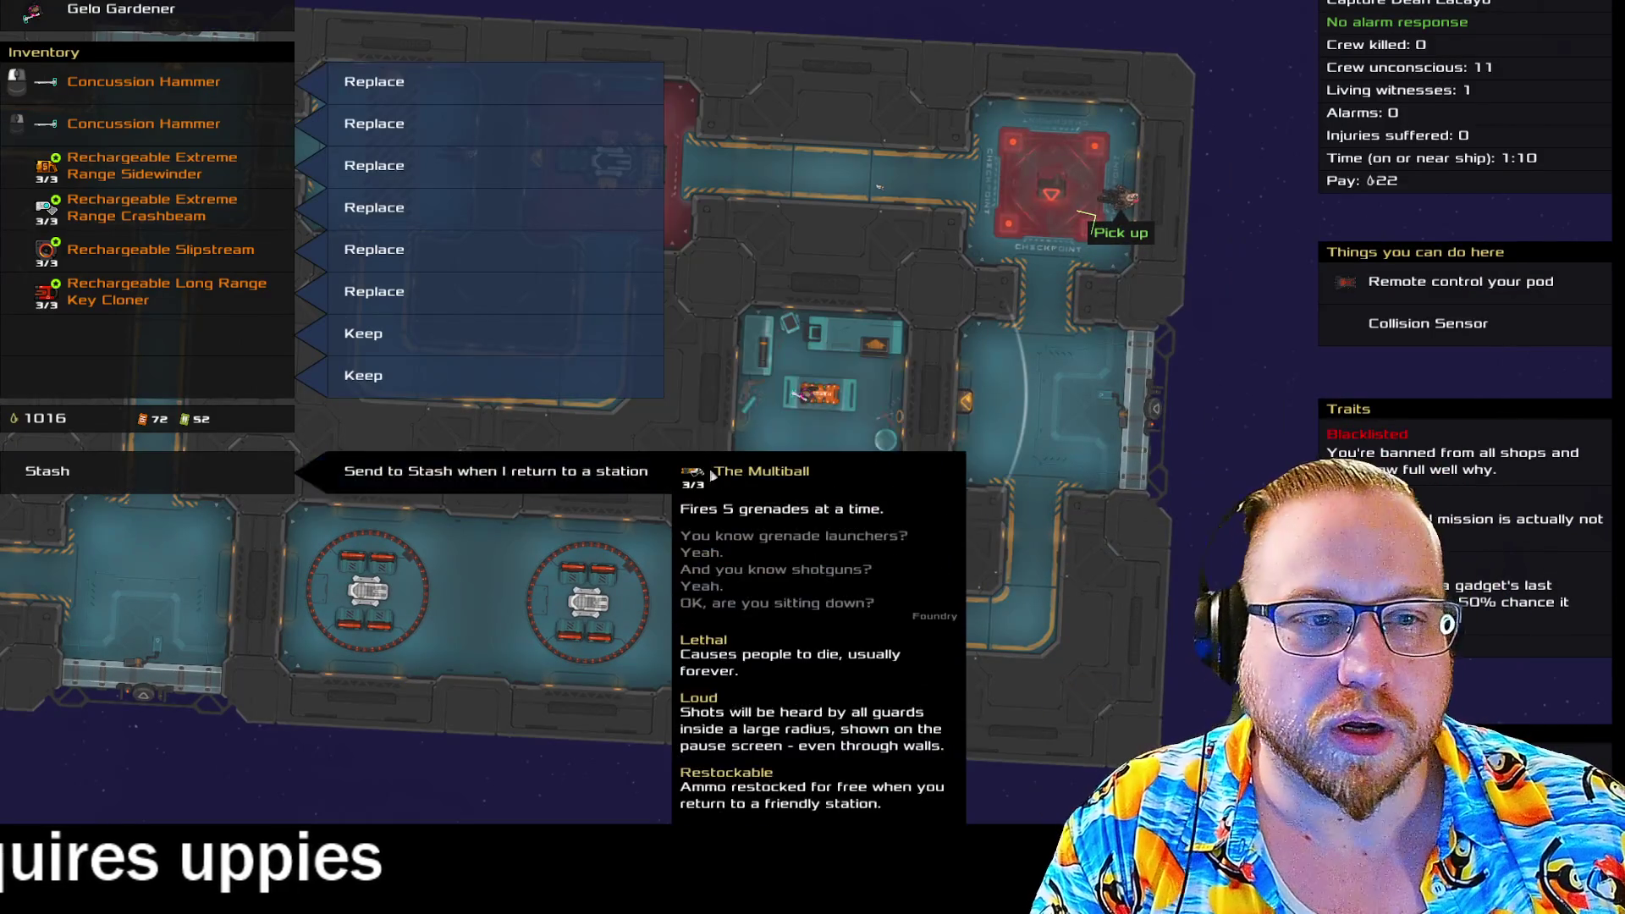
pyautogui.click(221, 353)
pyautogui.press('Escape')
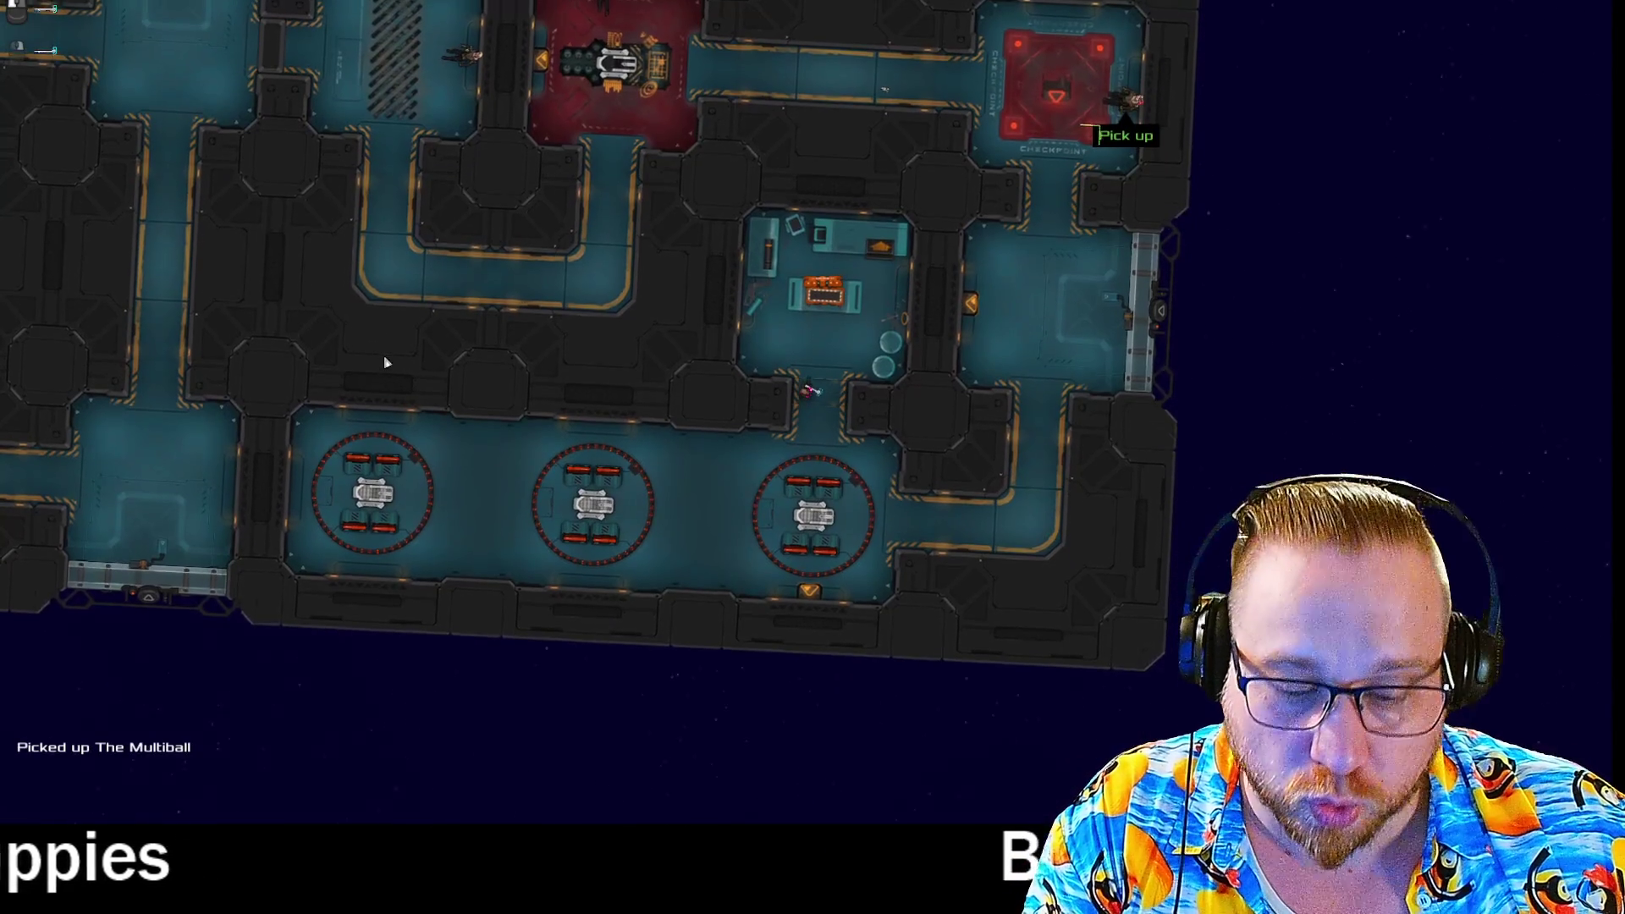
# Walk out past the red checkpoint rooms and finish the mission, which pays 22.
pyautogui.press('s')
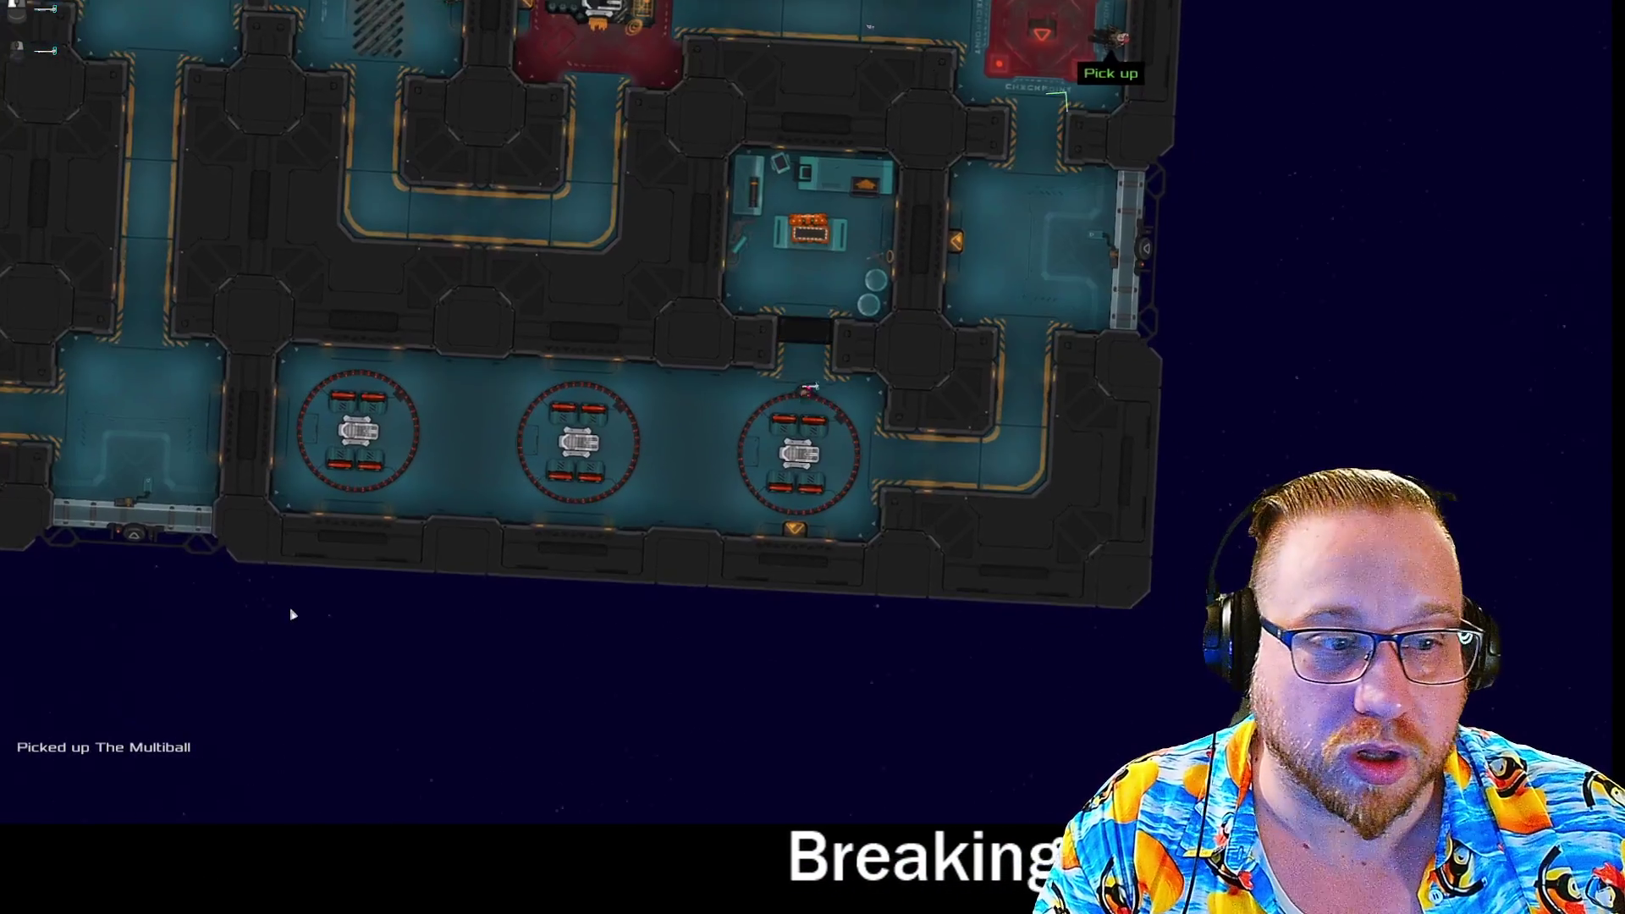
pyautogui.press('d')
pyautogui.press('w')
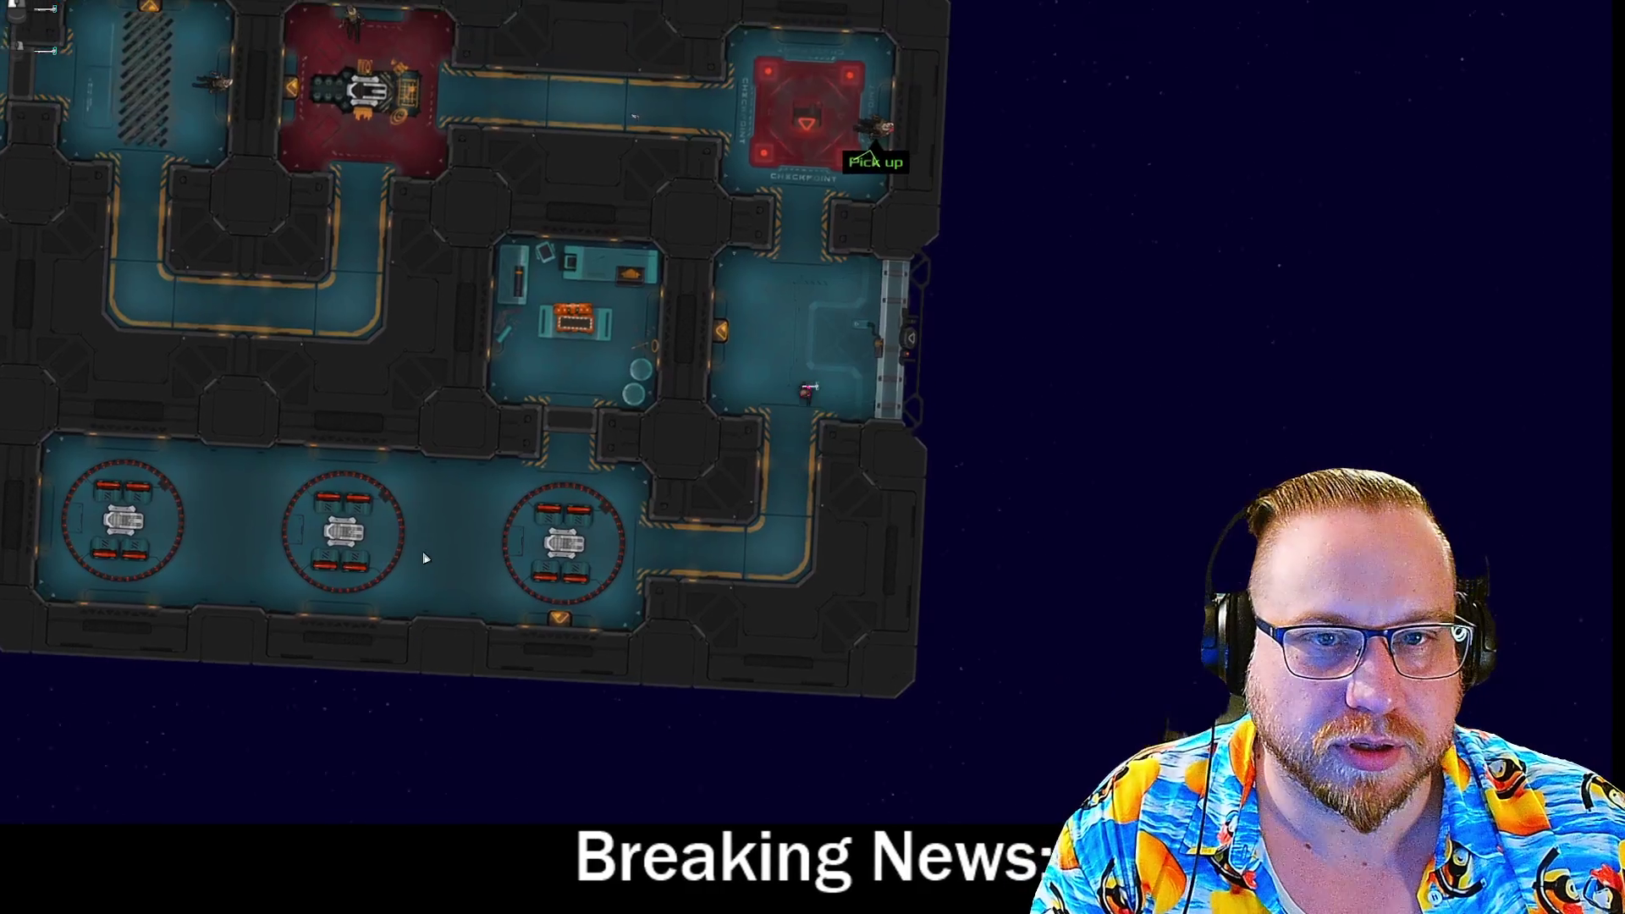
pyautogui.press('a')
pyautogui.press('a')
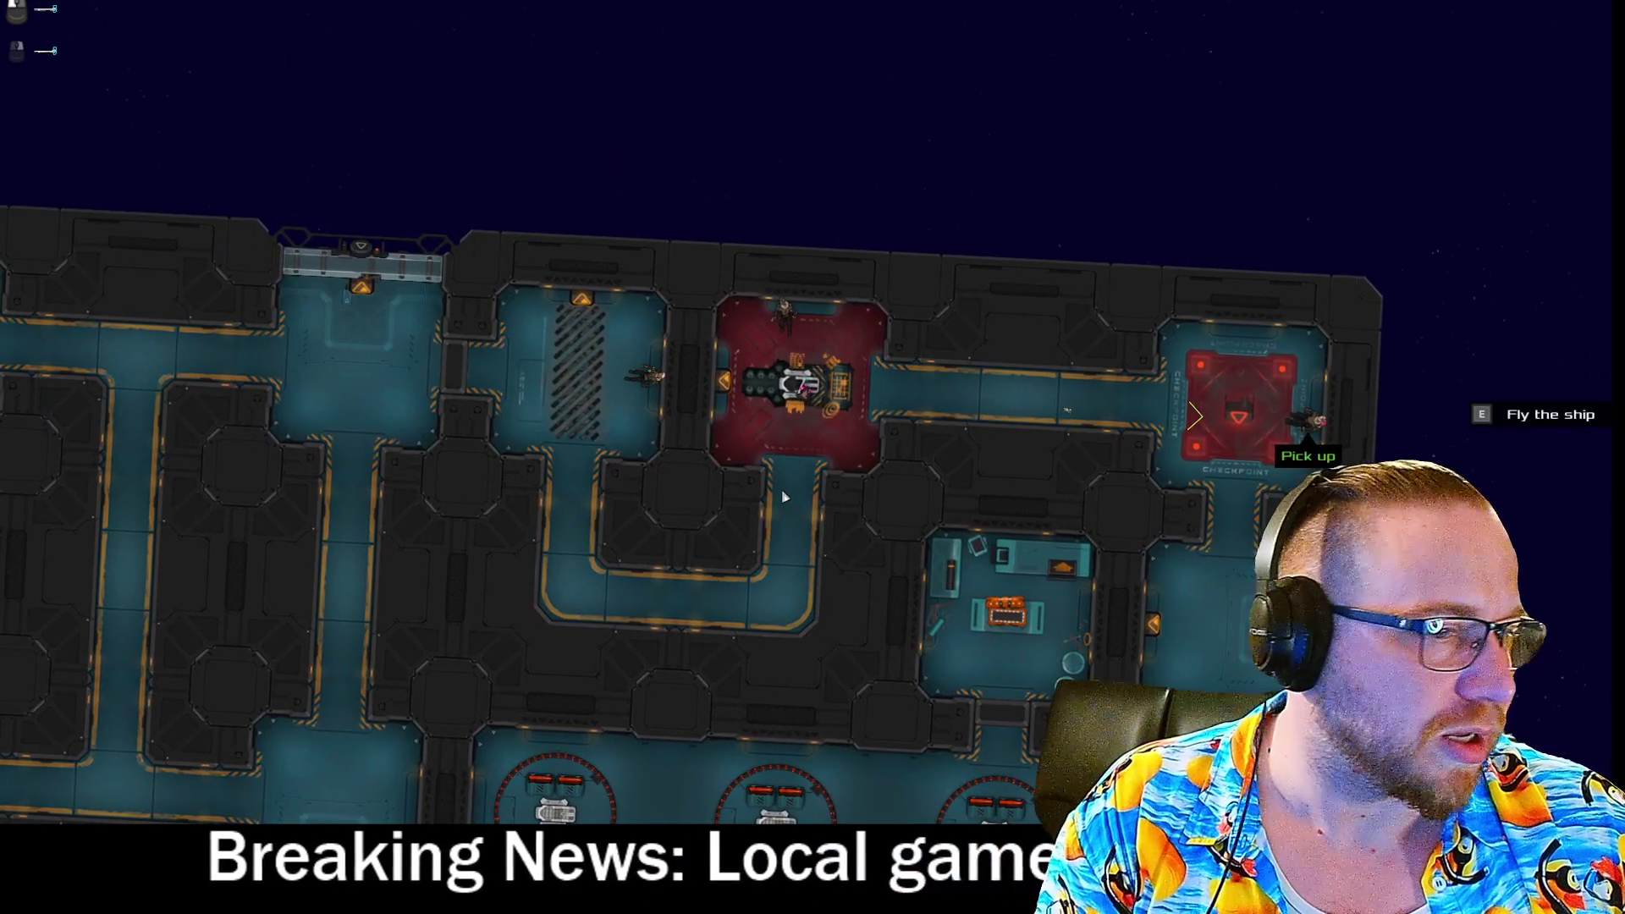
pyautogui.scroll(-5, 783, 498)
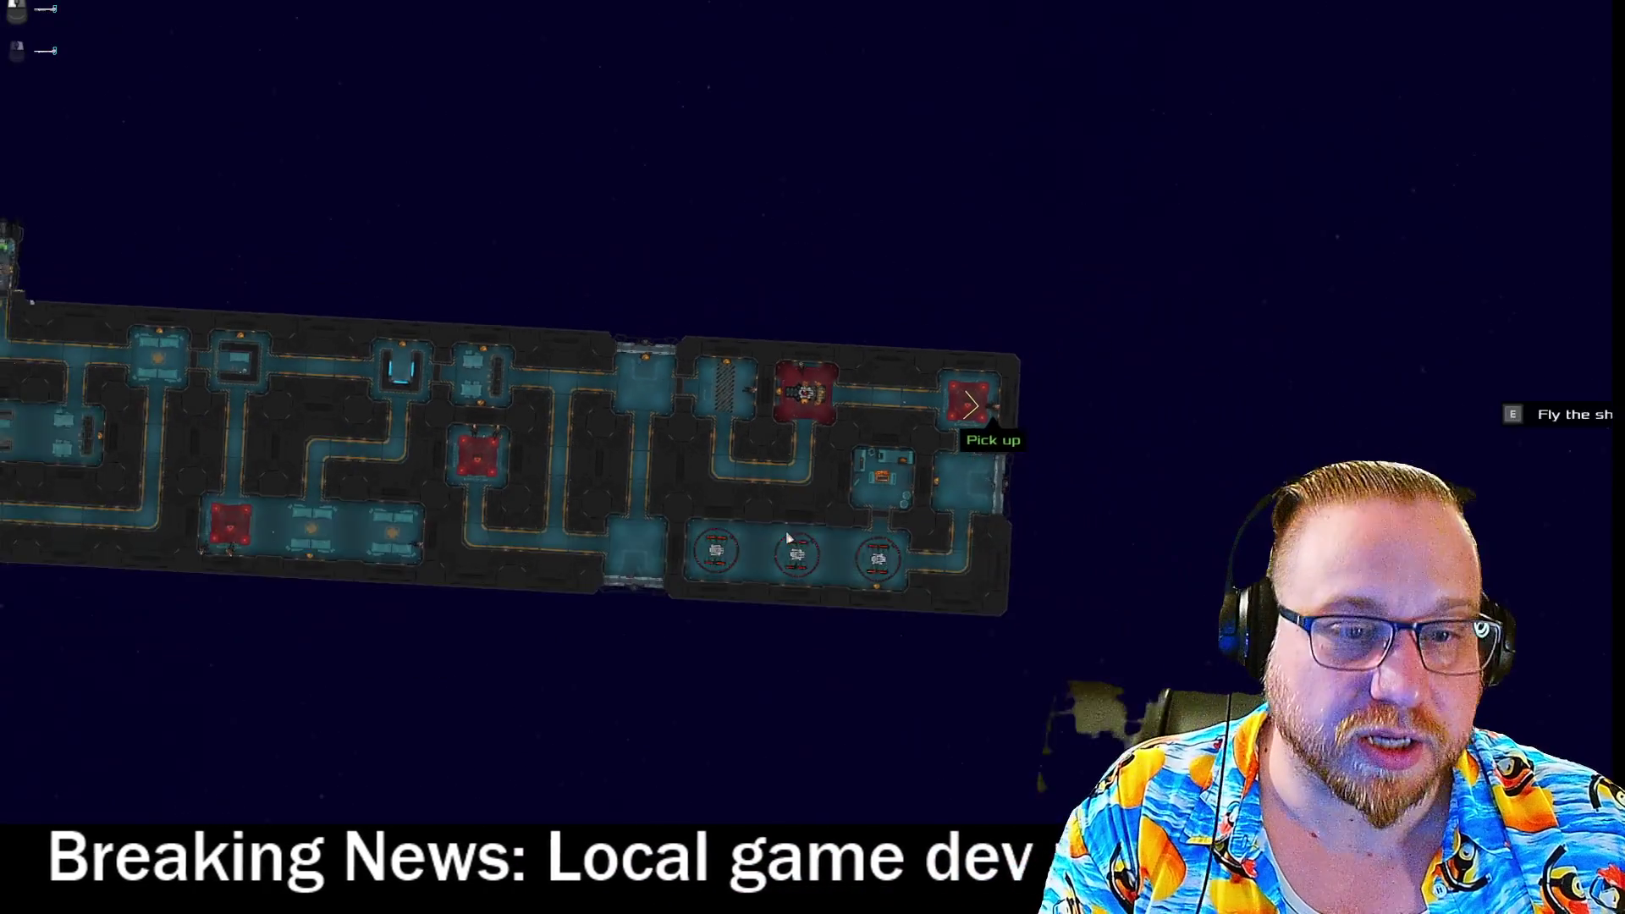
pyautogui.scroll(4, 244, 260)
pyautogui.scroll(3, 811, 445)
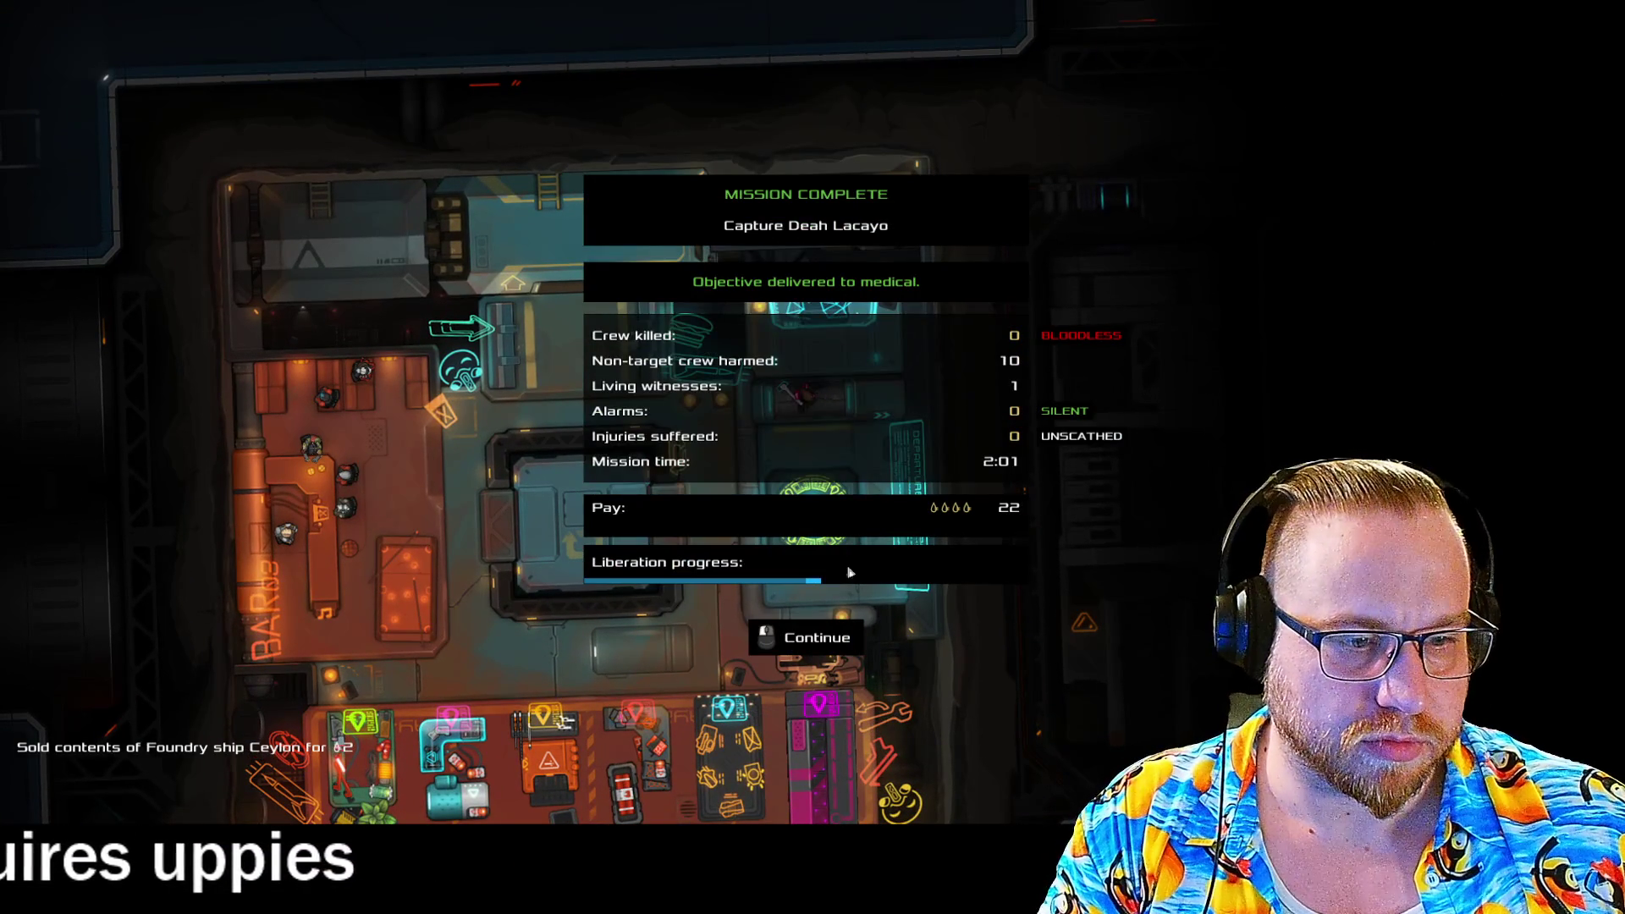
# Continue to the job listings and accept Steal The Auriga Object.
pyautogui.press('space')
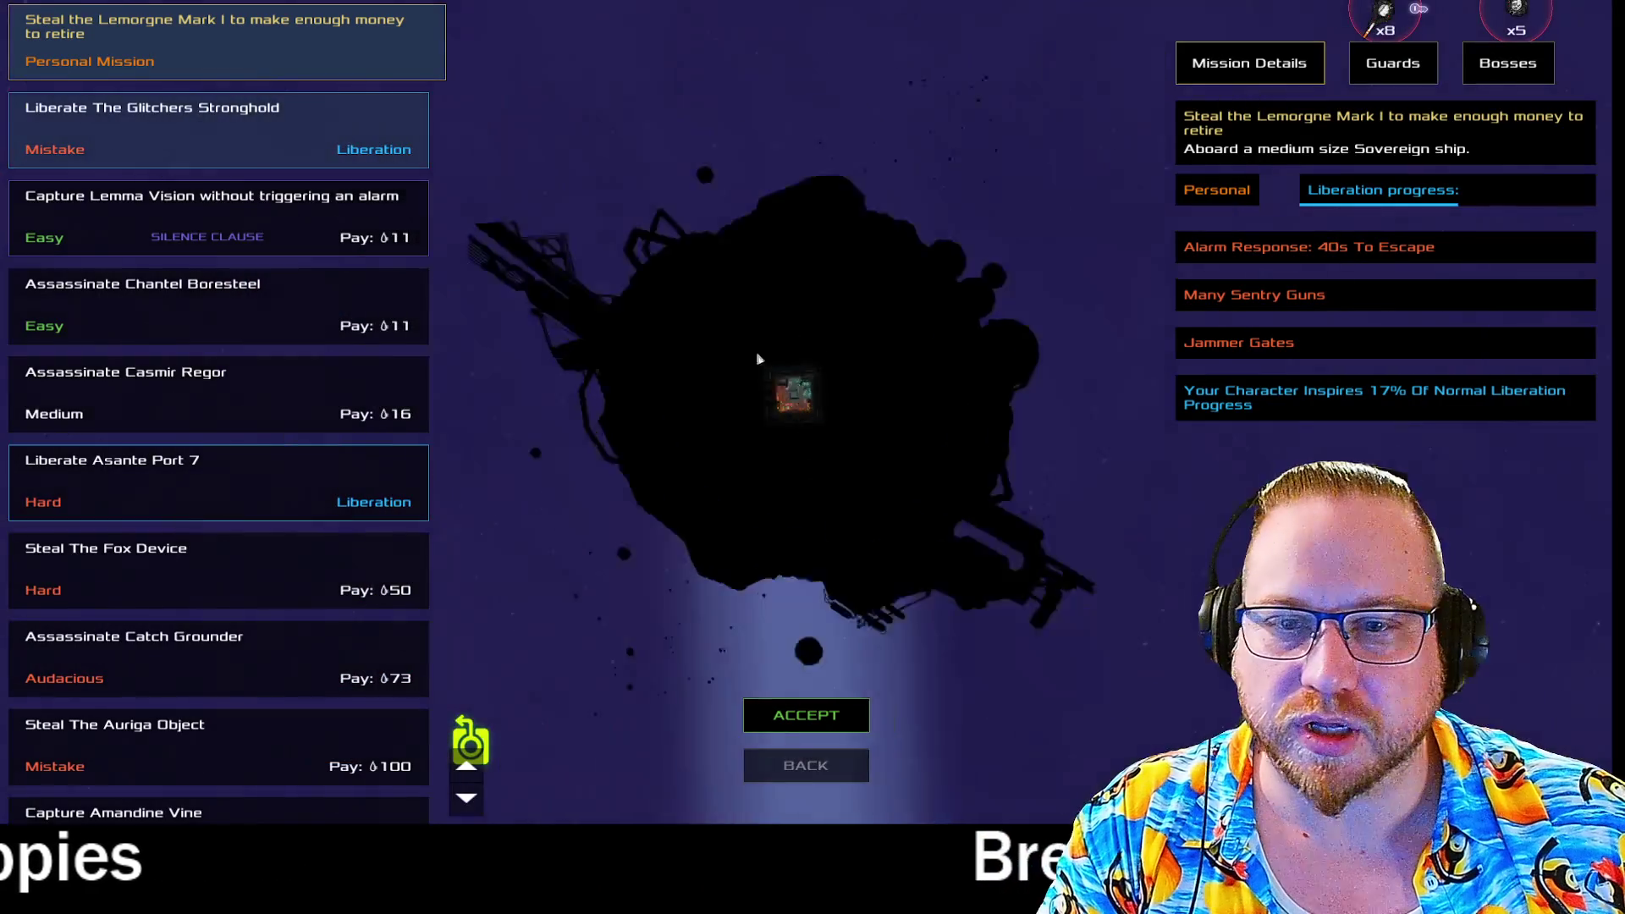
pyautogui.scroll(-3, 242, 543)
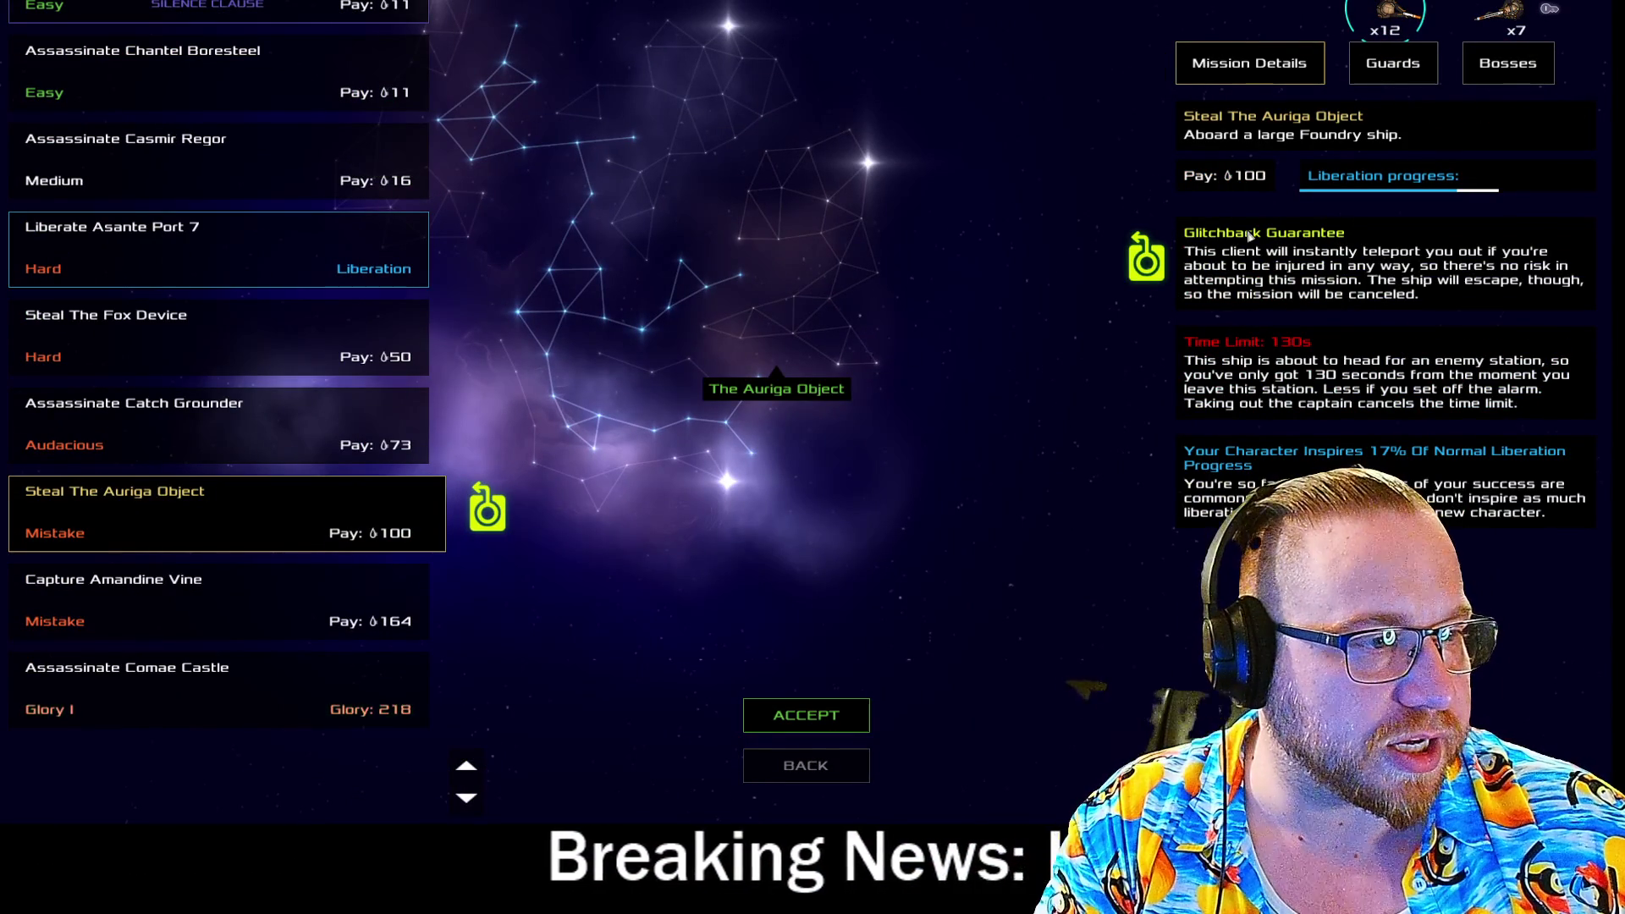
pyautogui.click(798, 724)
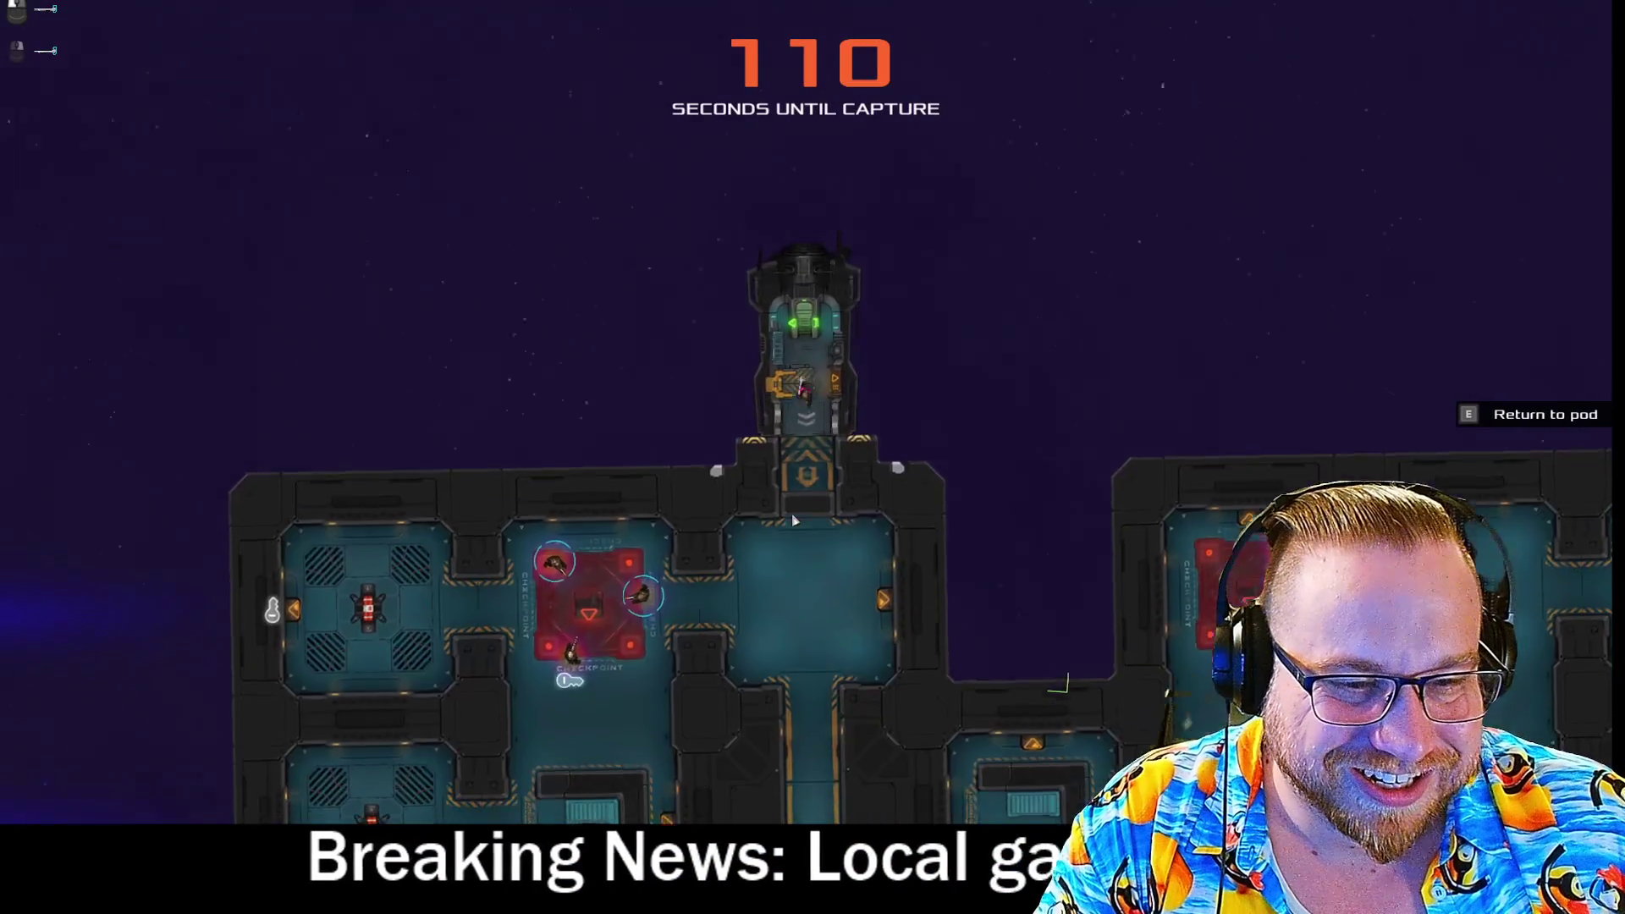
# With weapon 2 ready, push through the ship toward the guarded checkpoints, get caught, and dismiss Mission Failed.
pyautogui.press('2')
pyautogui.press('space')
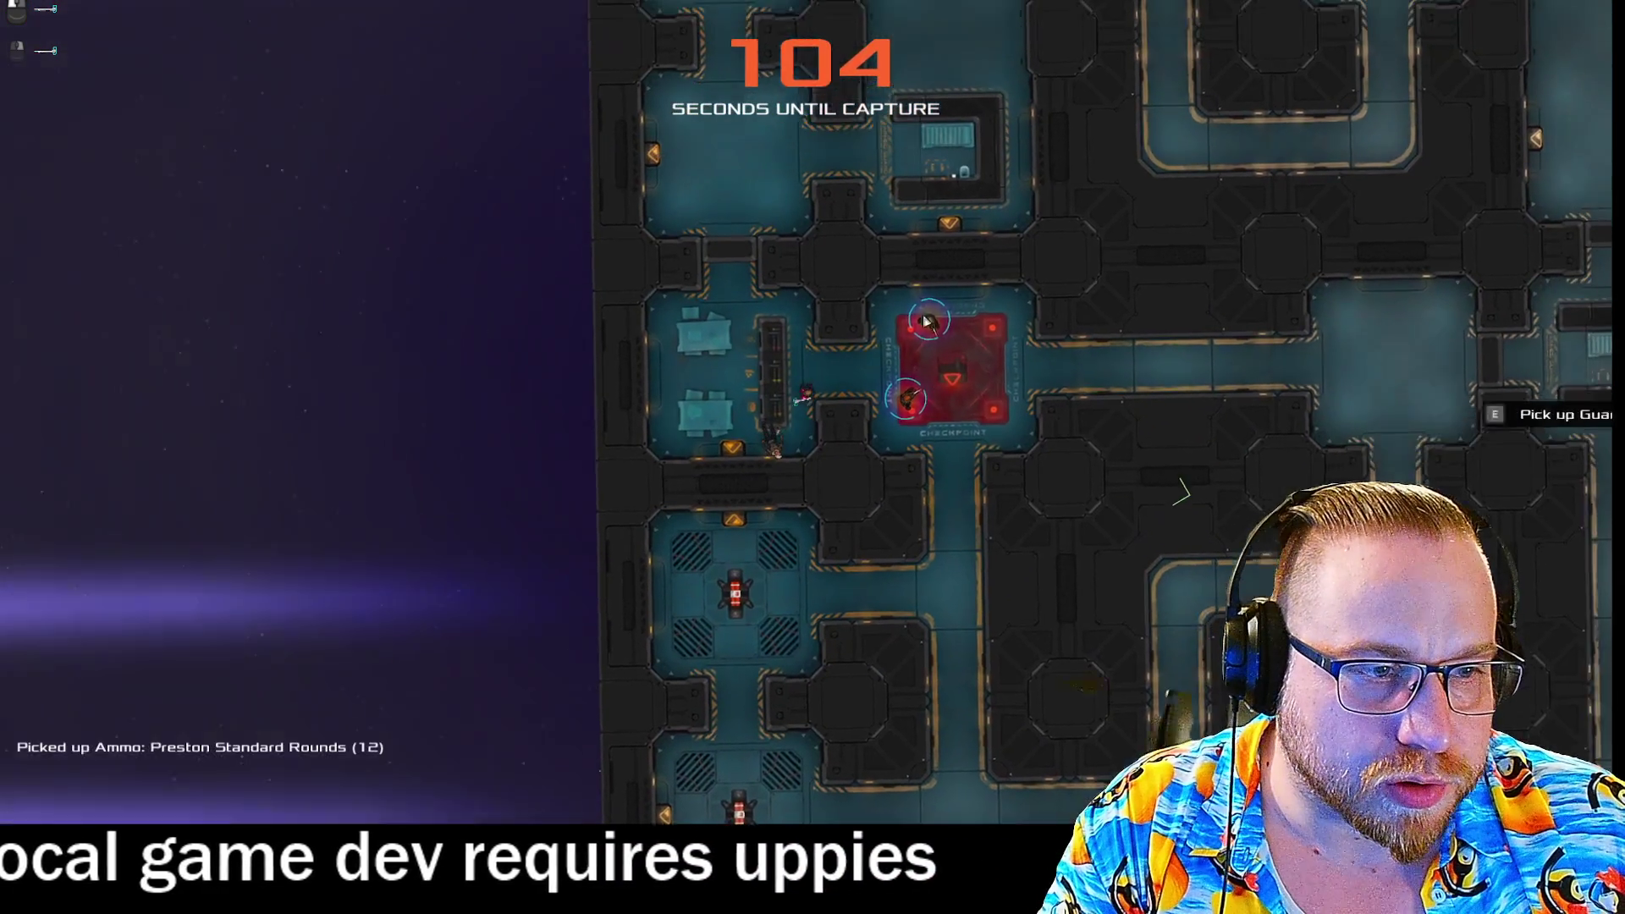
pyautogui.press('2')
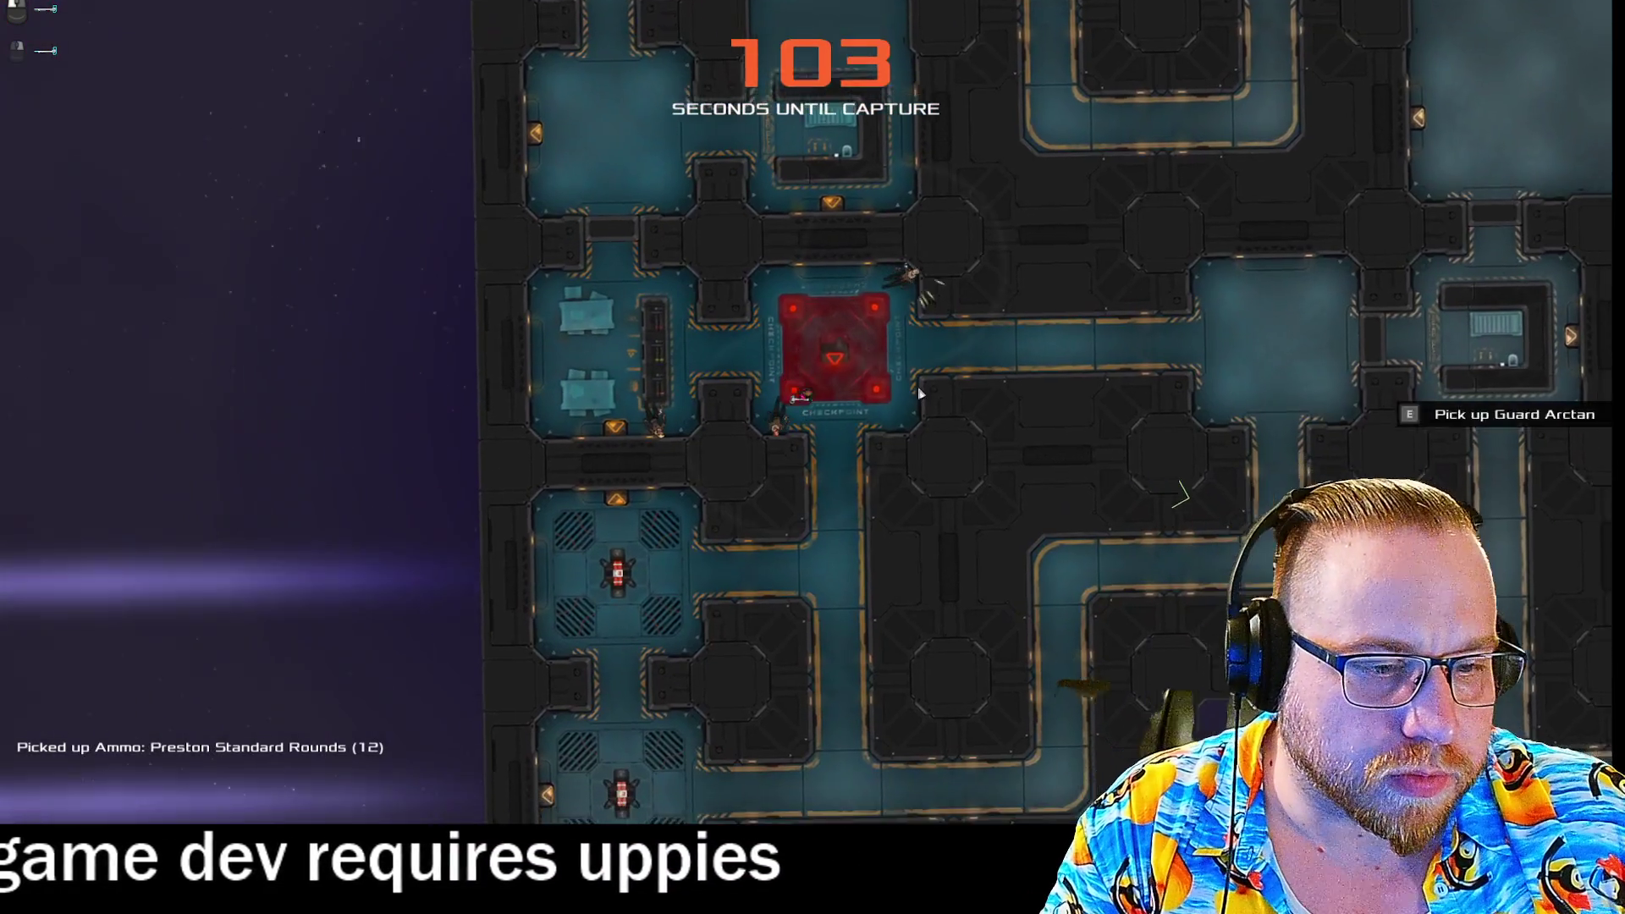
pyautogui.press('d')
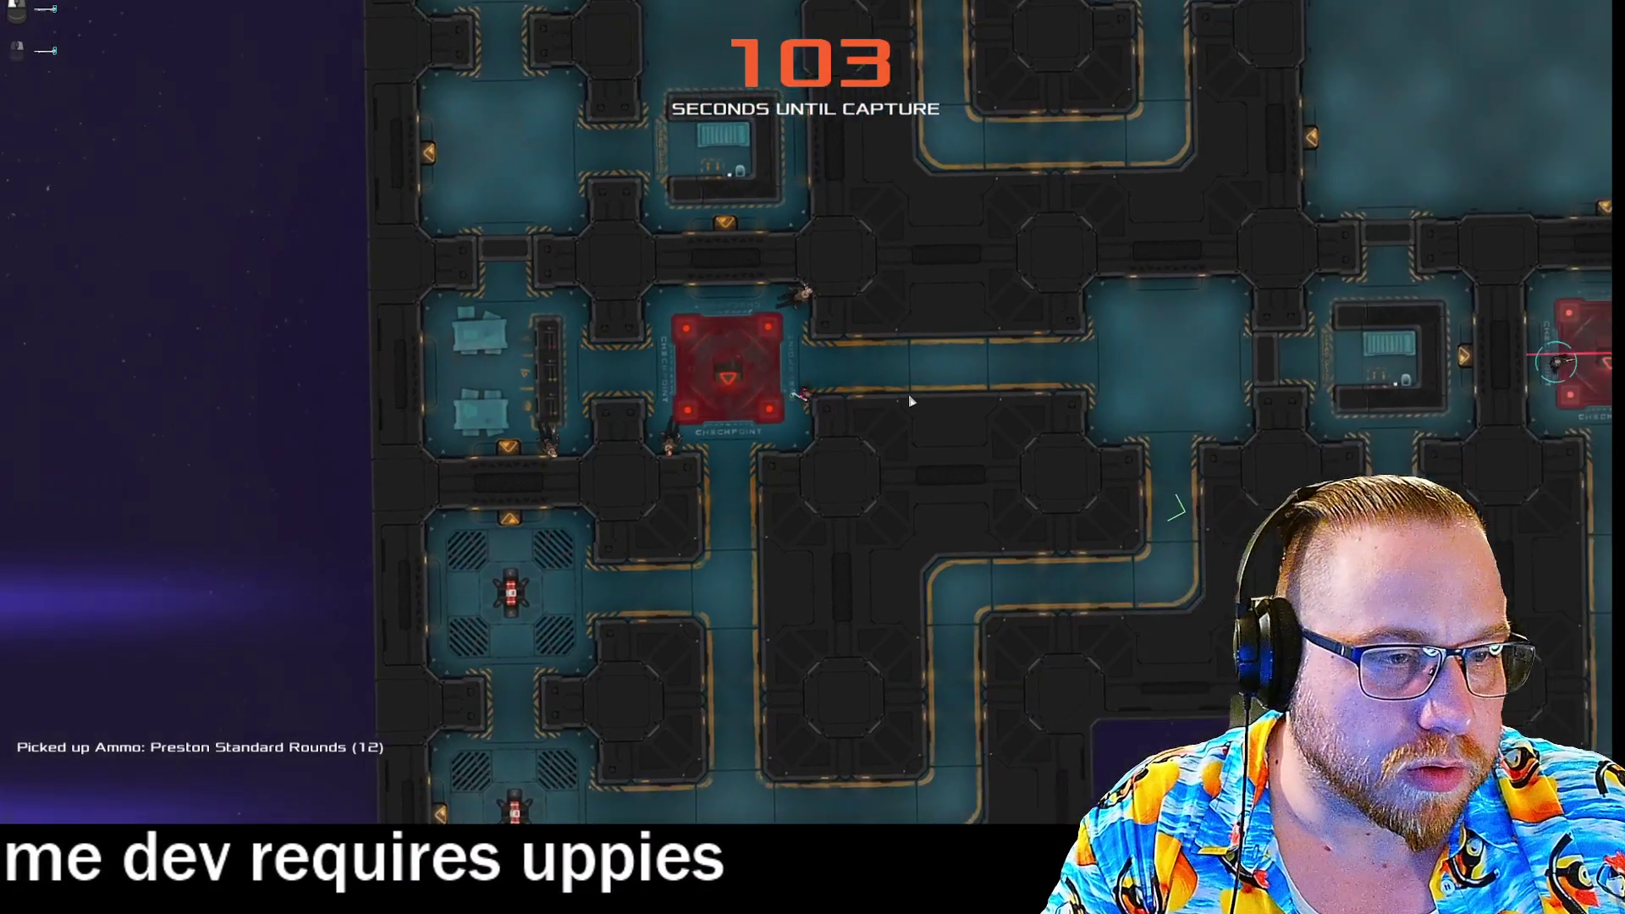
pyautogui.press('d')
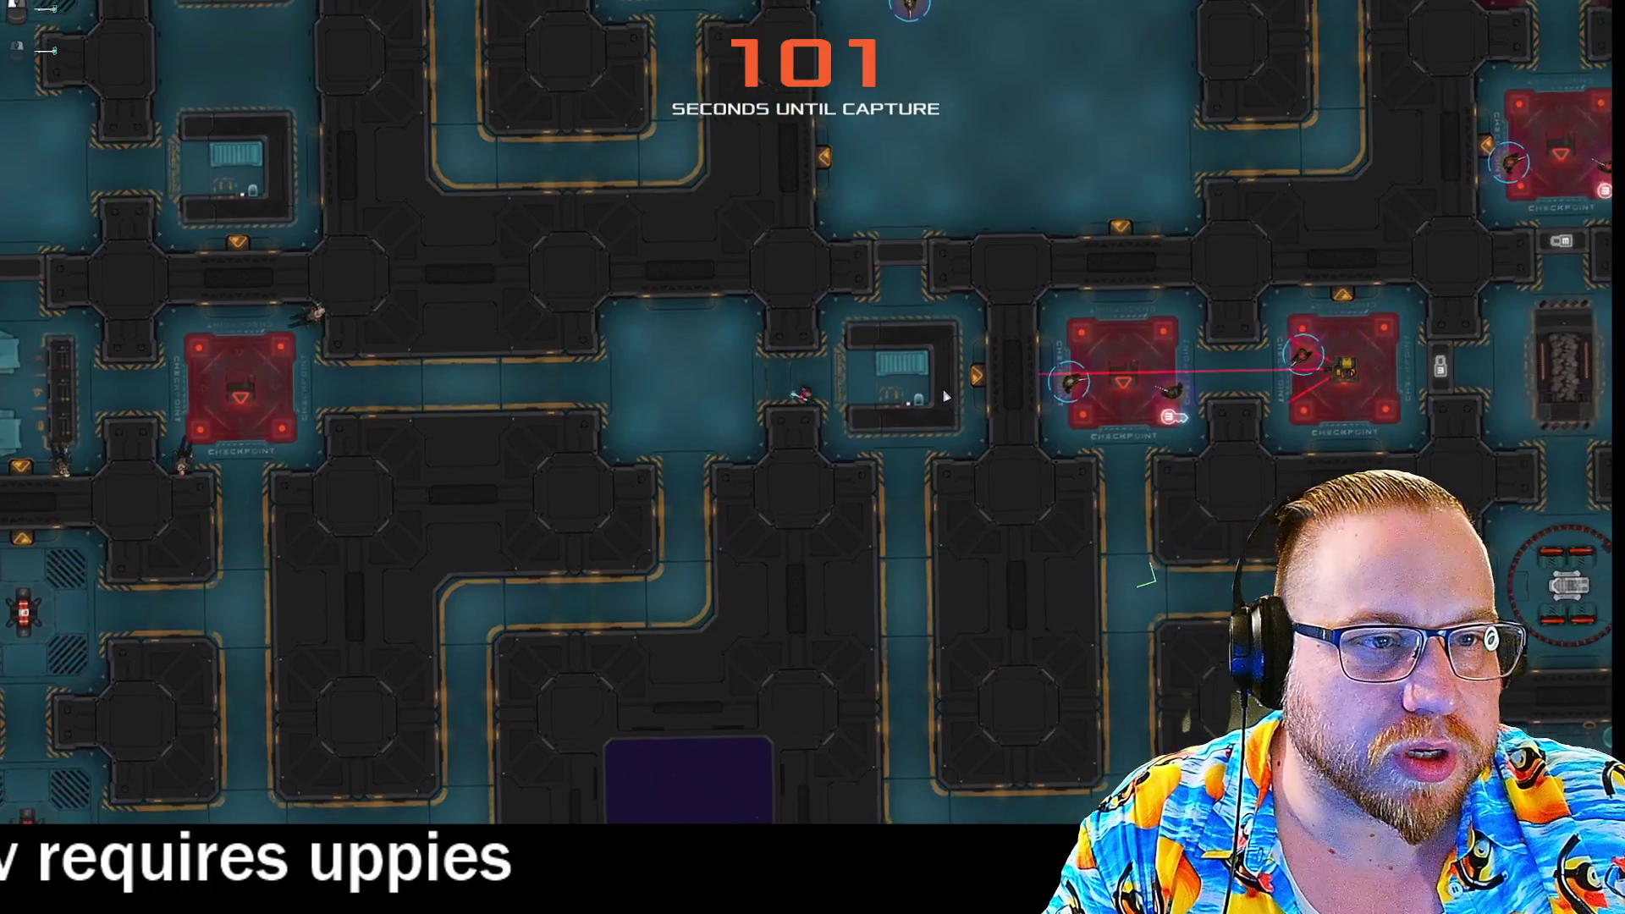
pyautogui.press('s')
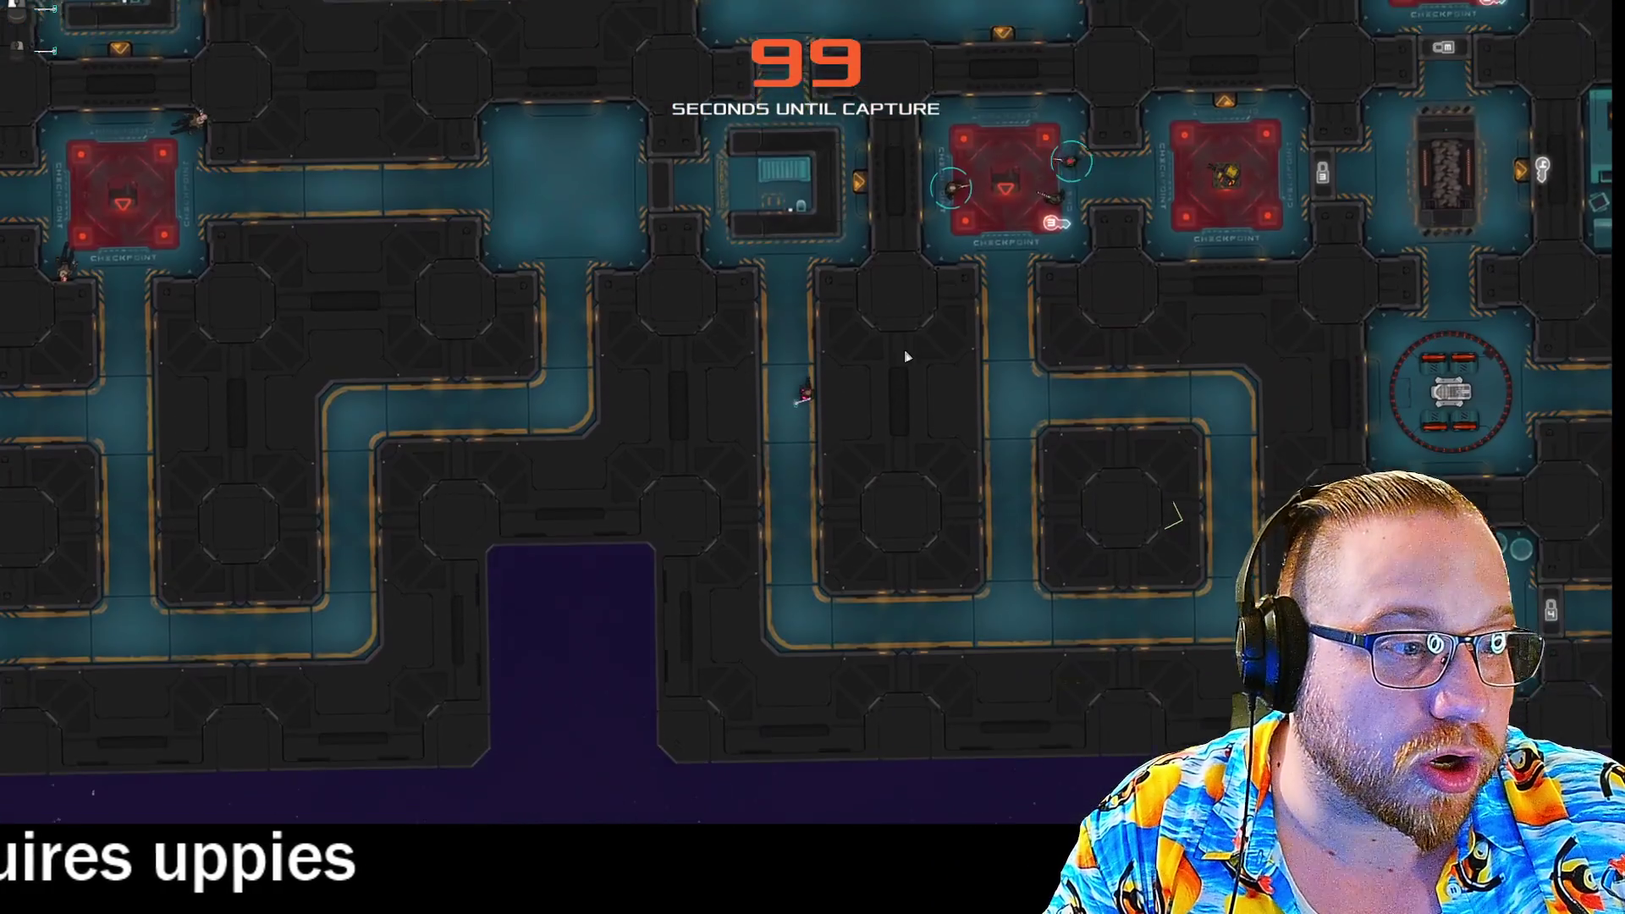
pyautogui.press('s')
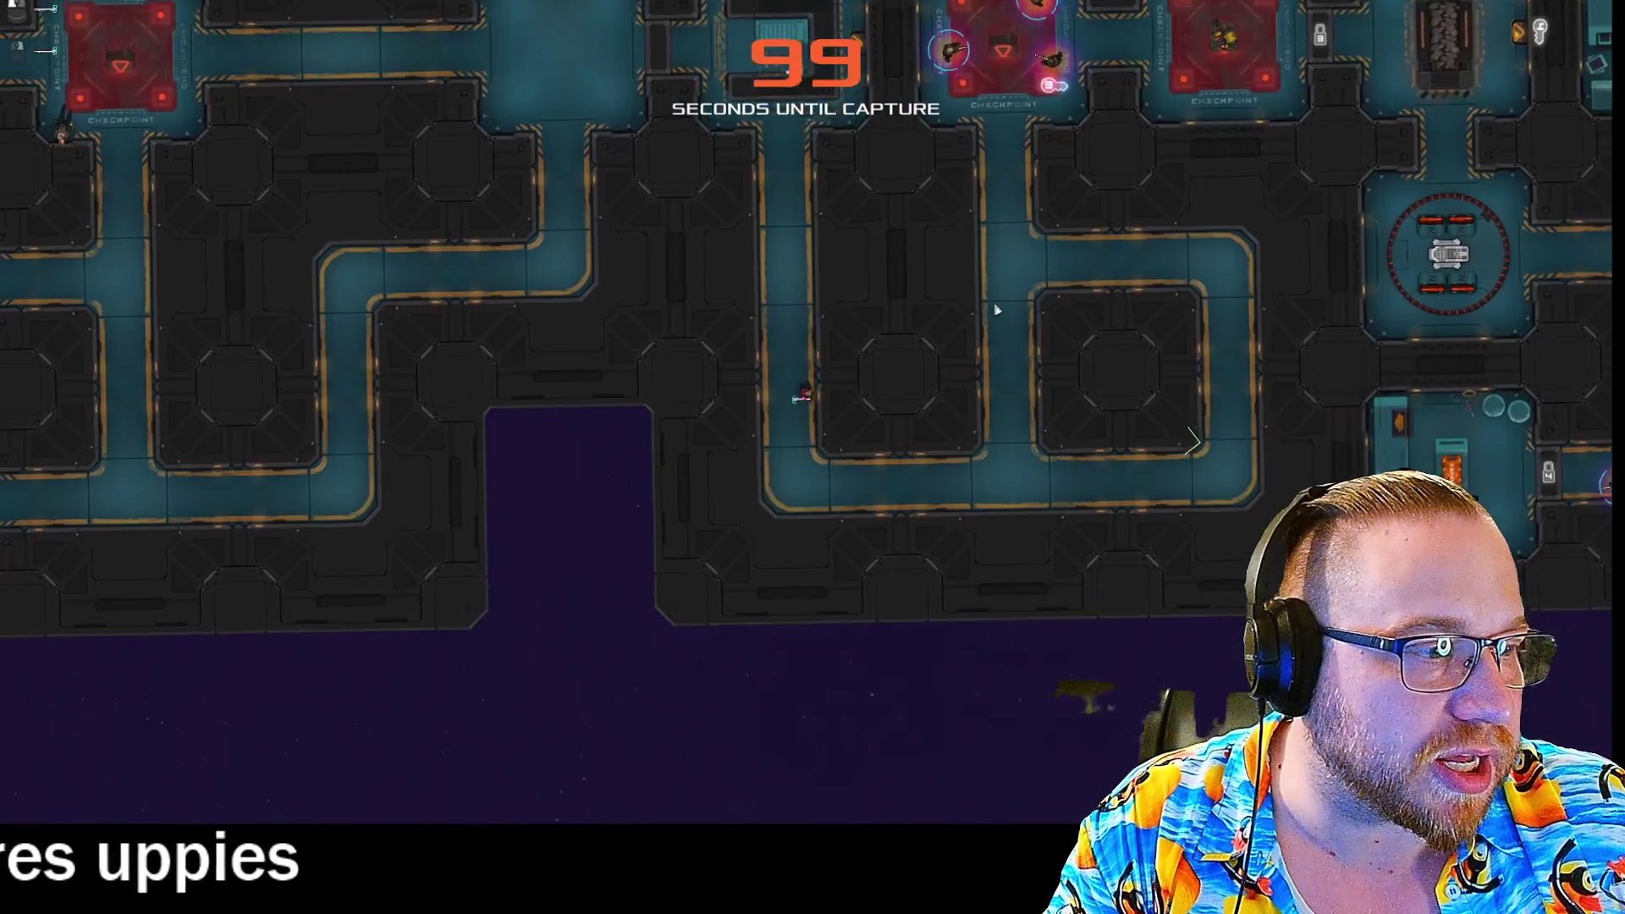
pyautogui.press('d')
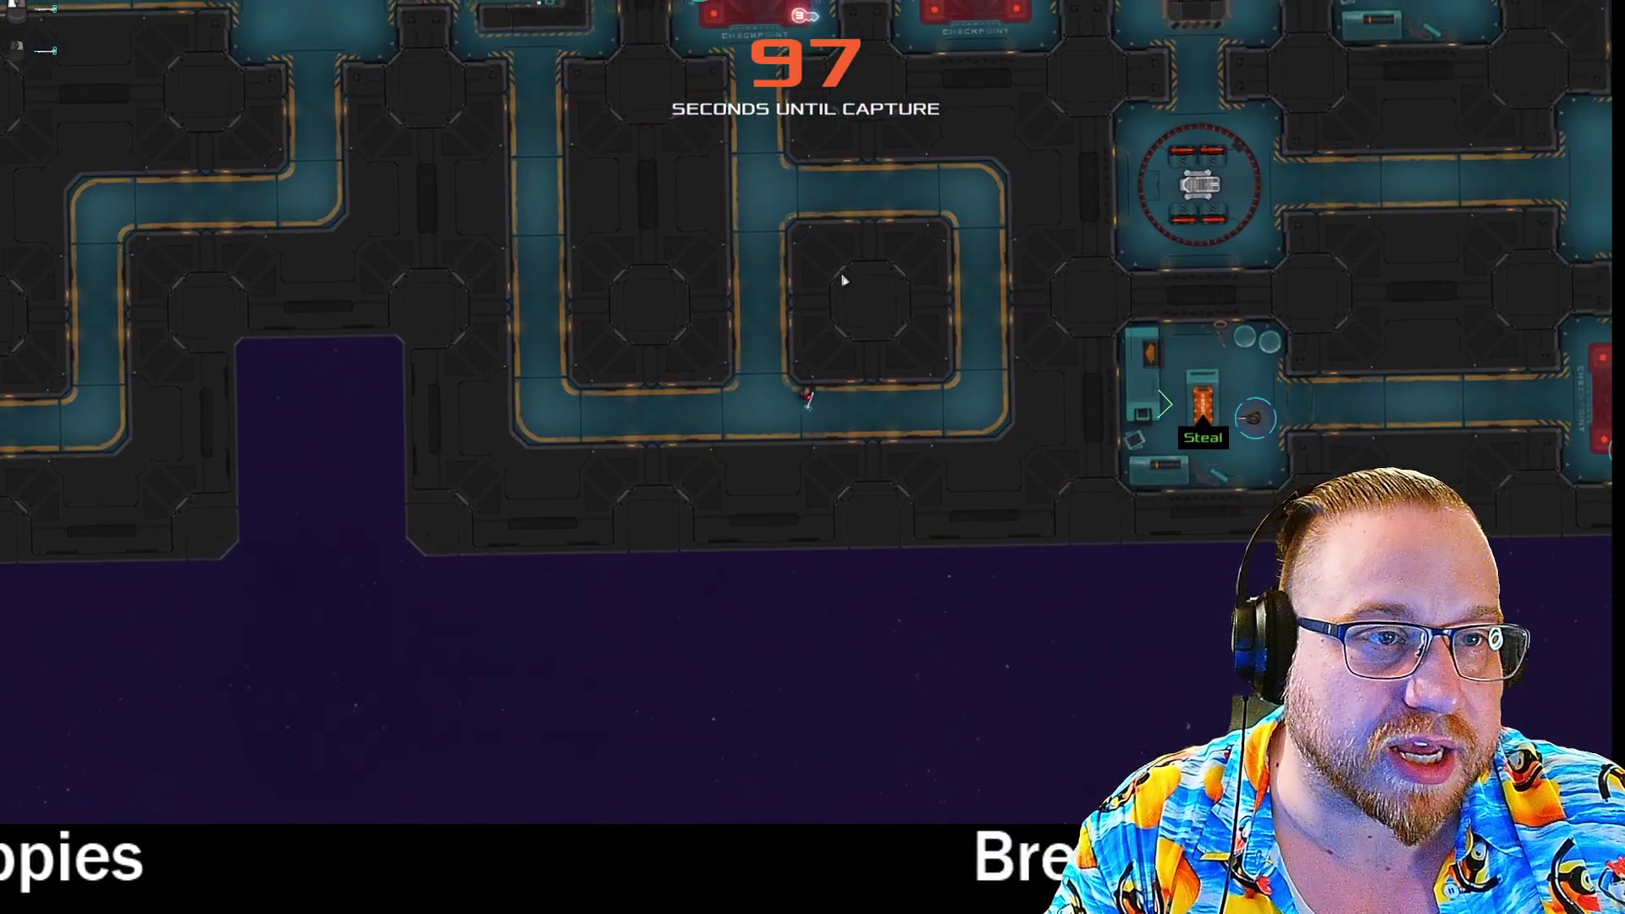
pyautogui.press('w')
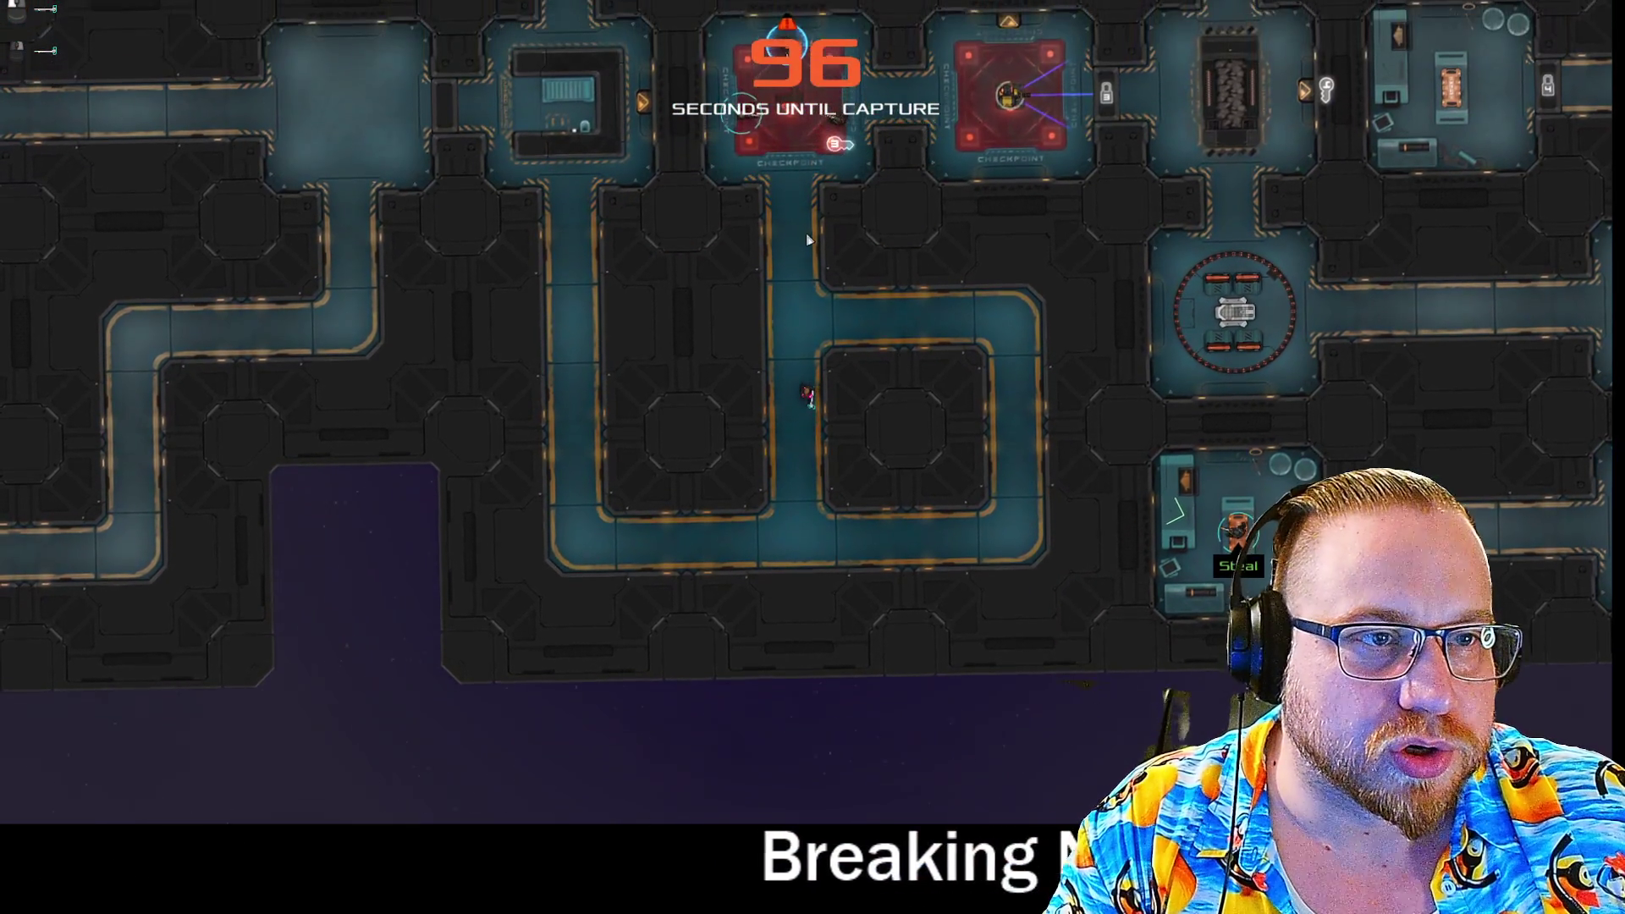
pyautogui.press('w')
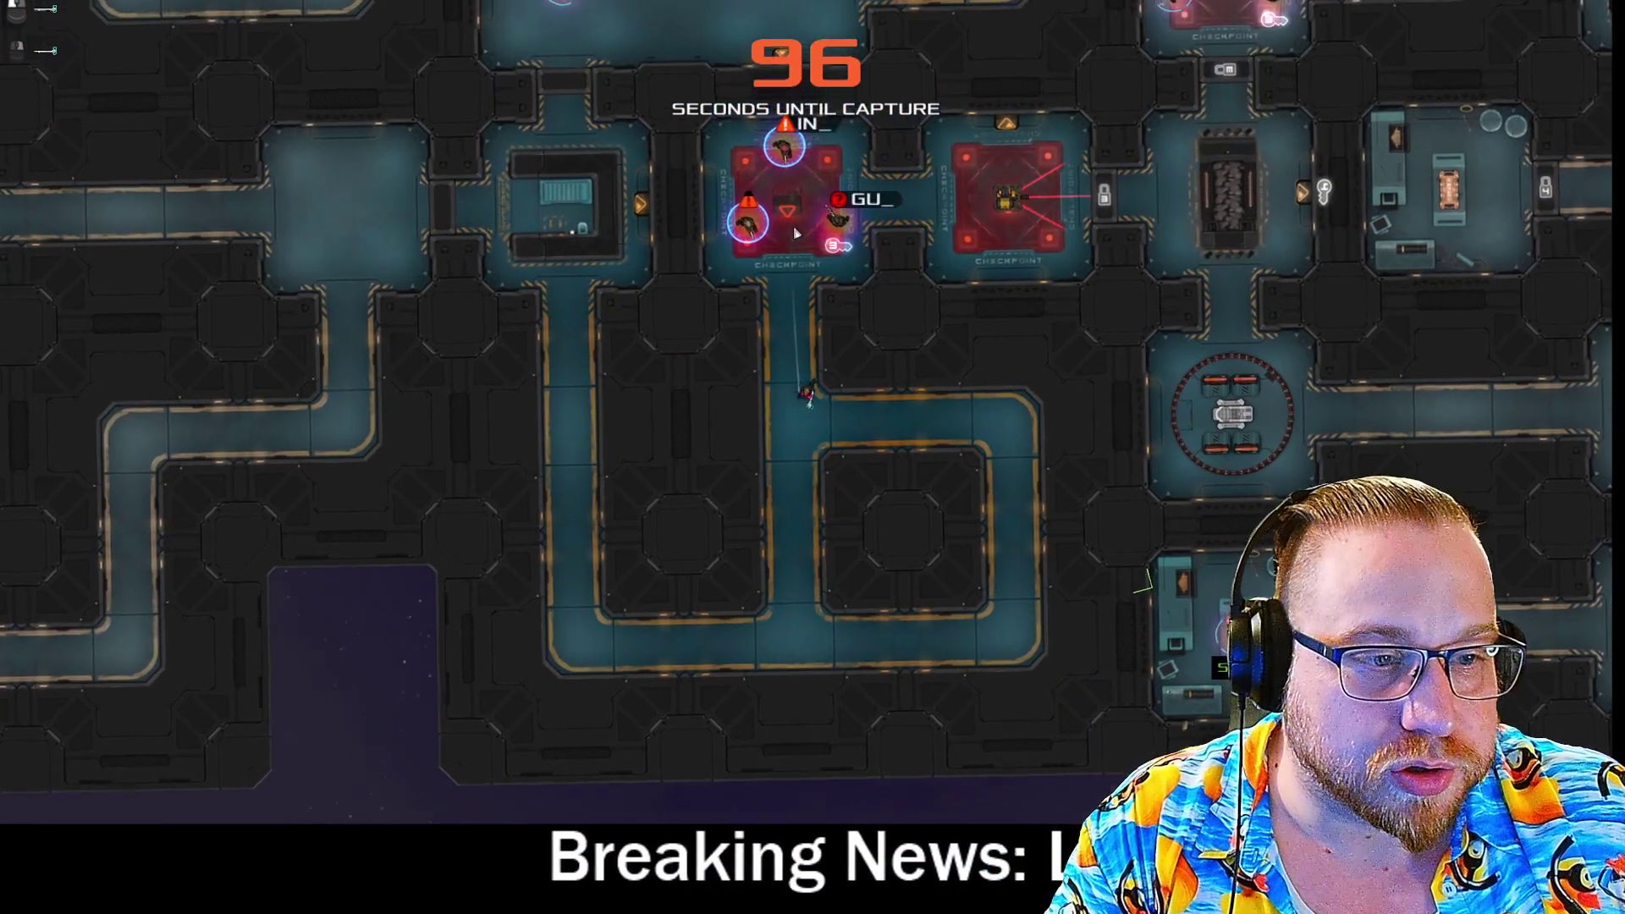
pyautogui.press('w')
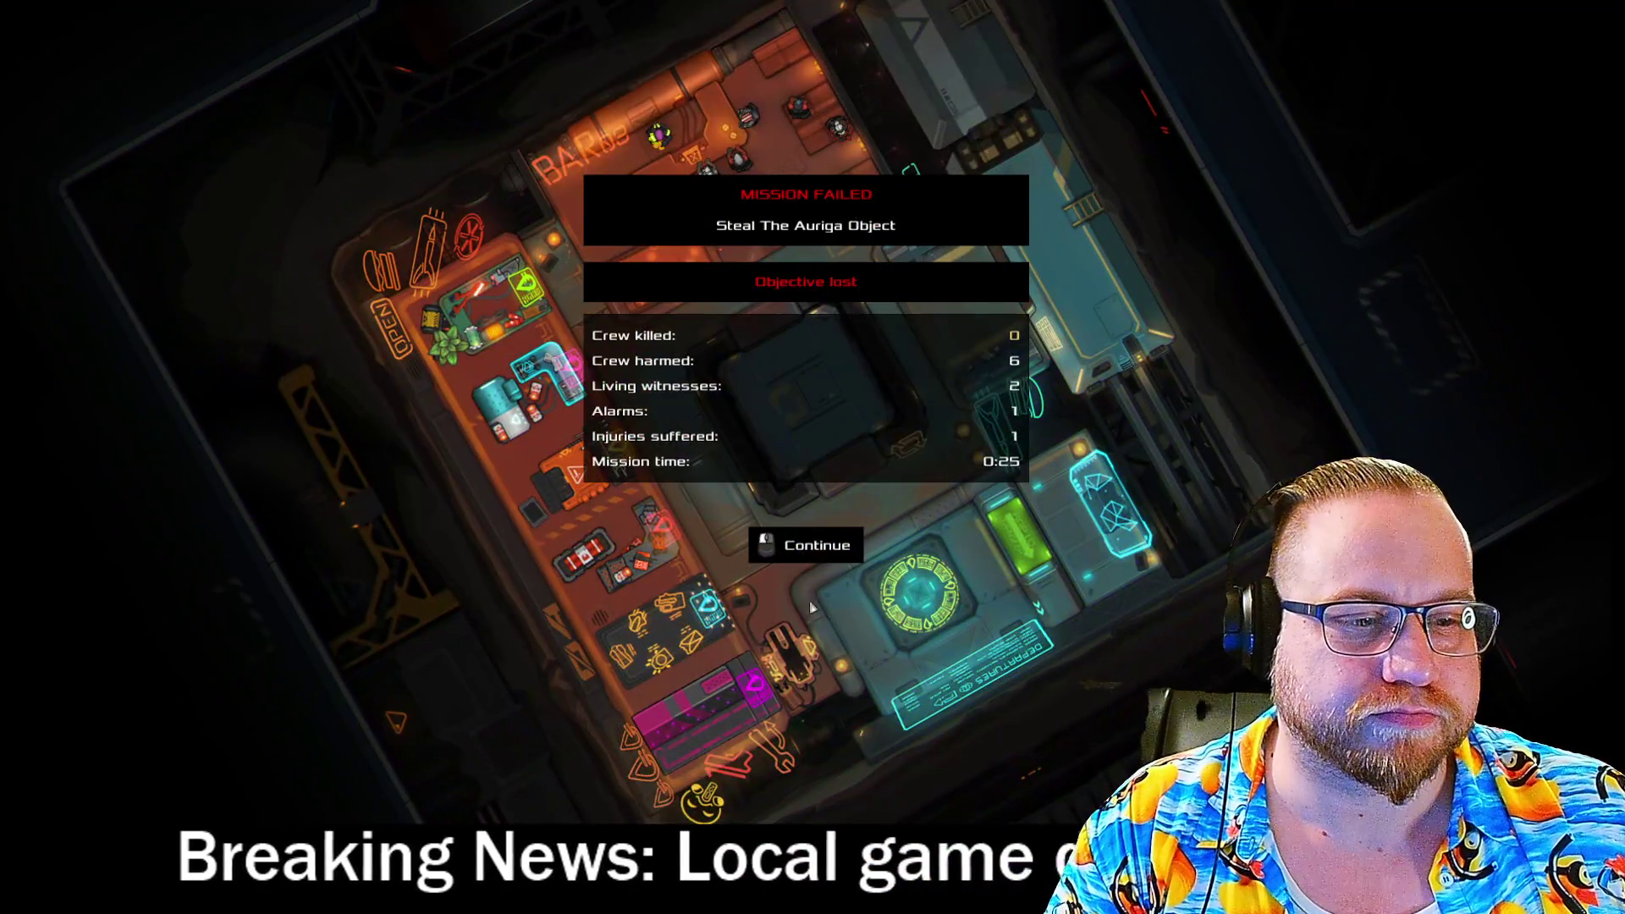
pyautogui.click(811, 607)
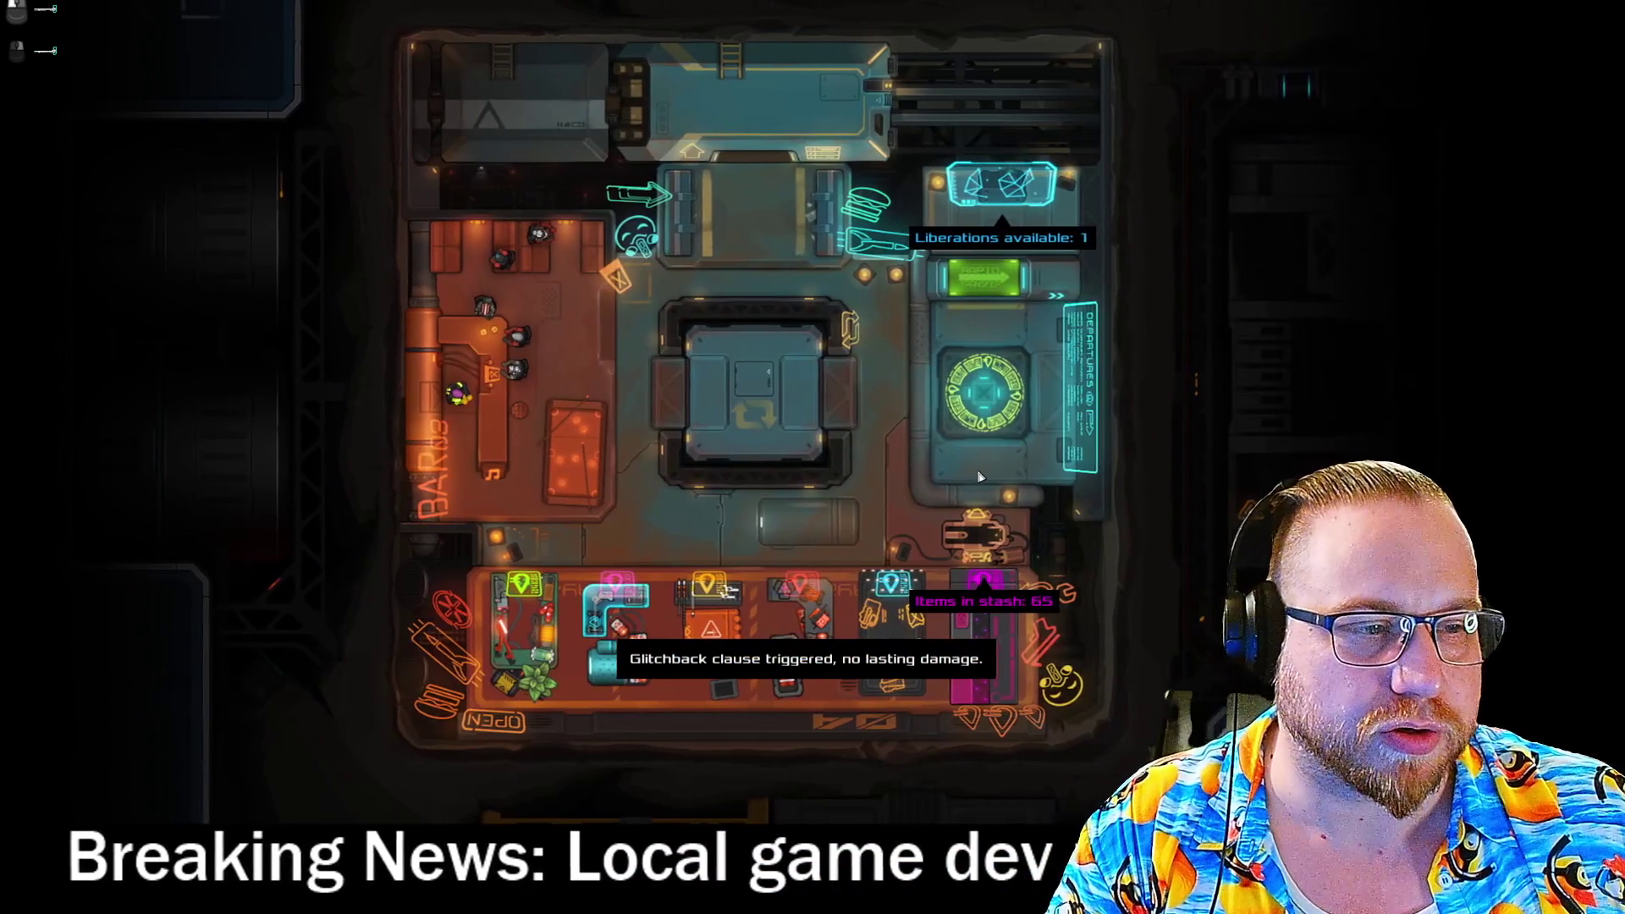
# Bring up the job listings and accept Hijack The Andromeda.
pyautogui.press('e')
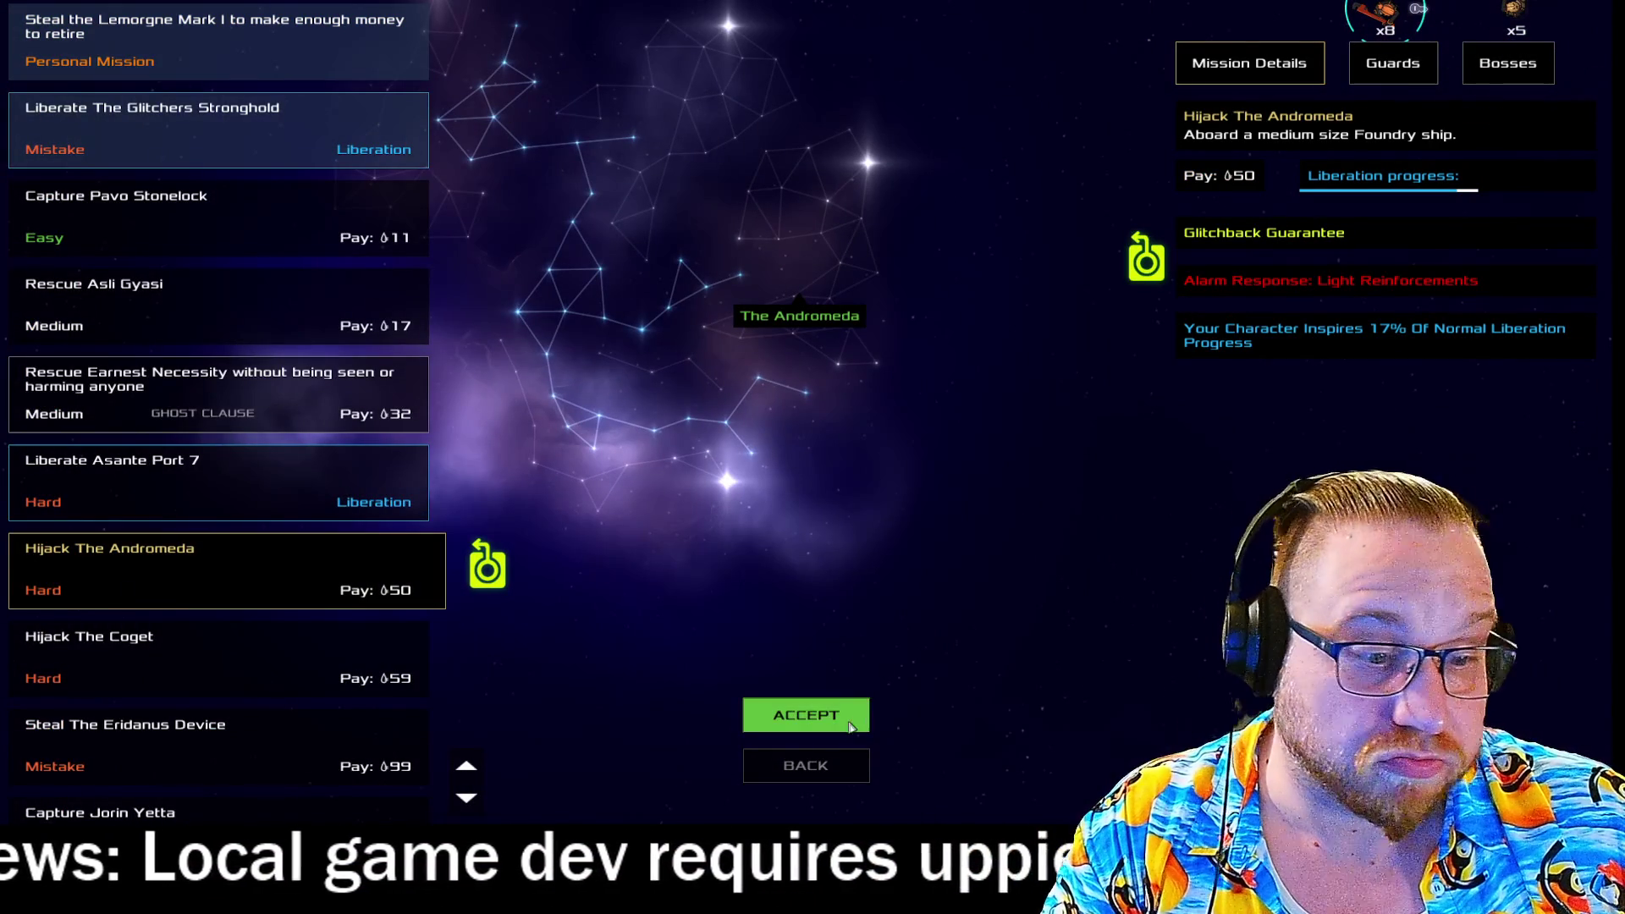
pyautogui.click(844, 726)
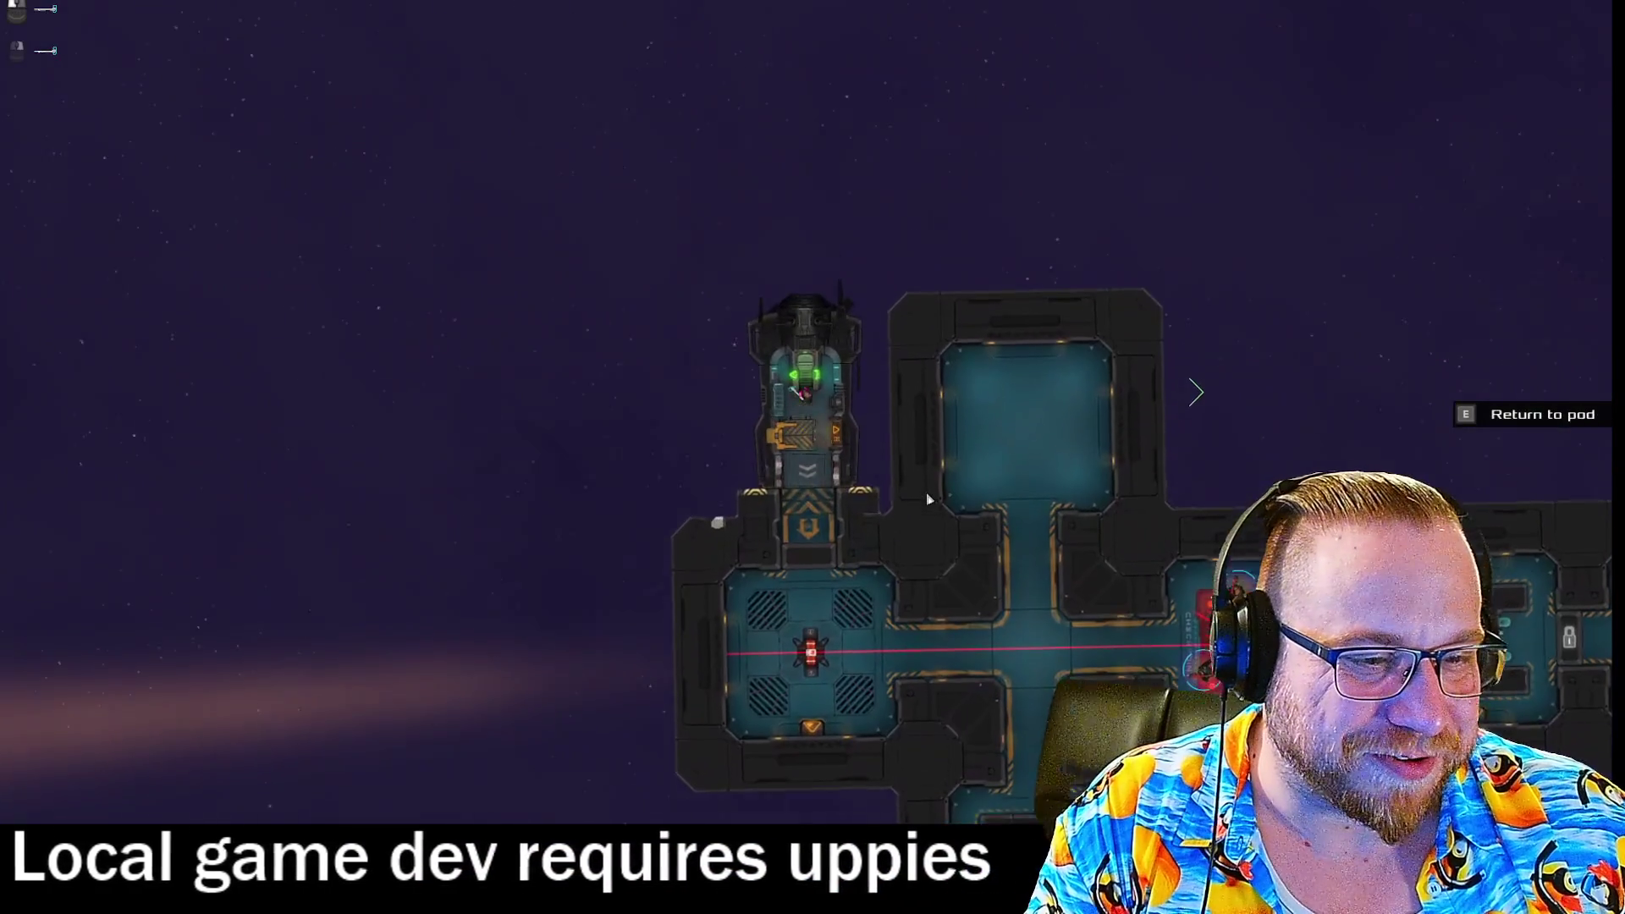
# Walk from the pod through the boarding room and right along the ship toward the large hall.
pyautogui.press('s')
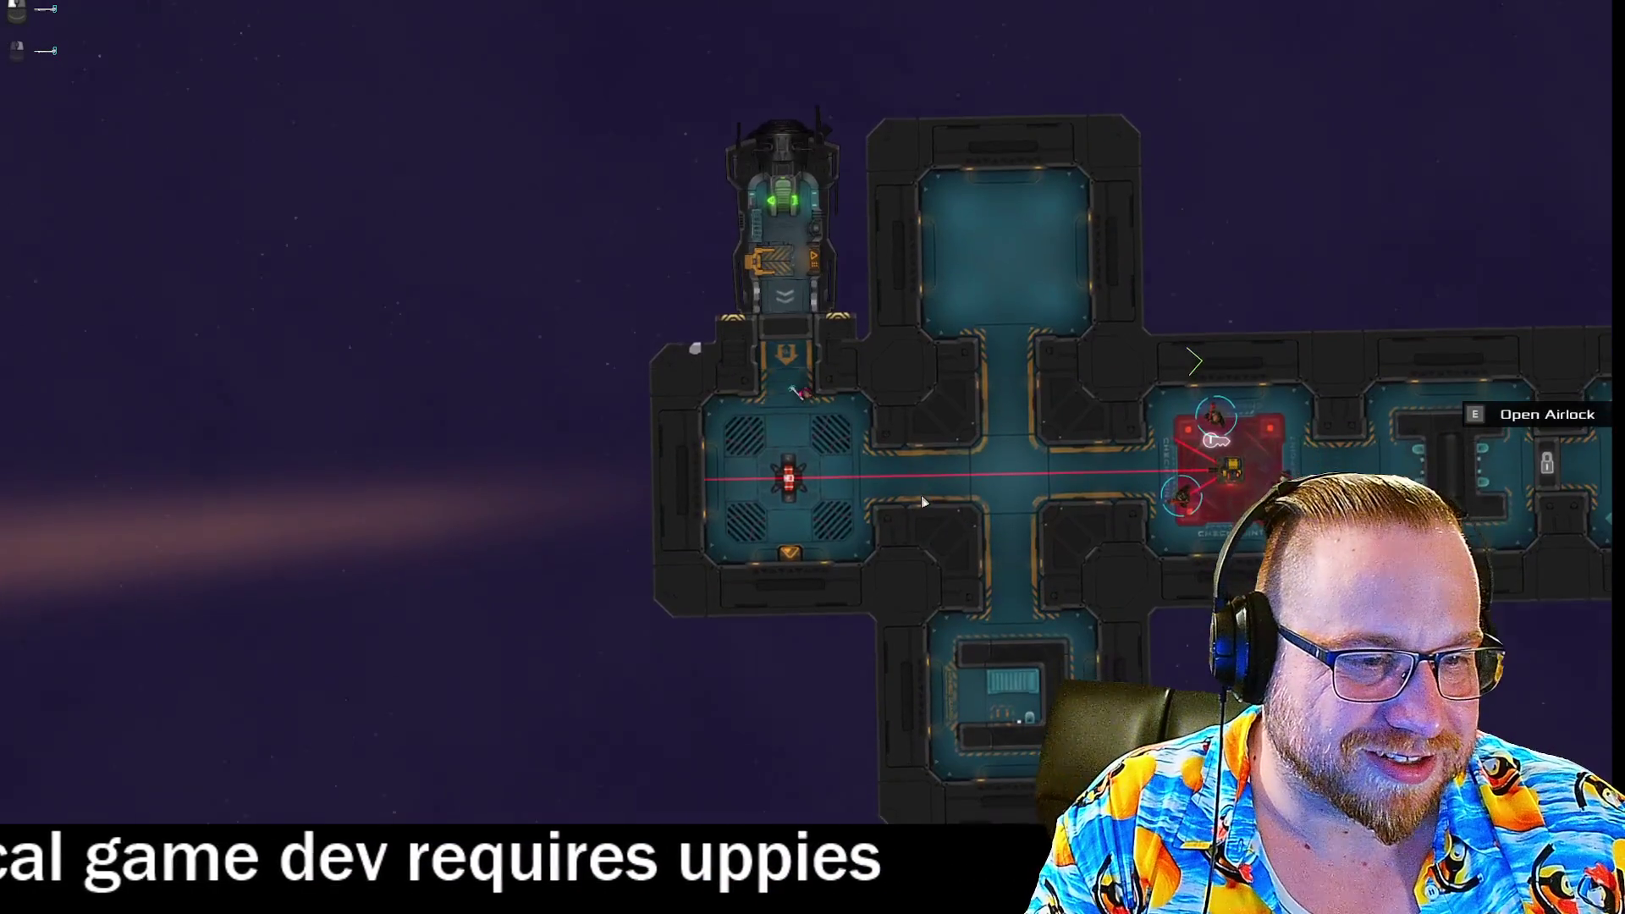
pyautogui.press('s')
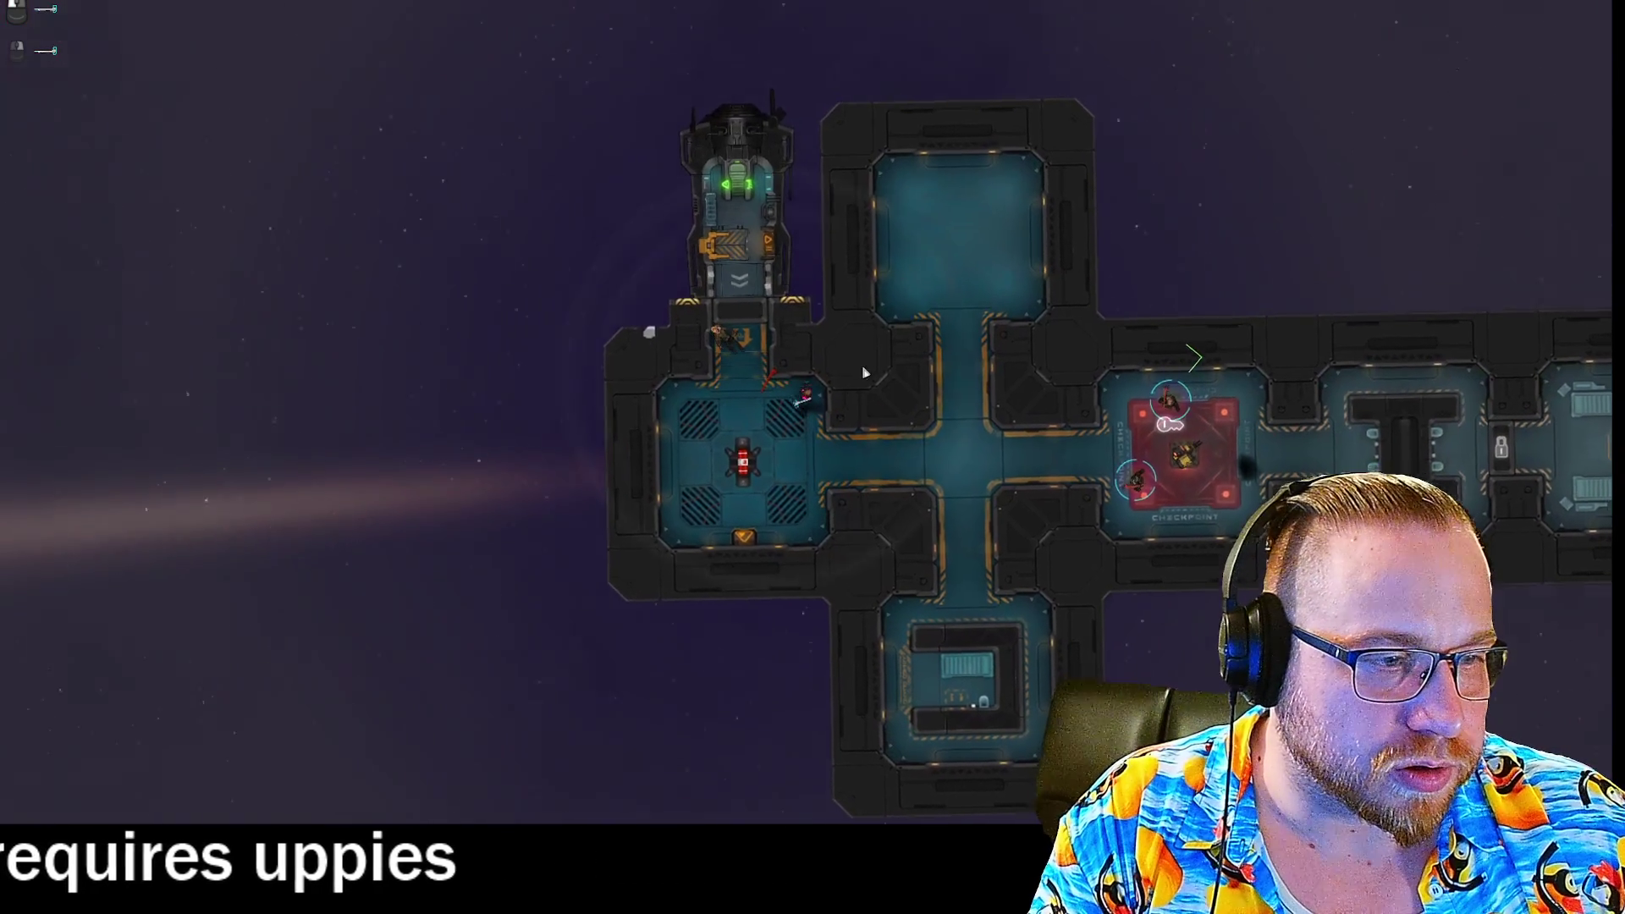
pyautogui.press('d')
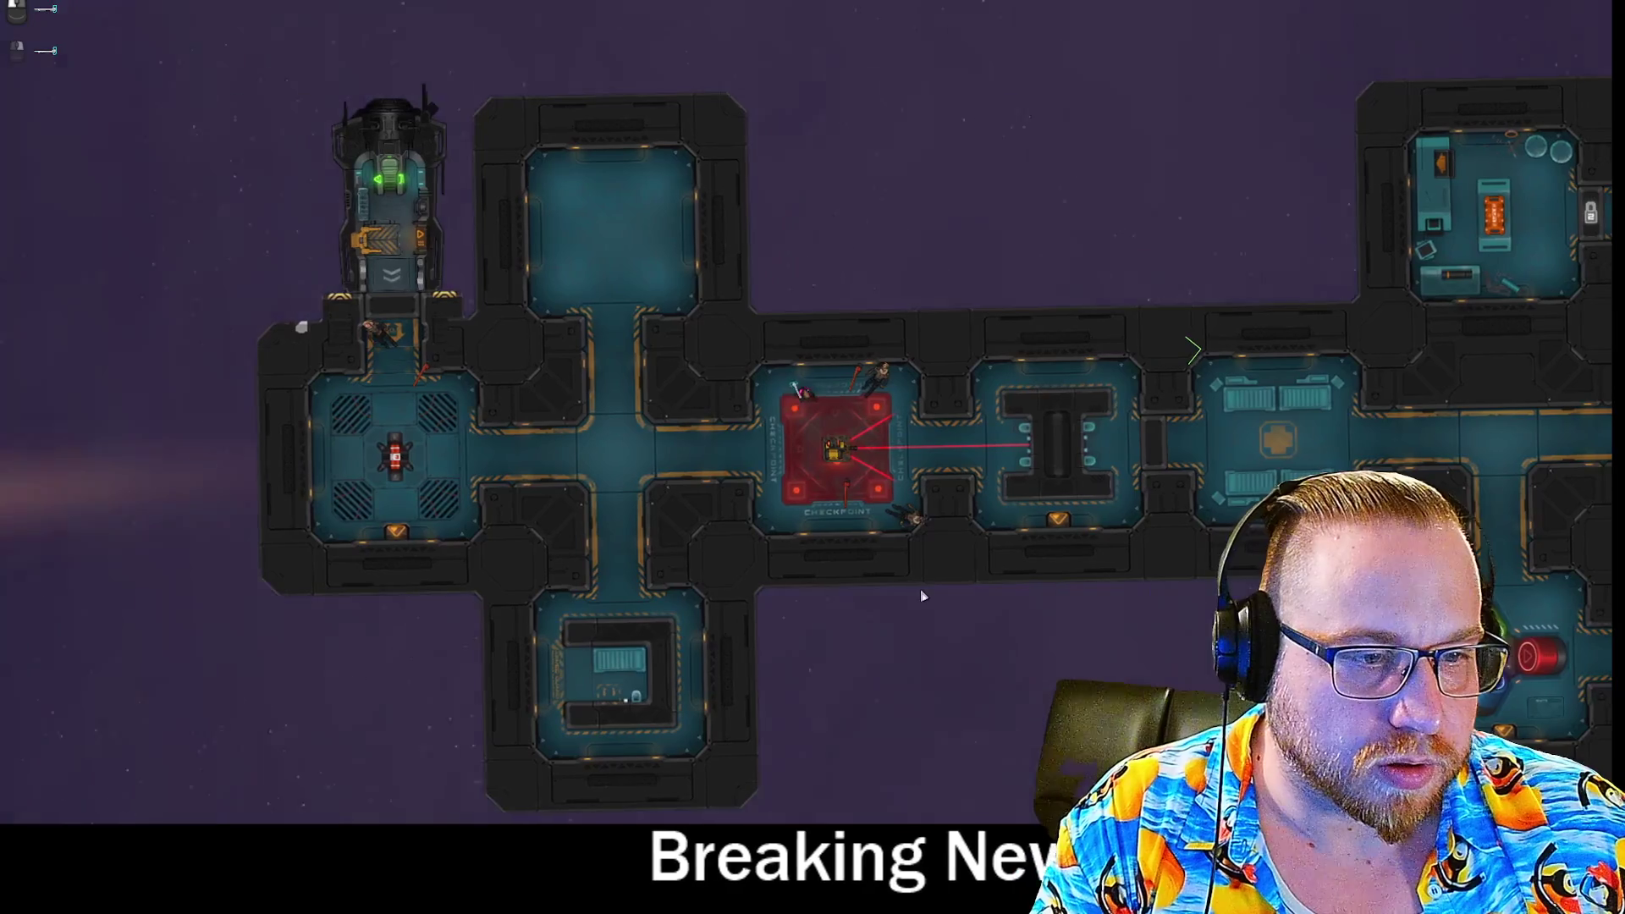
pyautogui.press('d')
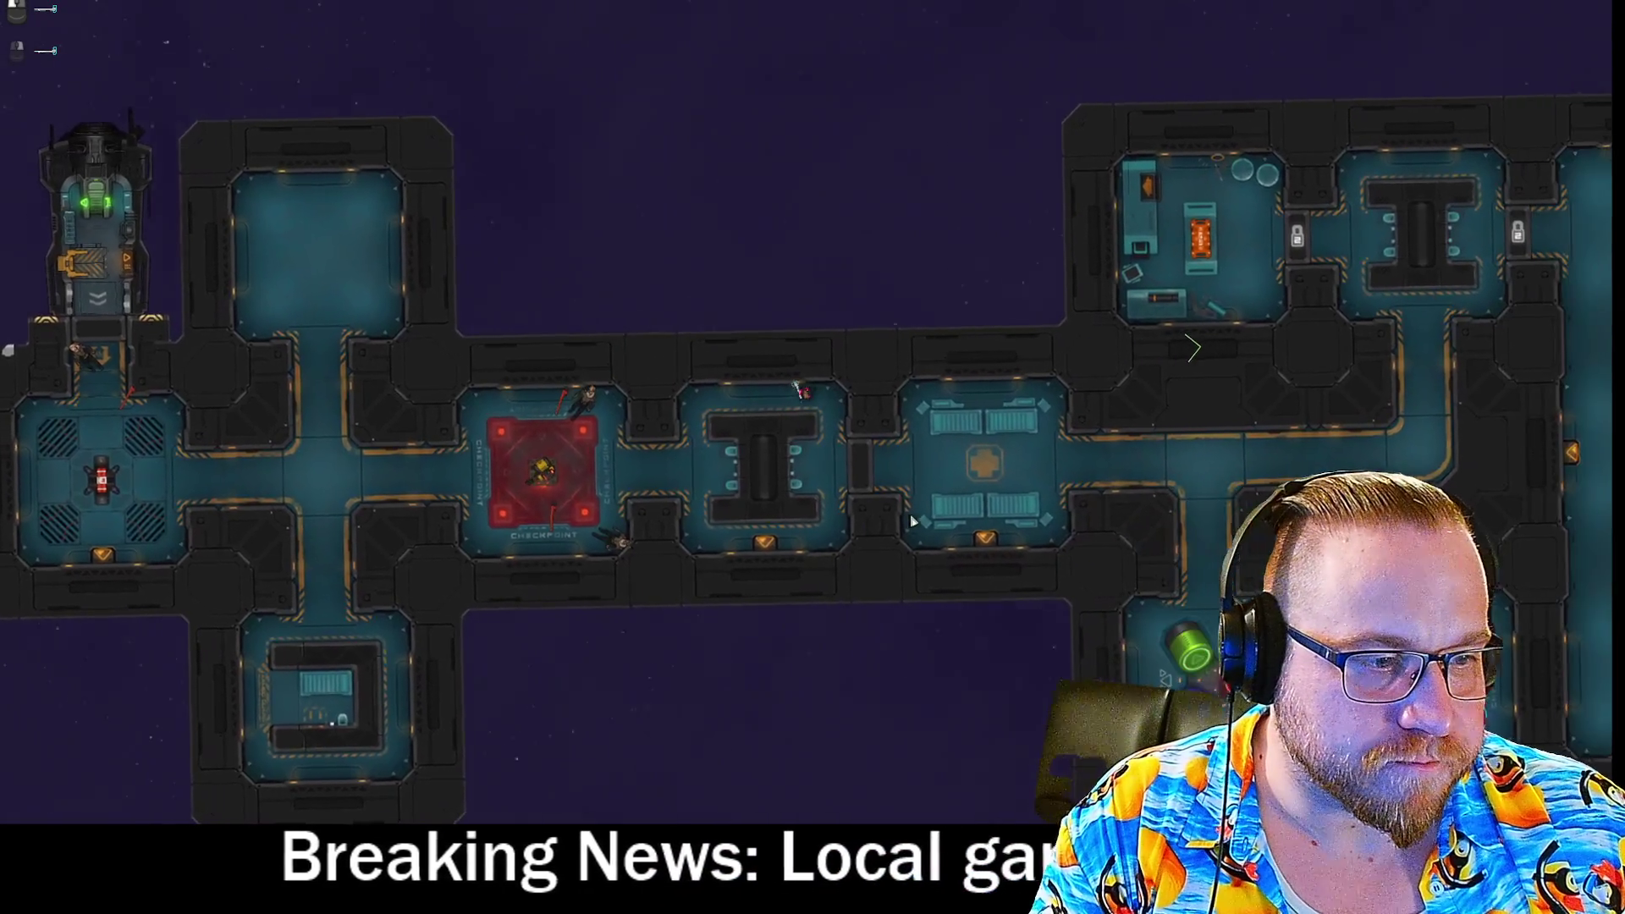
pyautogui.press('d')
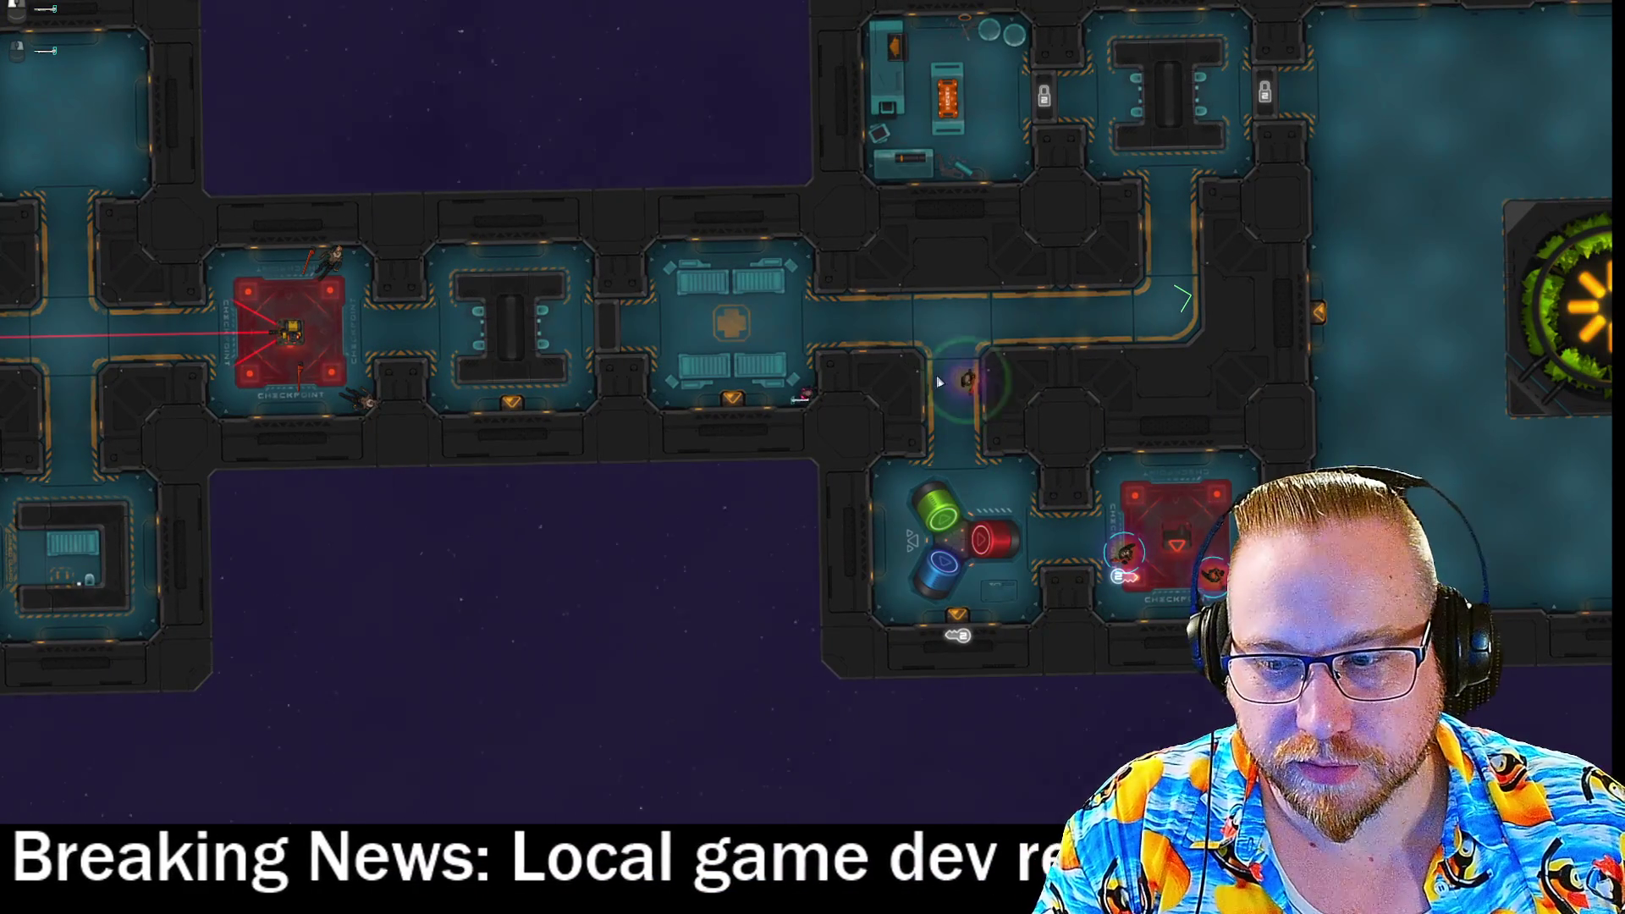
pyautogui.press('d')
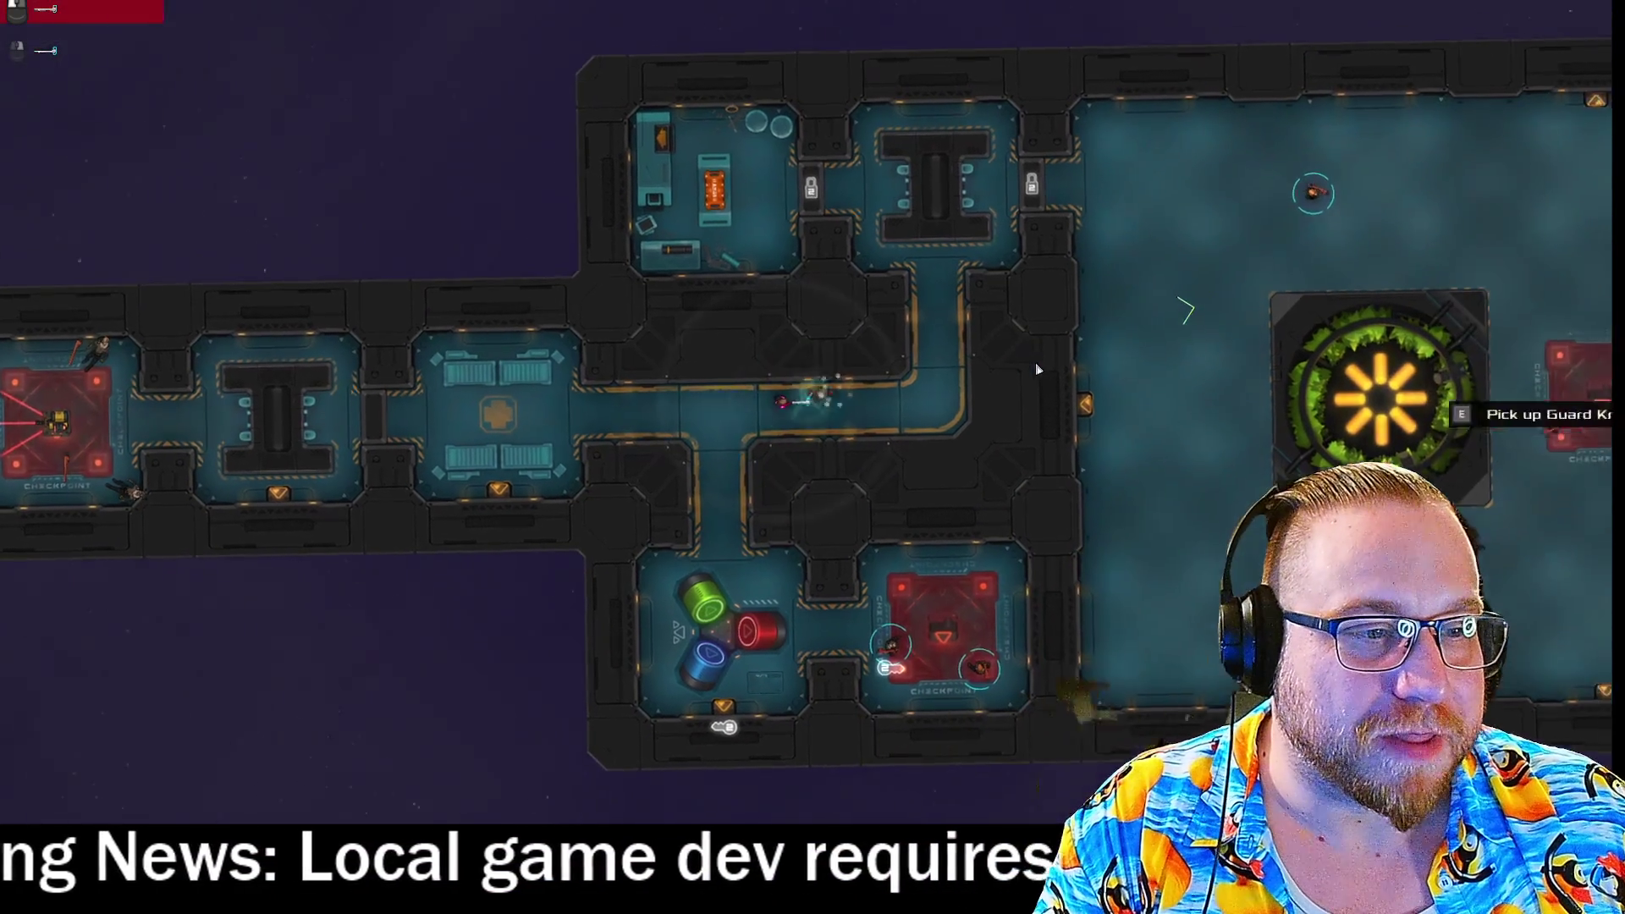
pyautogui.press('w')
pyautogui.press('d')
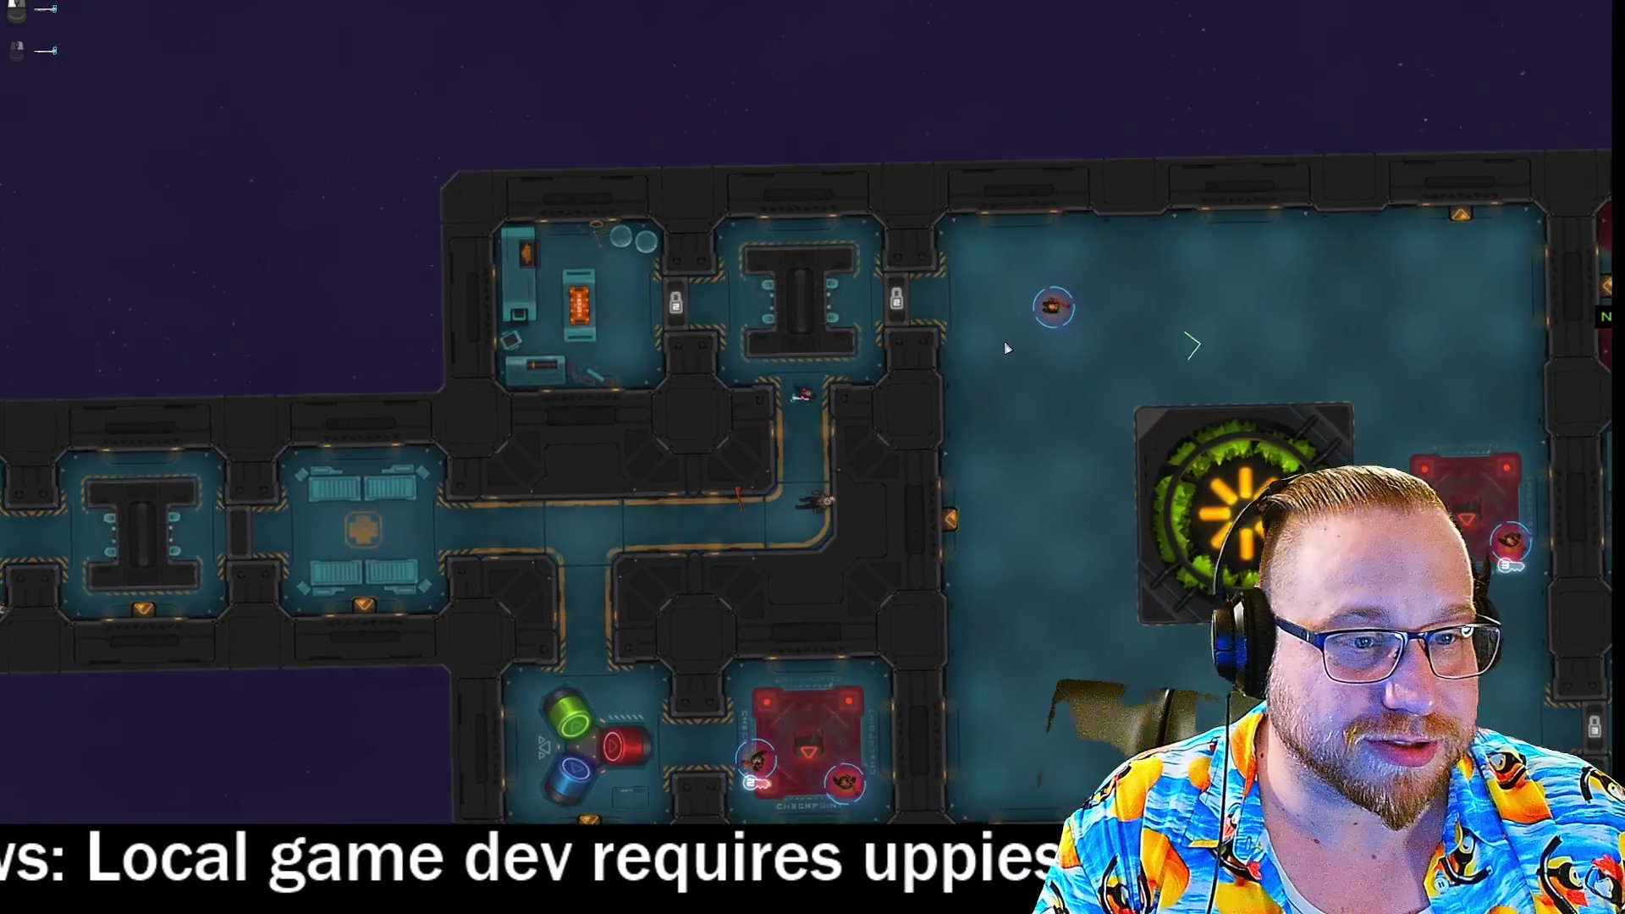
# Head down into the checkpoint room, through the tank room, and onto the dropped Concussion Hammer.
pyautogui.press('s')
pyautogui.press('a')
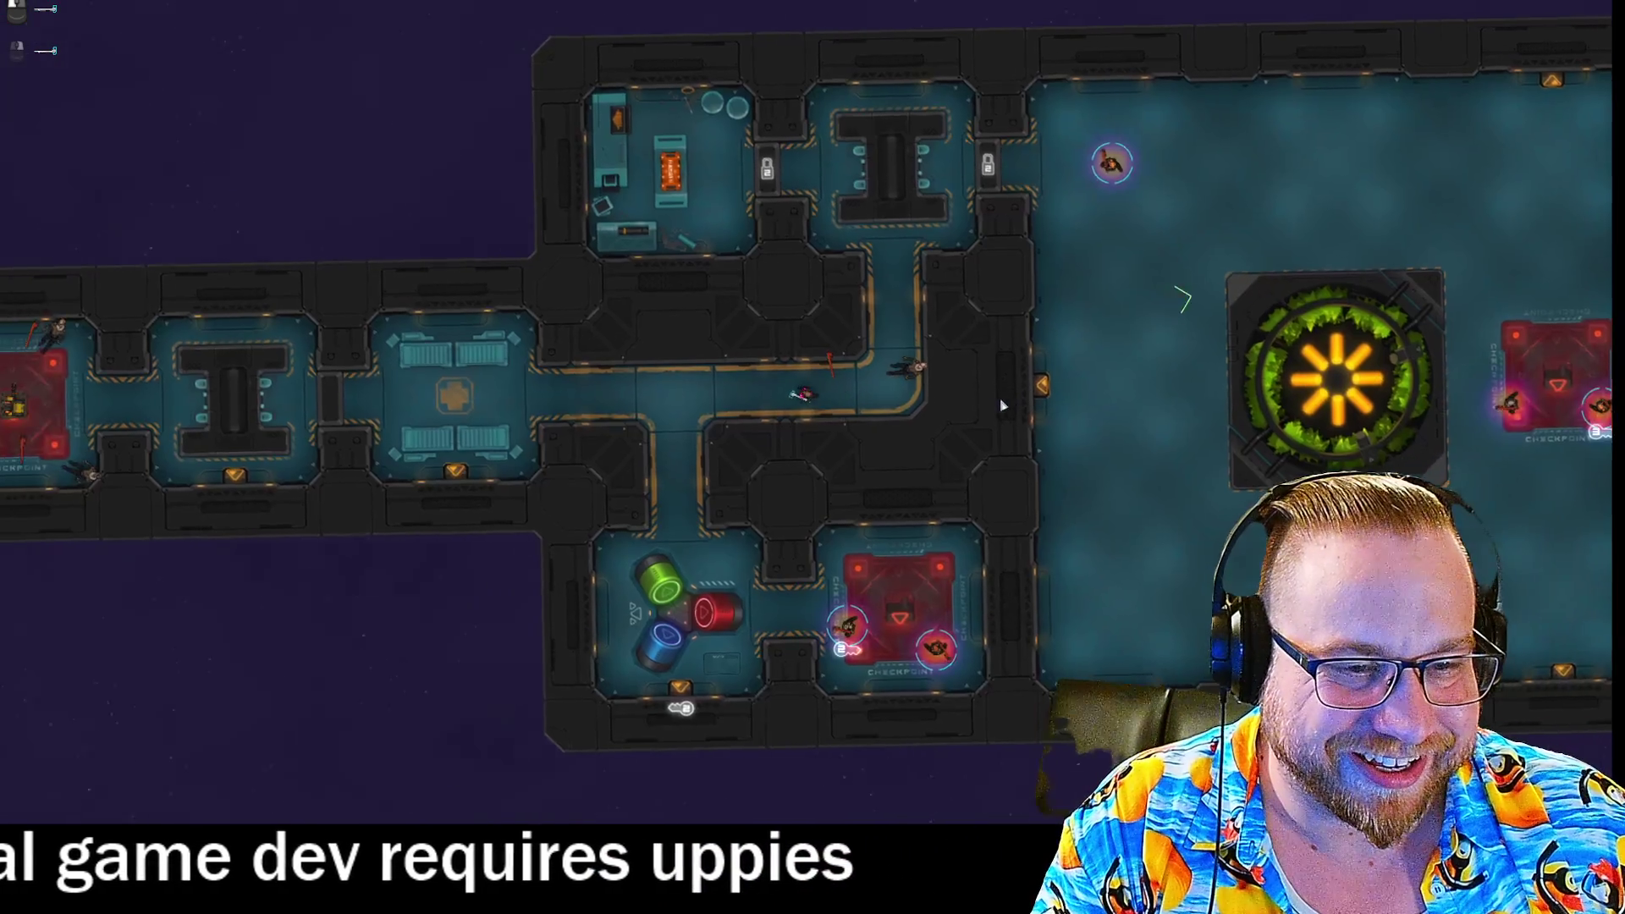
pyautogui.press('s')
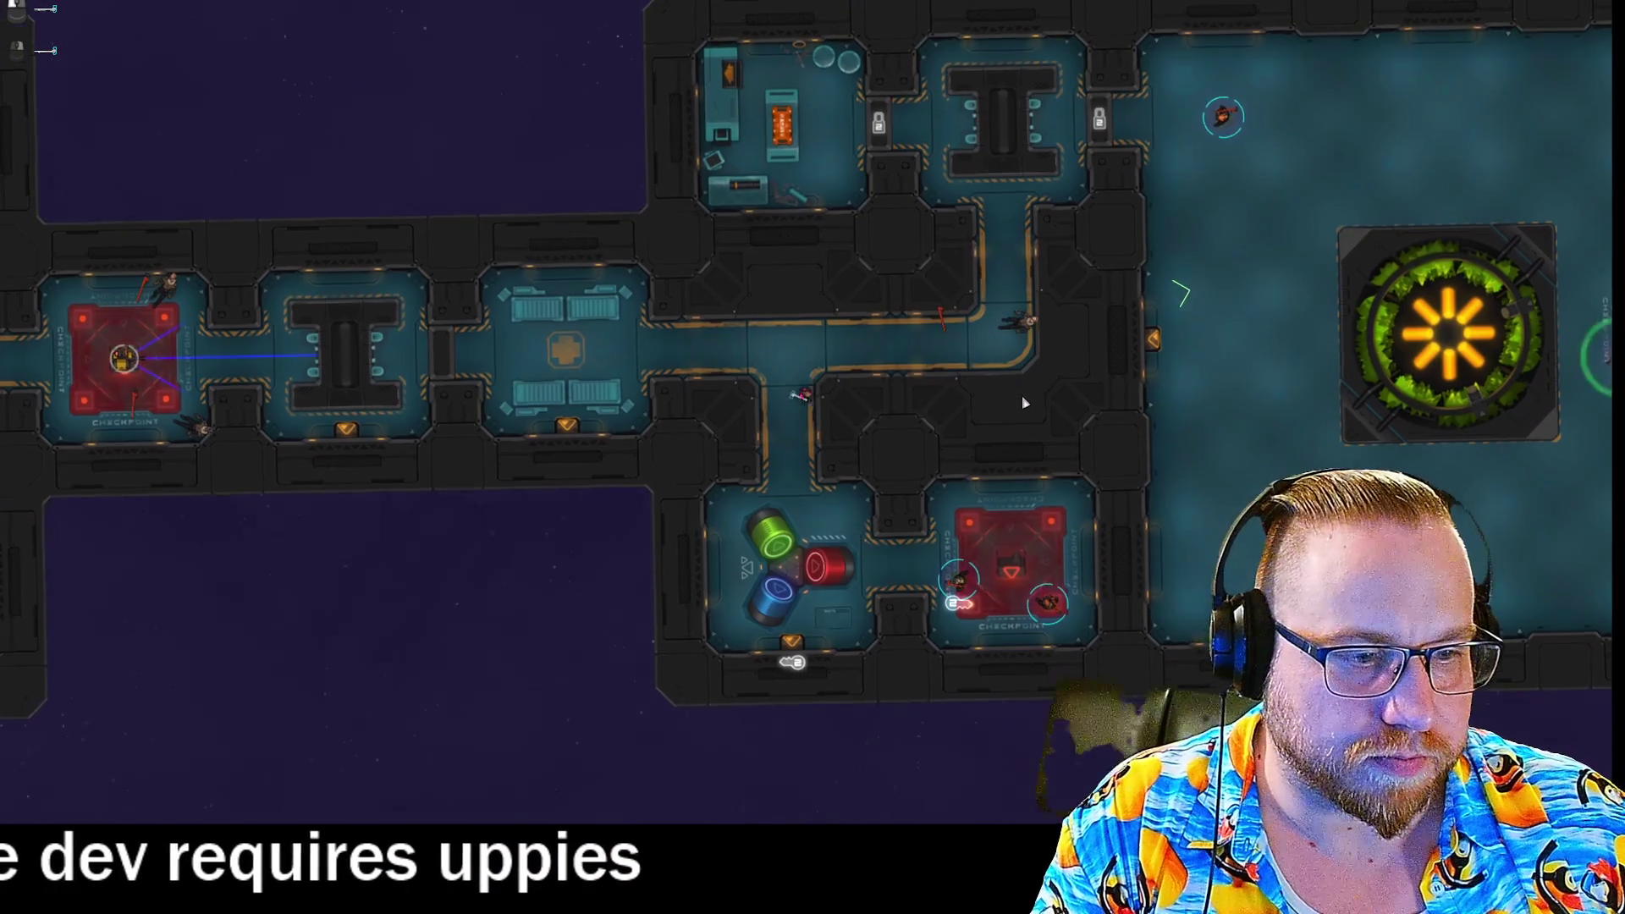
pyautogui.press('d')
pyautogui.press('a')
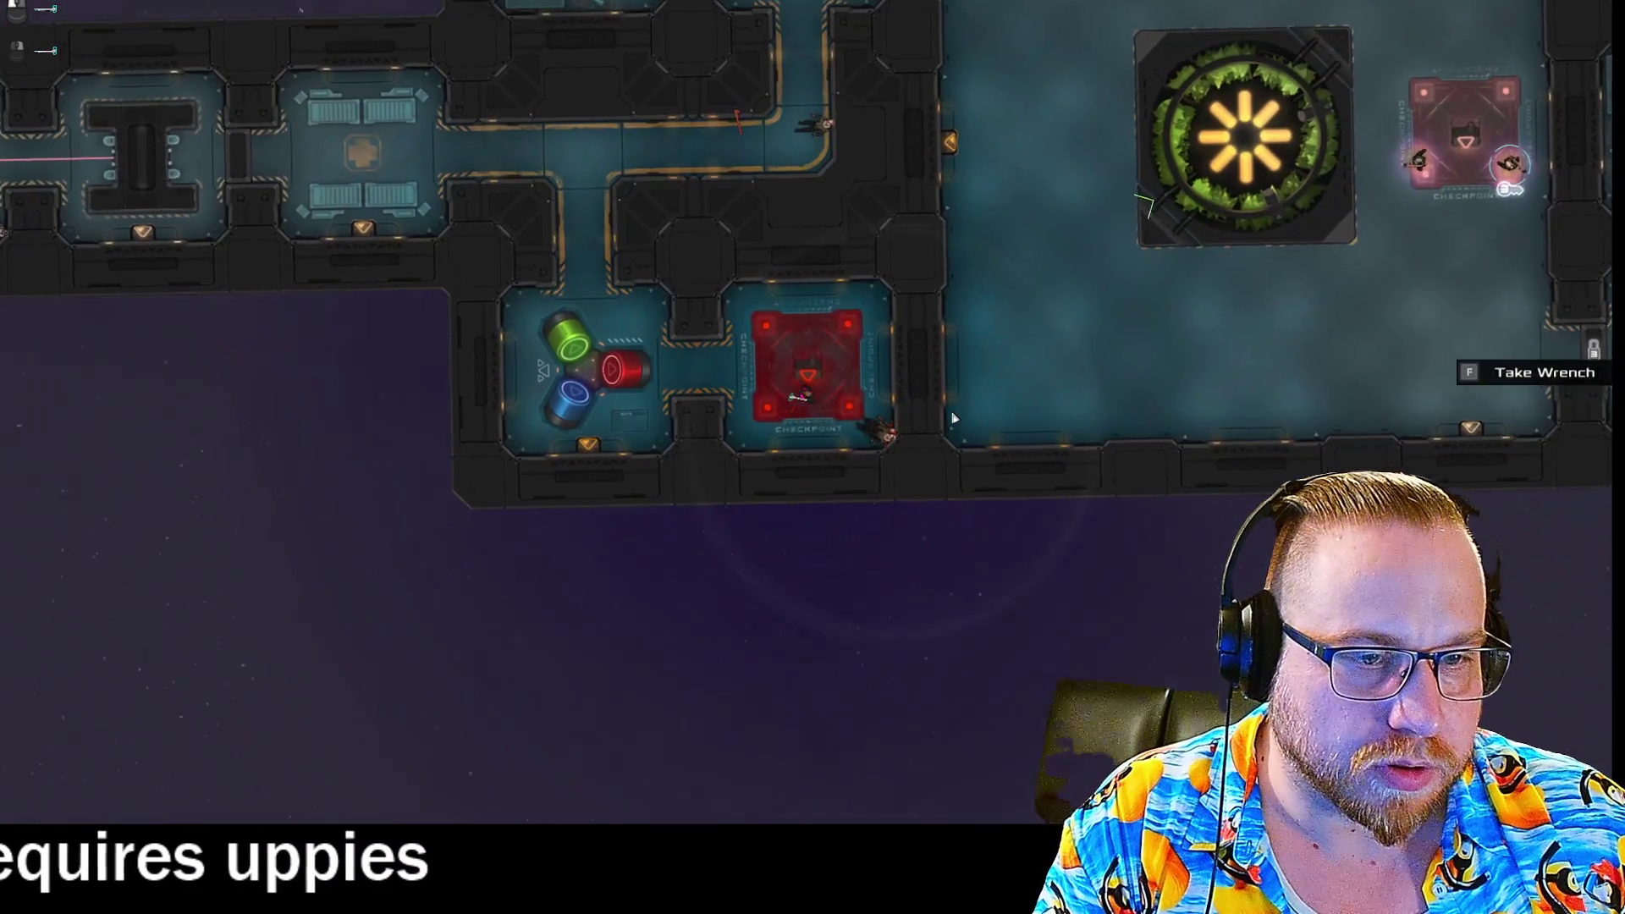
pyautogui.press('w')
pyautogui.press('w')
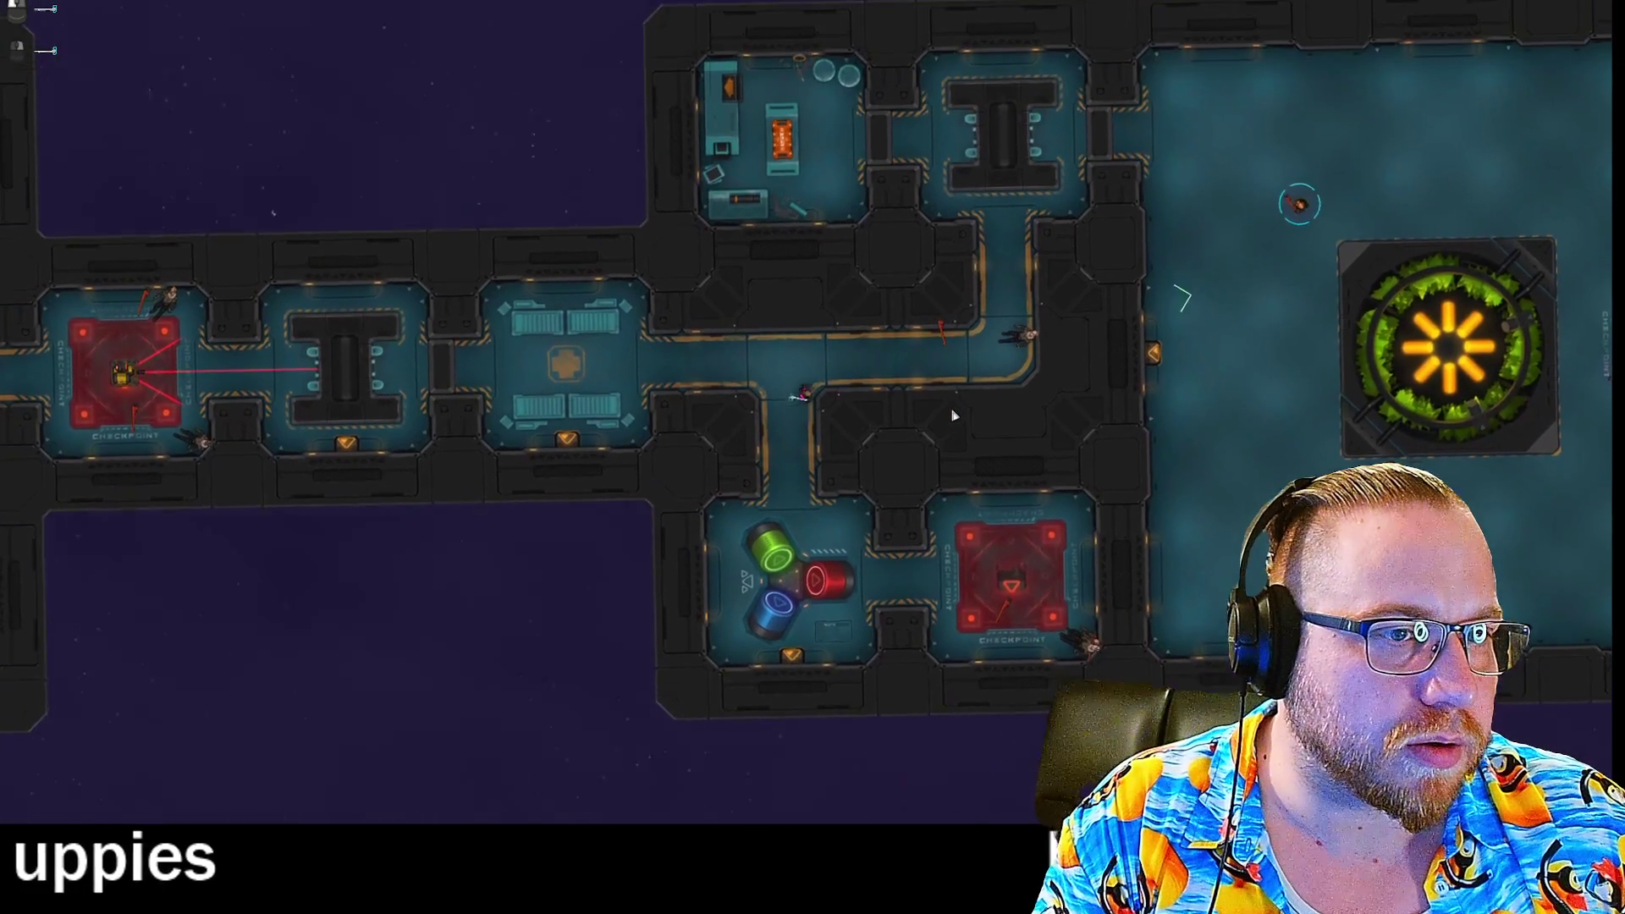
pyautogui.press('d')
pyautogui.press('w')
pyautogui.press('w')
pyautogui.press('a')
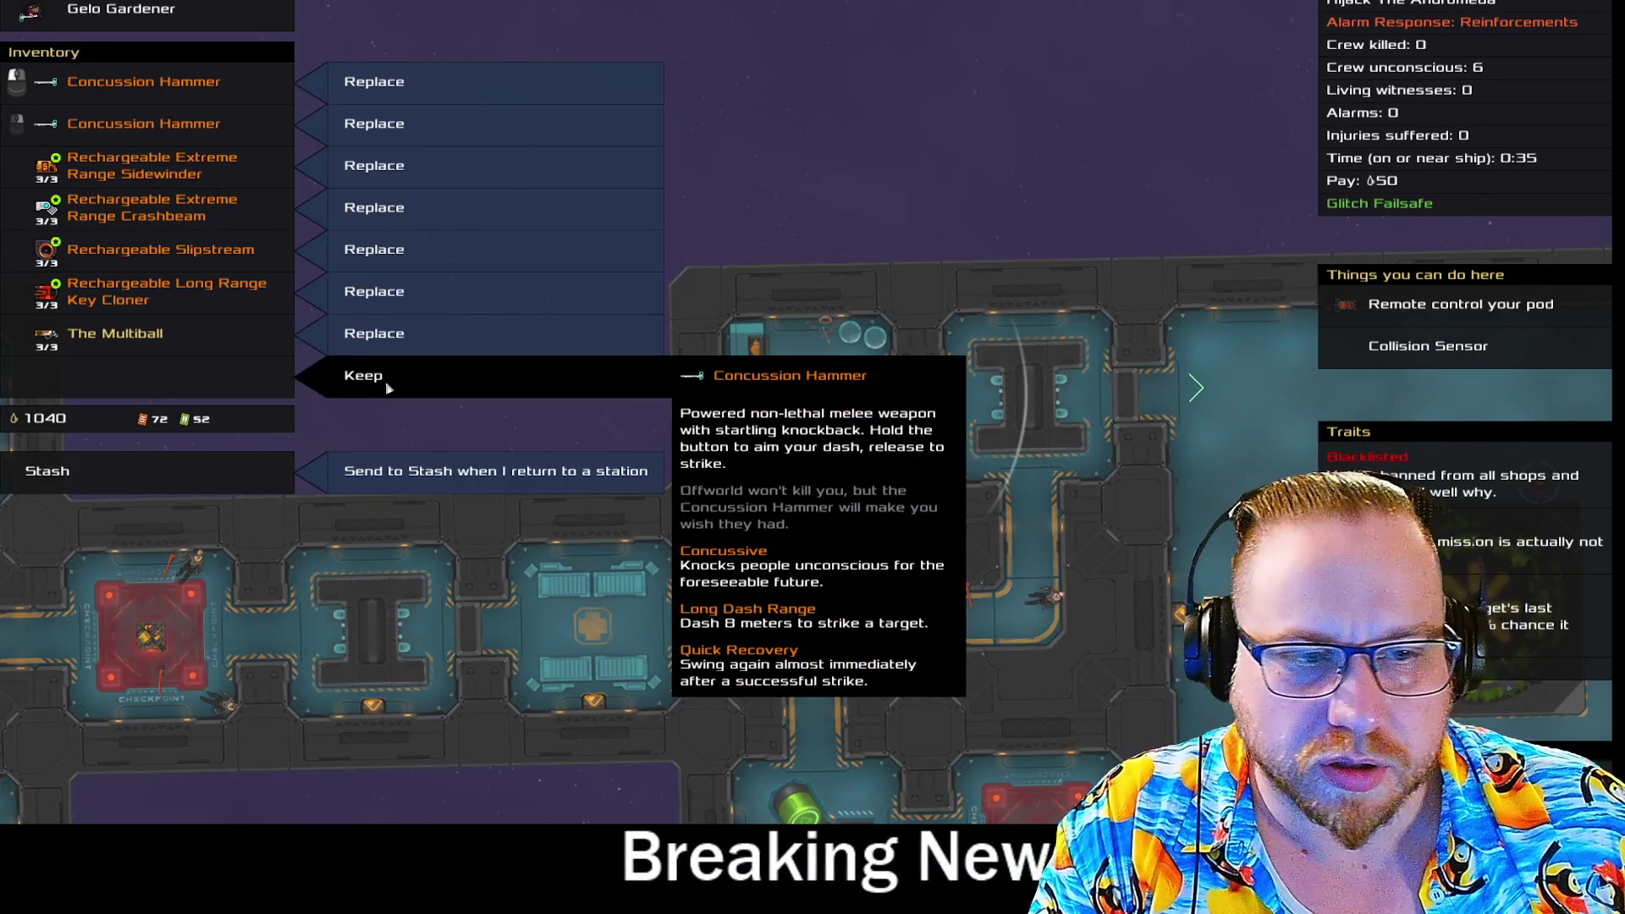
# Keep the Concussion Hammer, check the inventory, and walk right into the corridor.
pyautogui.press('space')
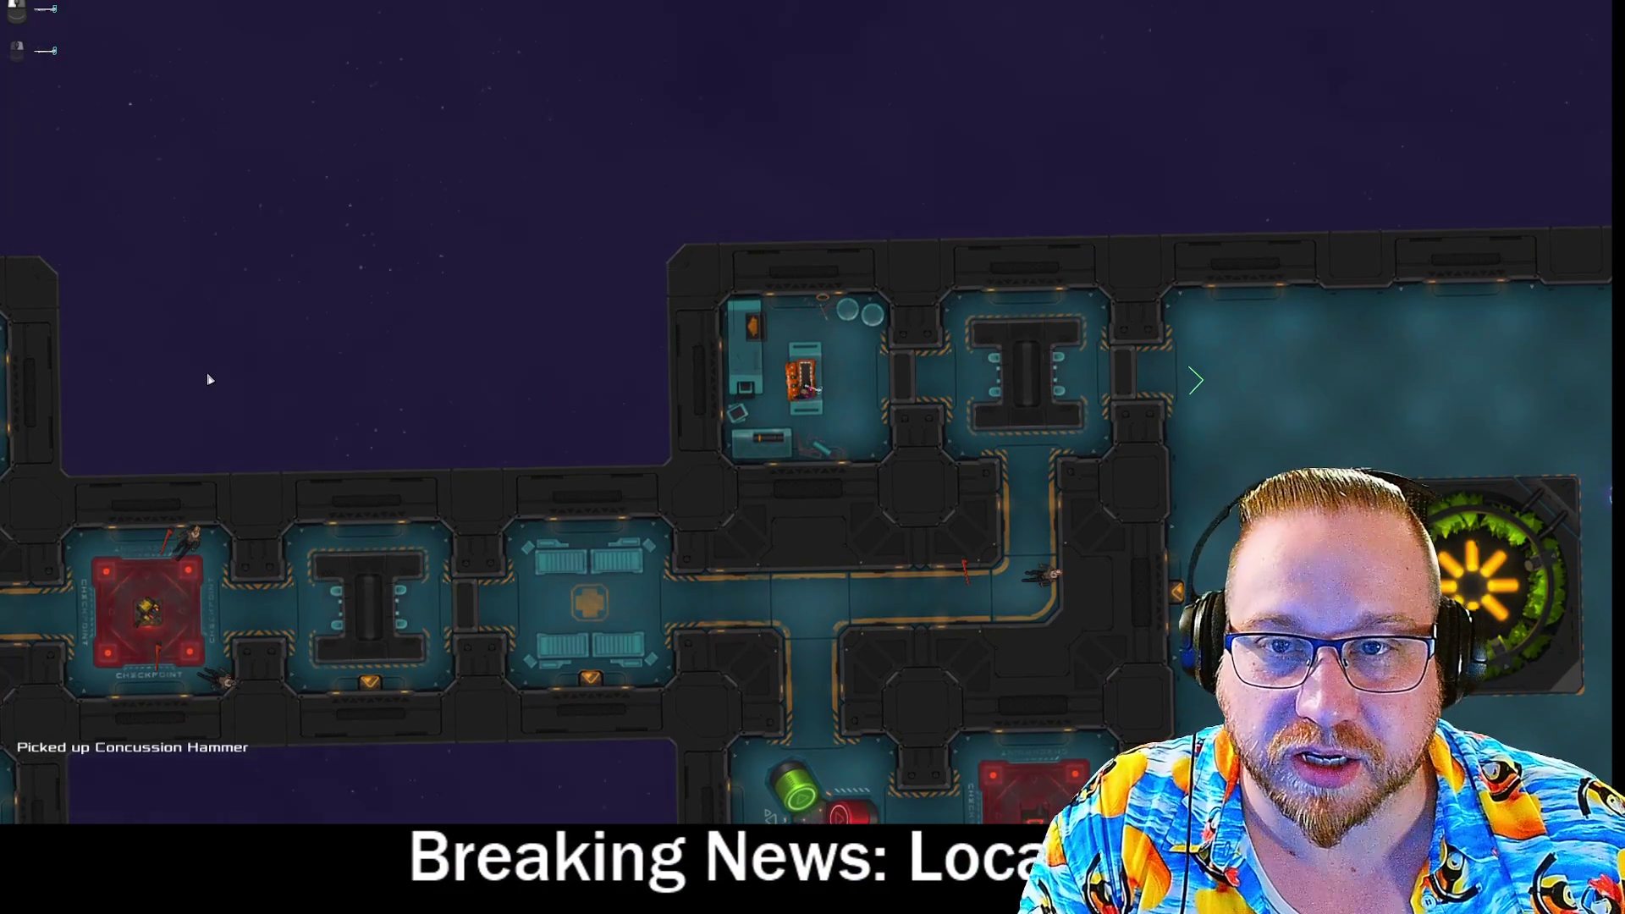
pyautogui.press('space')
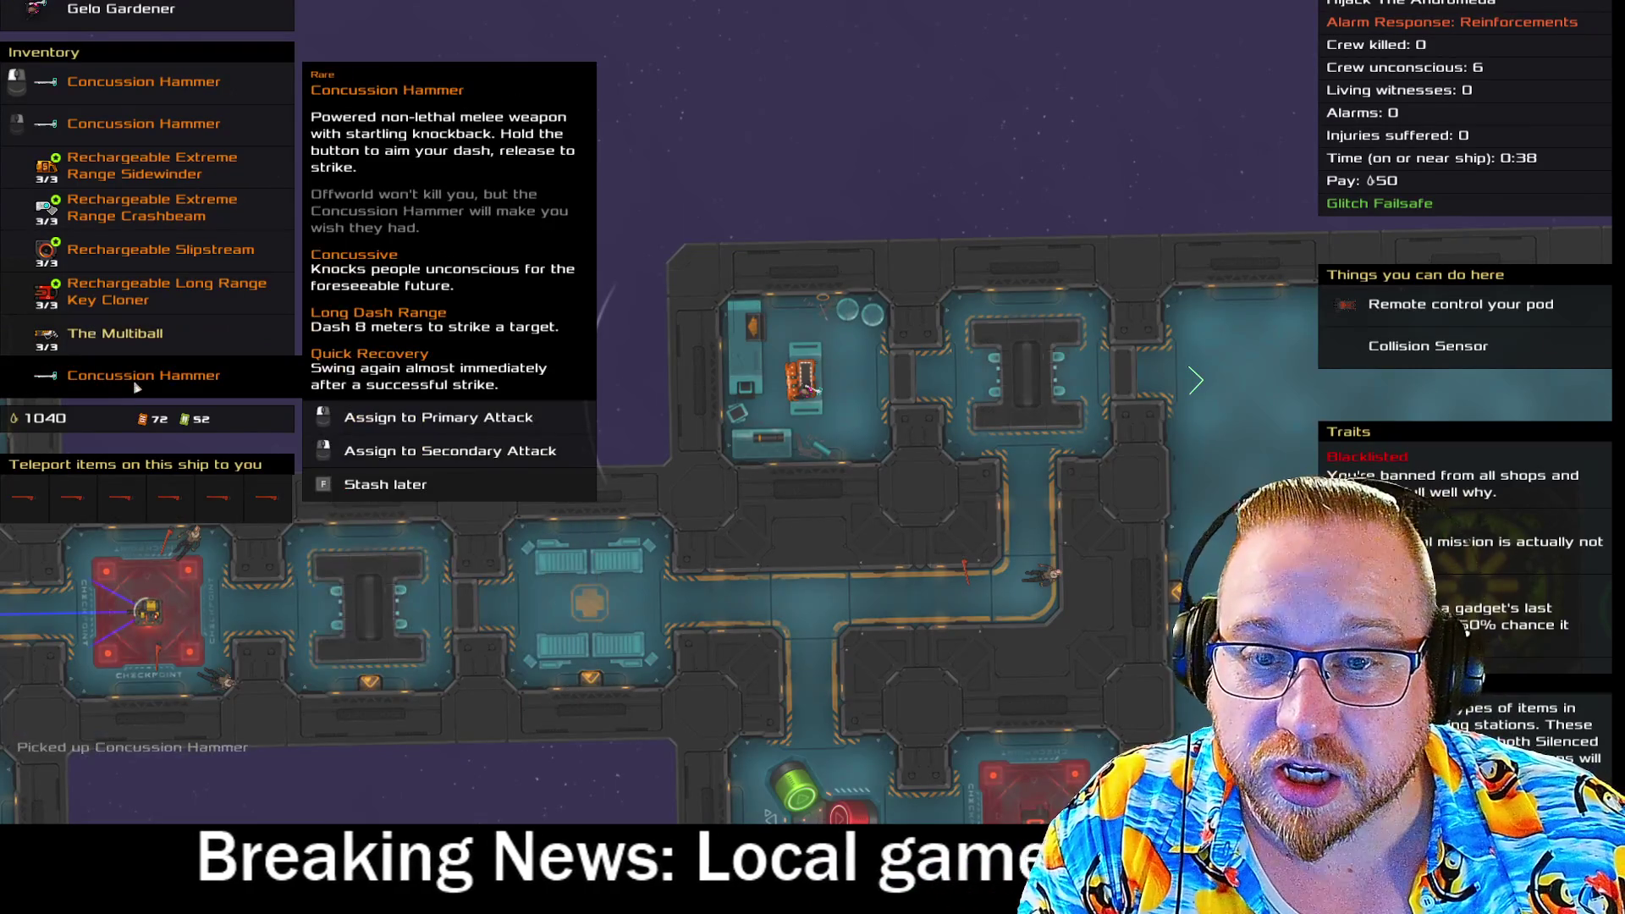
pyautogui.press('space')
pyautogui.press('d')
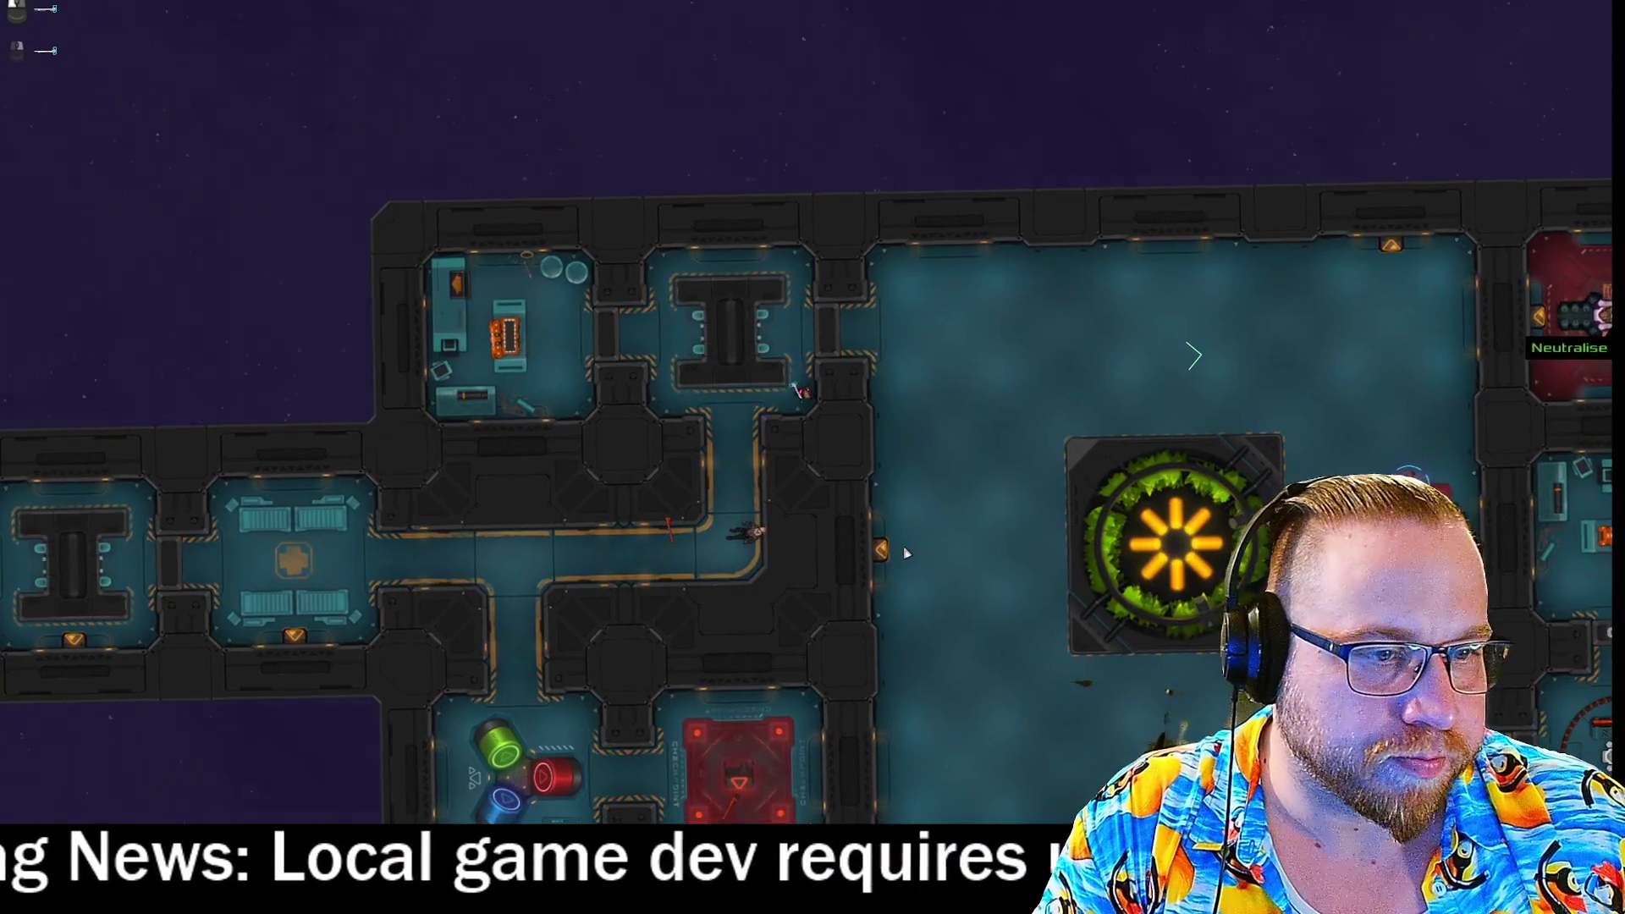
# Make the Sidewinder the secondary attack and teleport beside the checkpoint guards.
pyautogui.press('space')
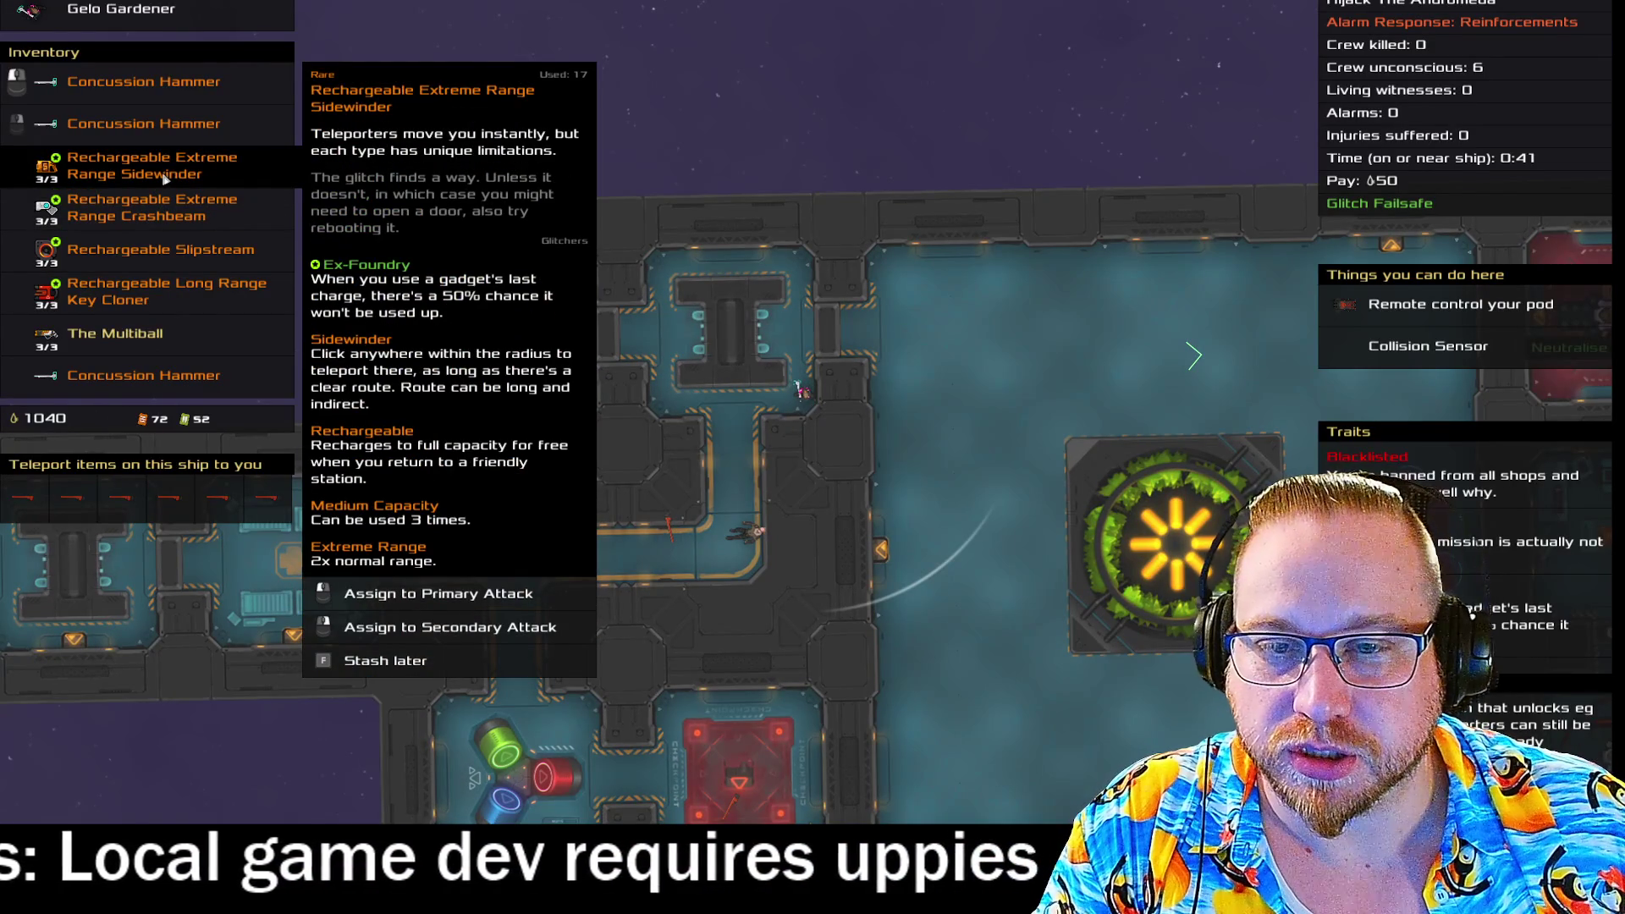
pyautogui.rightClick(165, 178)
pyautogui.press('space')
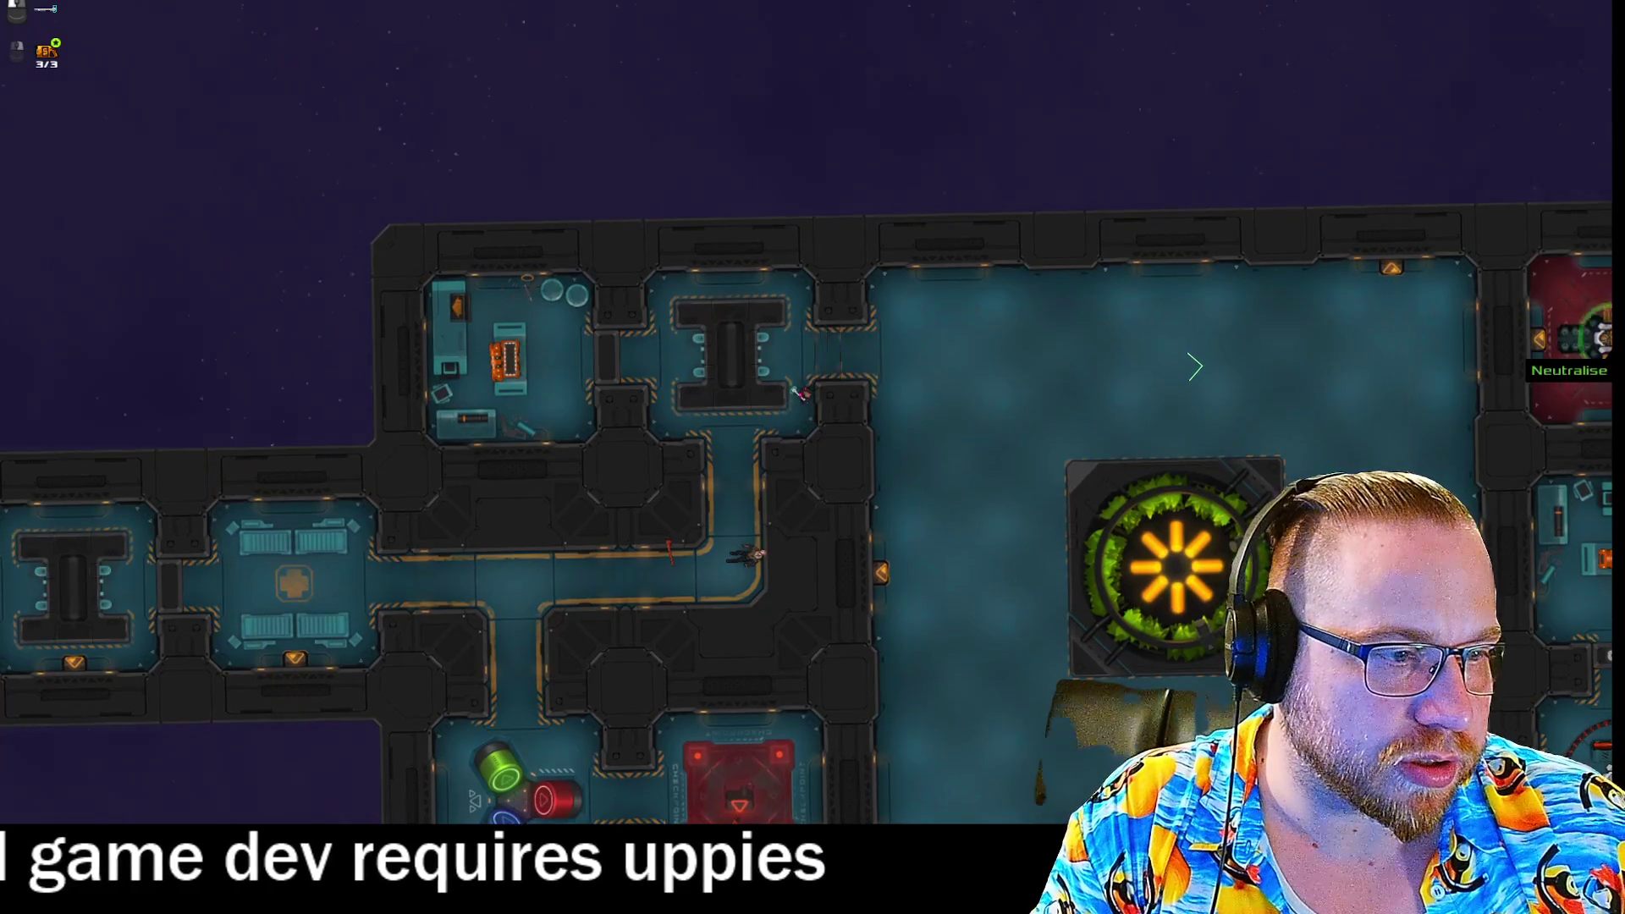
pyautogui.press('q')
pyautogui.press('space')
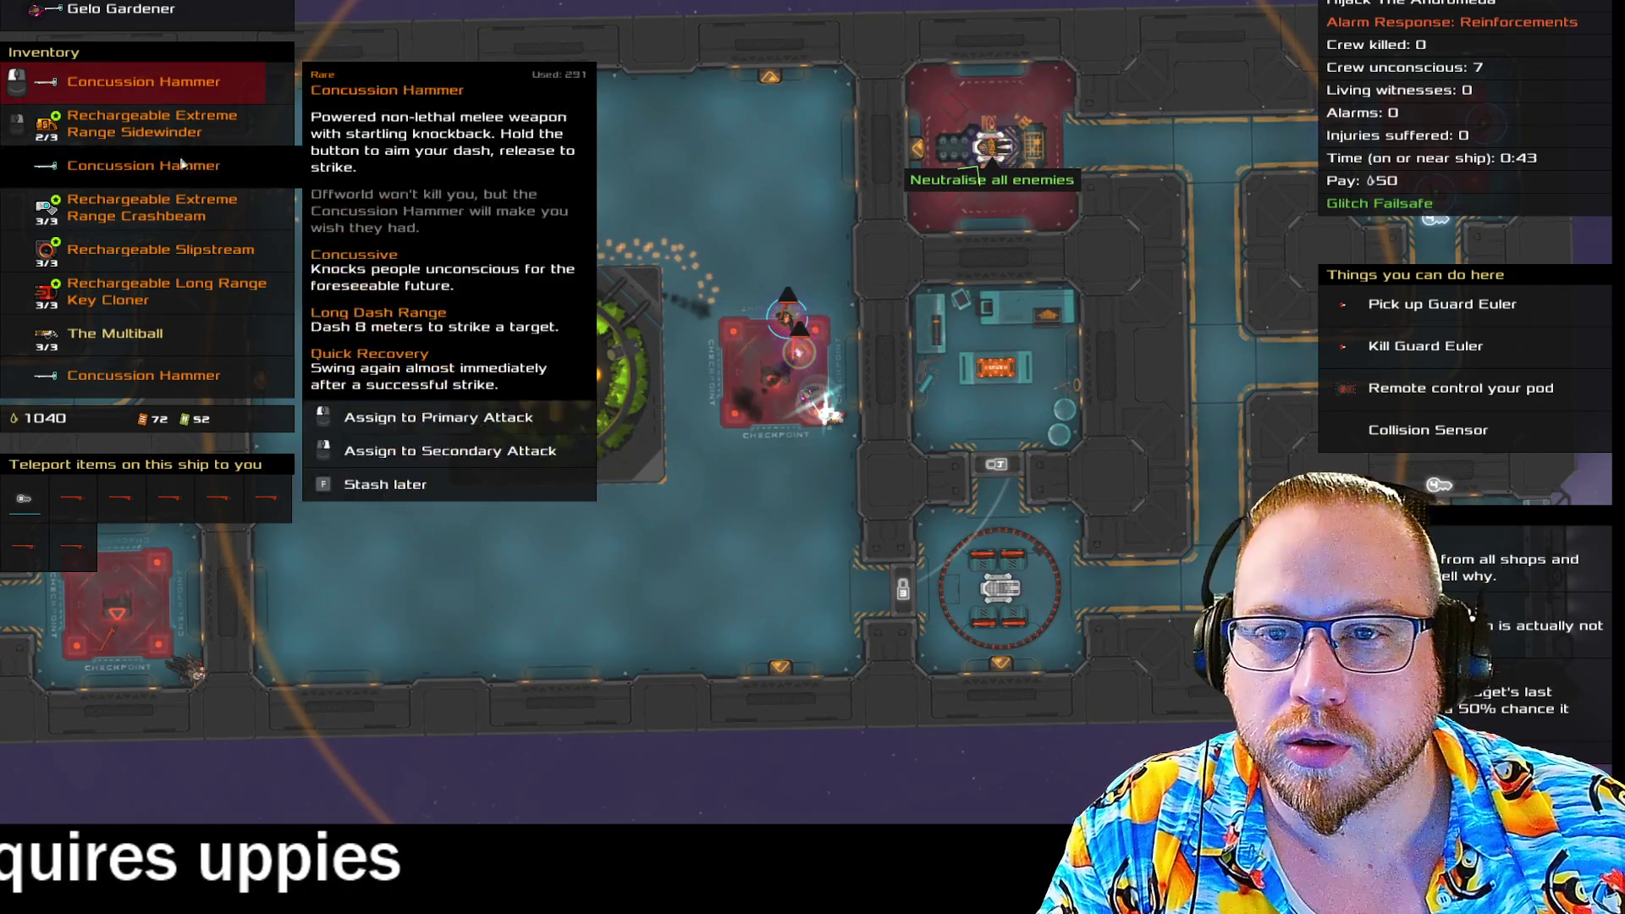
# Knock out both checkpoint guards with a Concussion Hammer and walk out of the checkpoint.
pyautogui.rightClick(144, 165)
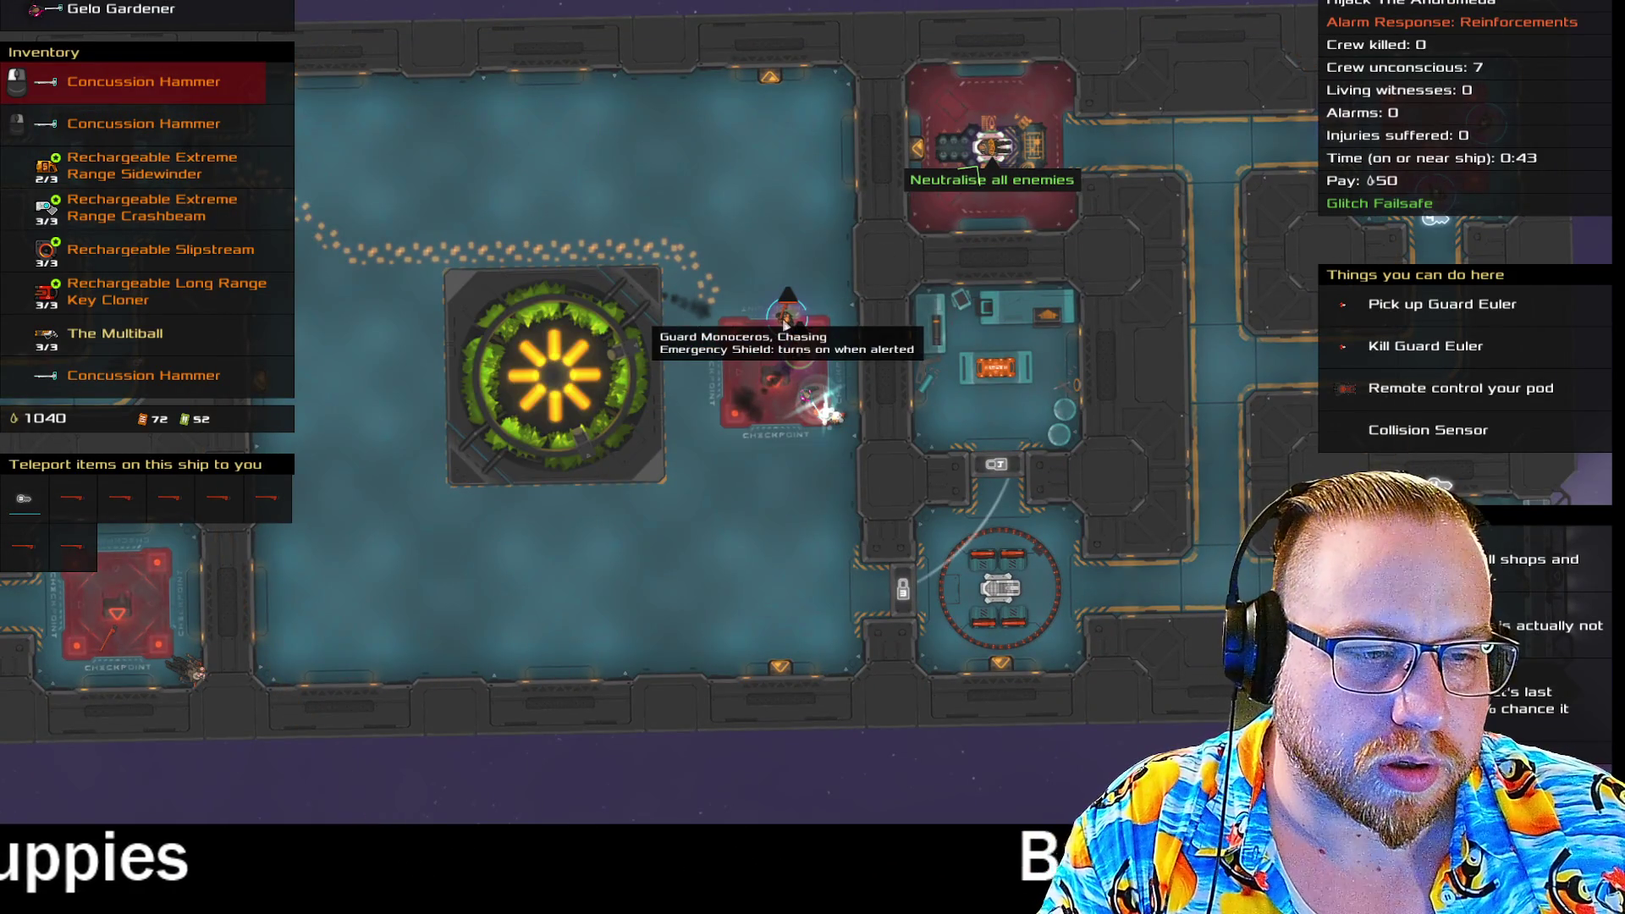
pyautogui.click(785, 324)
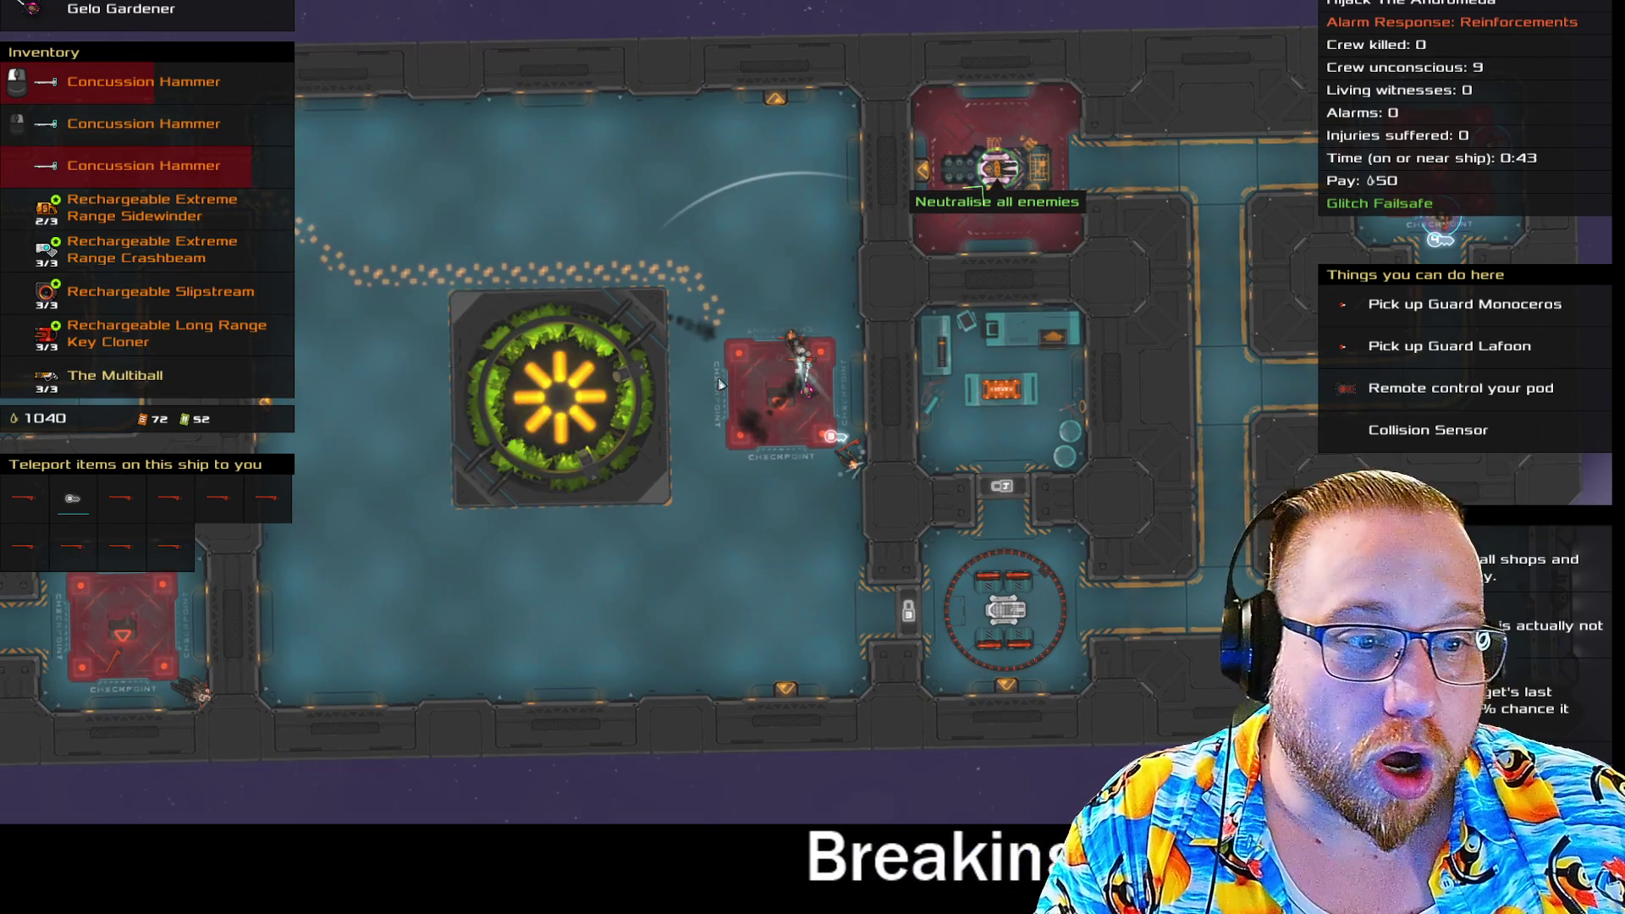
pyautogui.press('space')
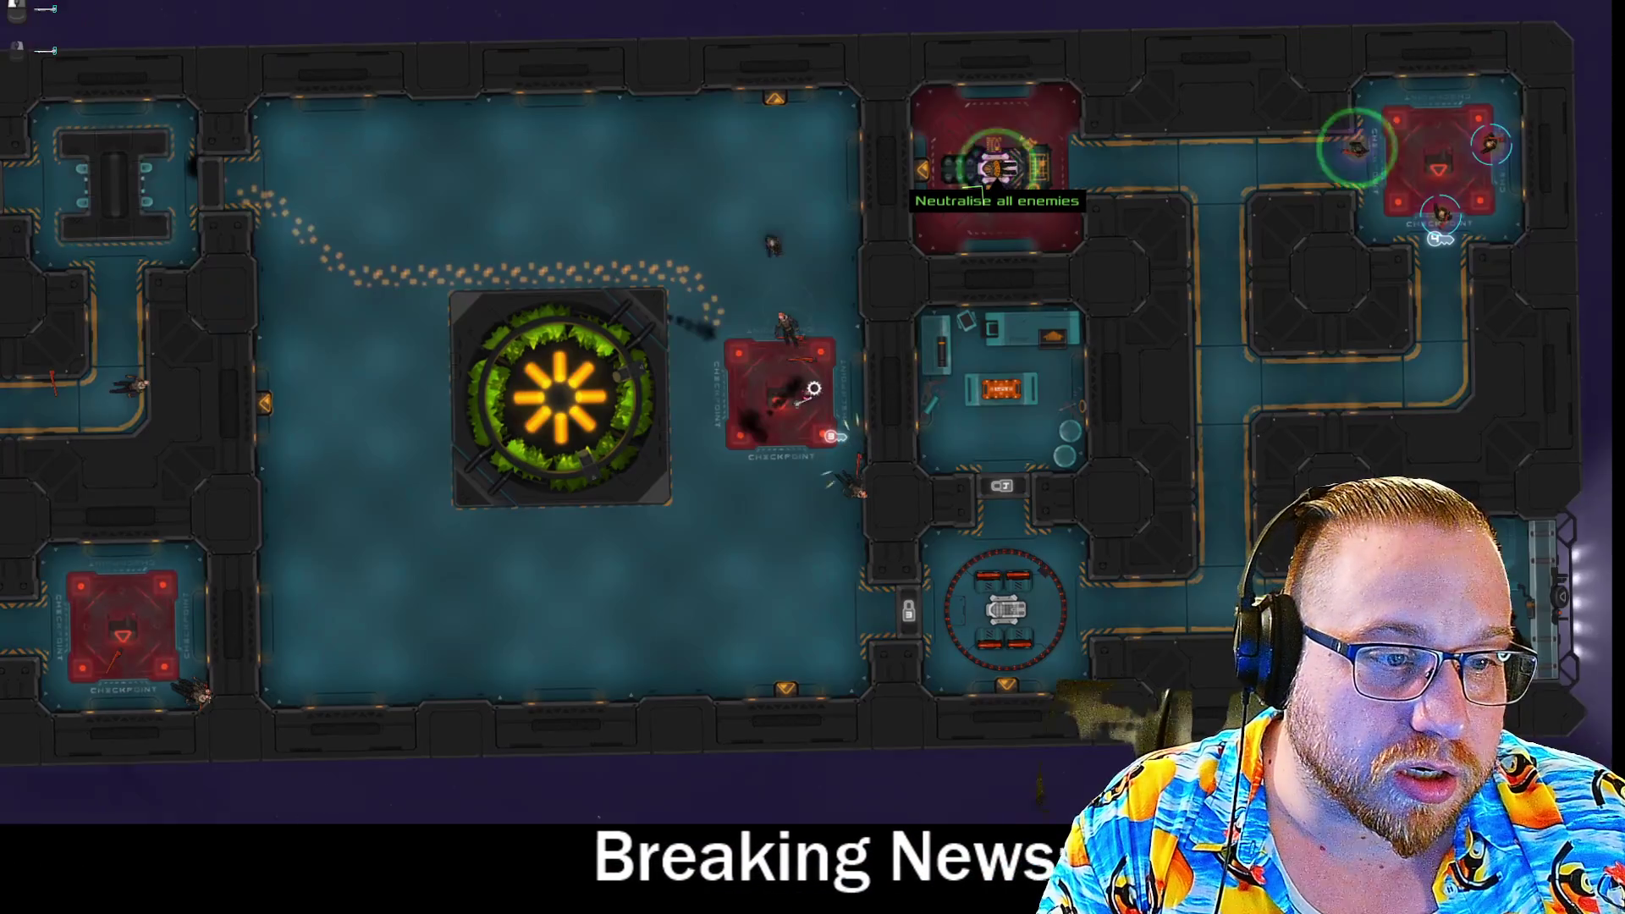
pyautogui.click(841, 453)
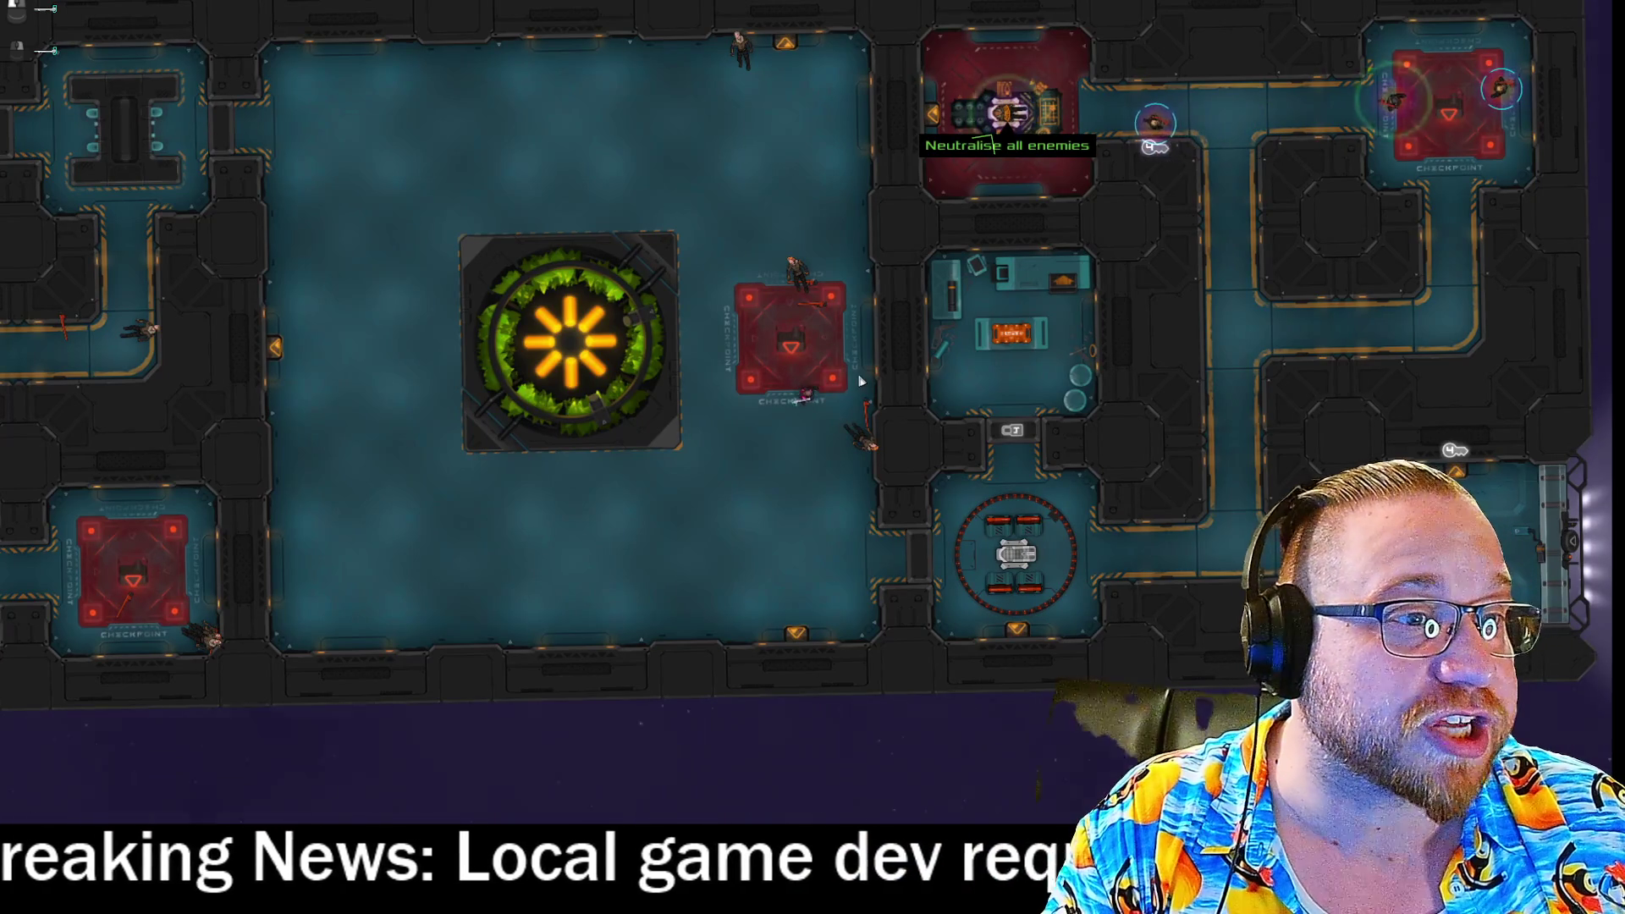
# Collect the Armour Piercing Rounds, then walk via the circular room to the Long Range Subverter.
pyautogui.press('d')
pyautogui.press('s')
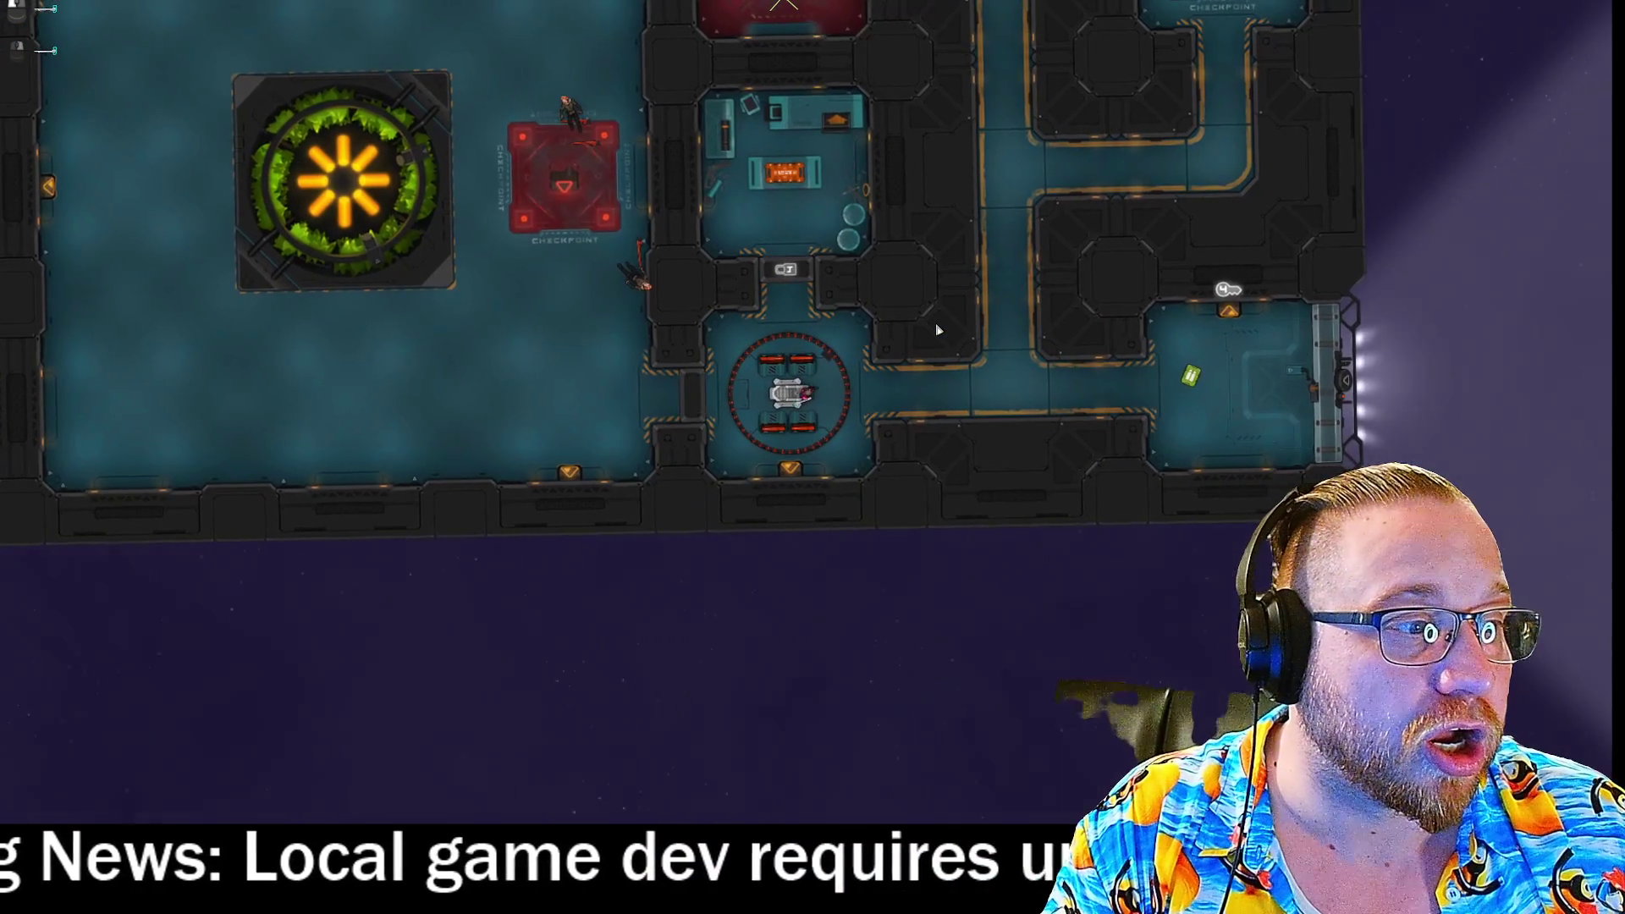
pyautogui.press('d')
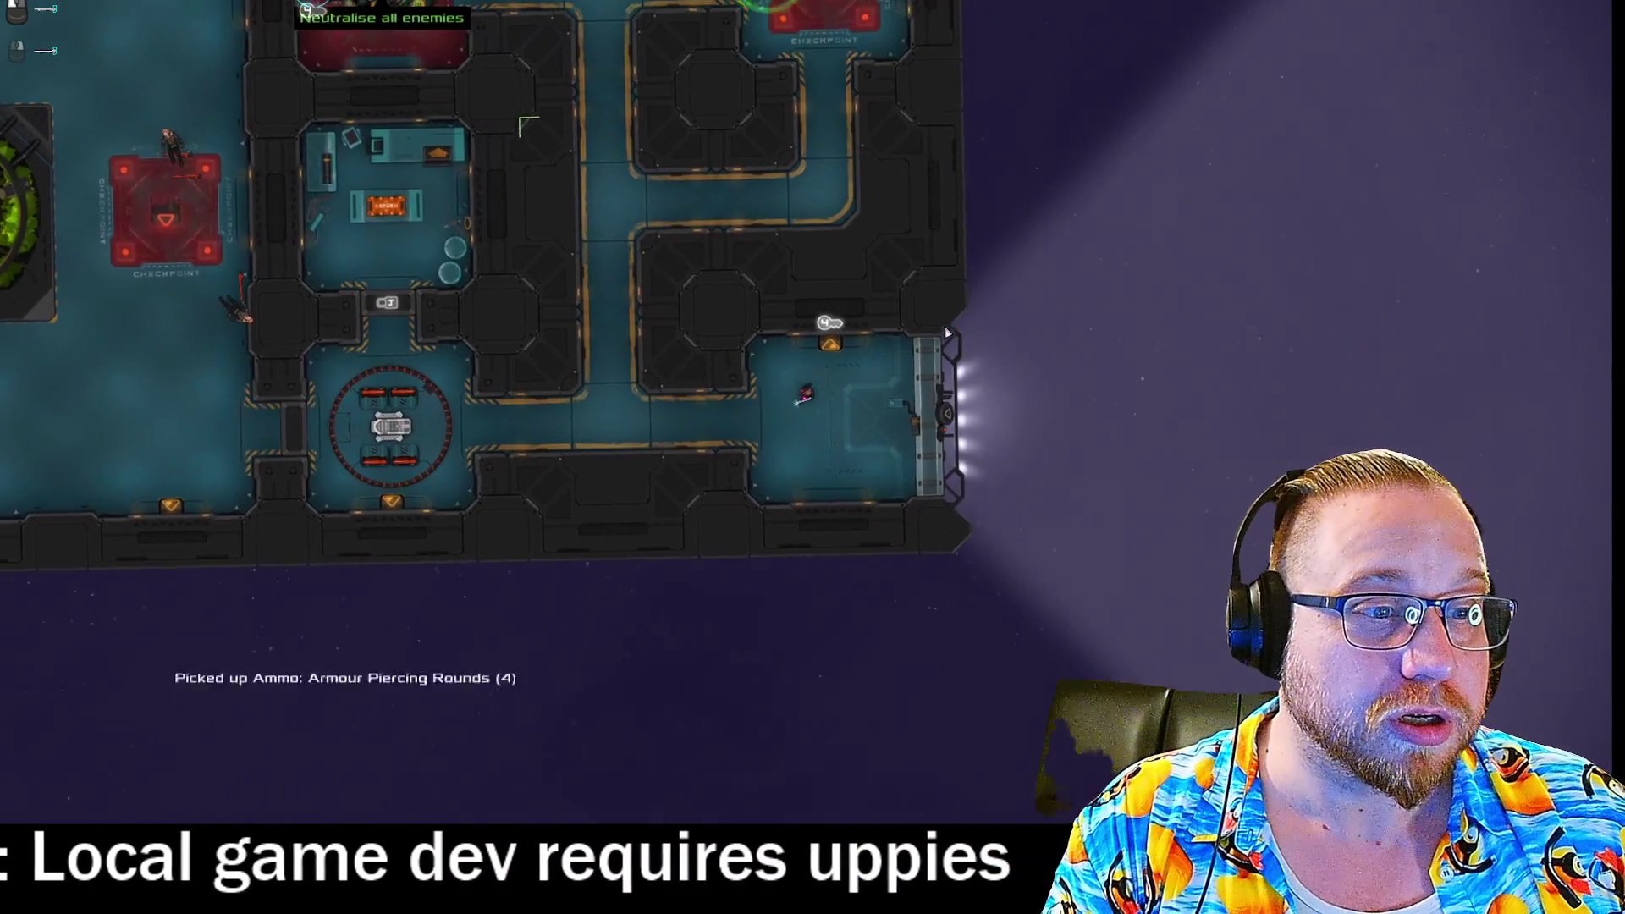
pyautogui.press('w')
pyautogui.press('s')
pyautogui.press('a')
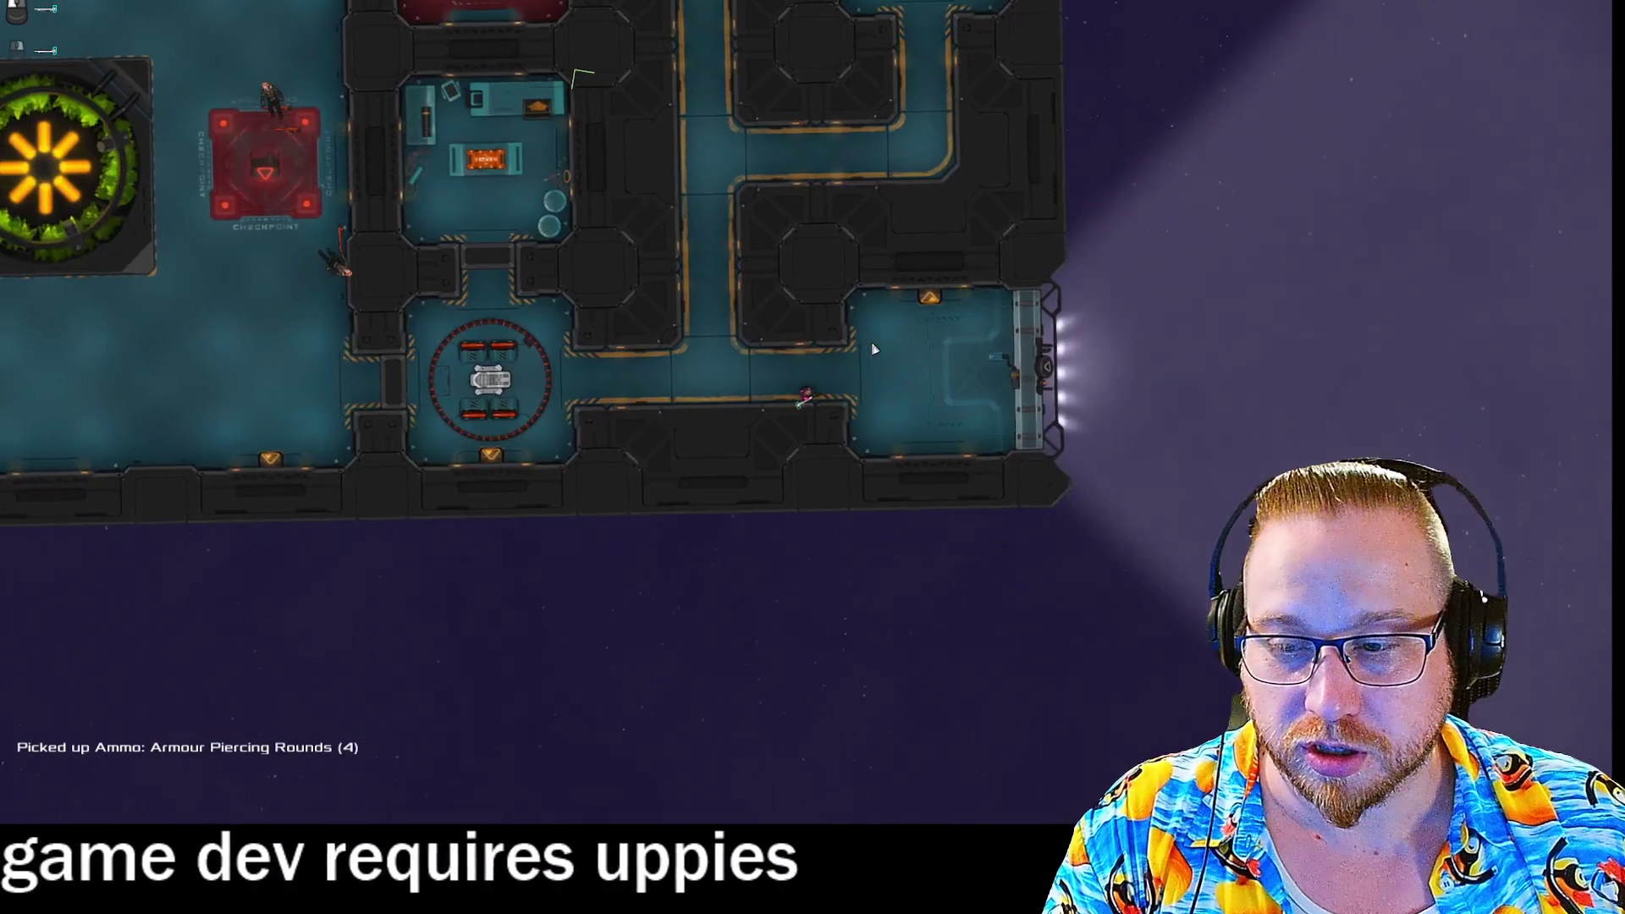
pyautogui.press('w')
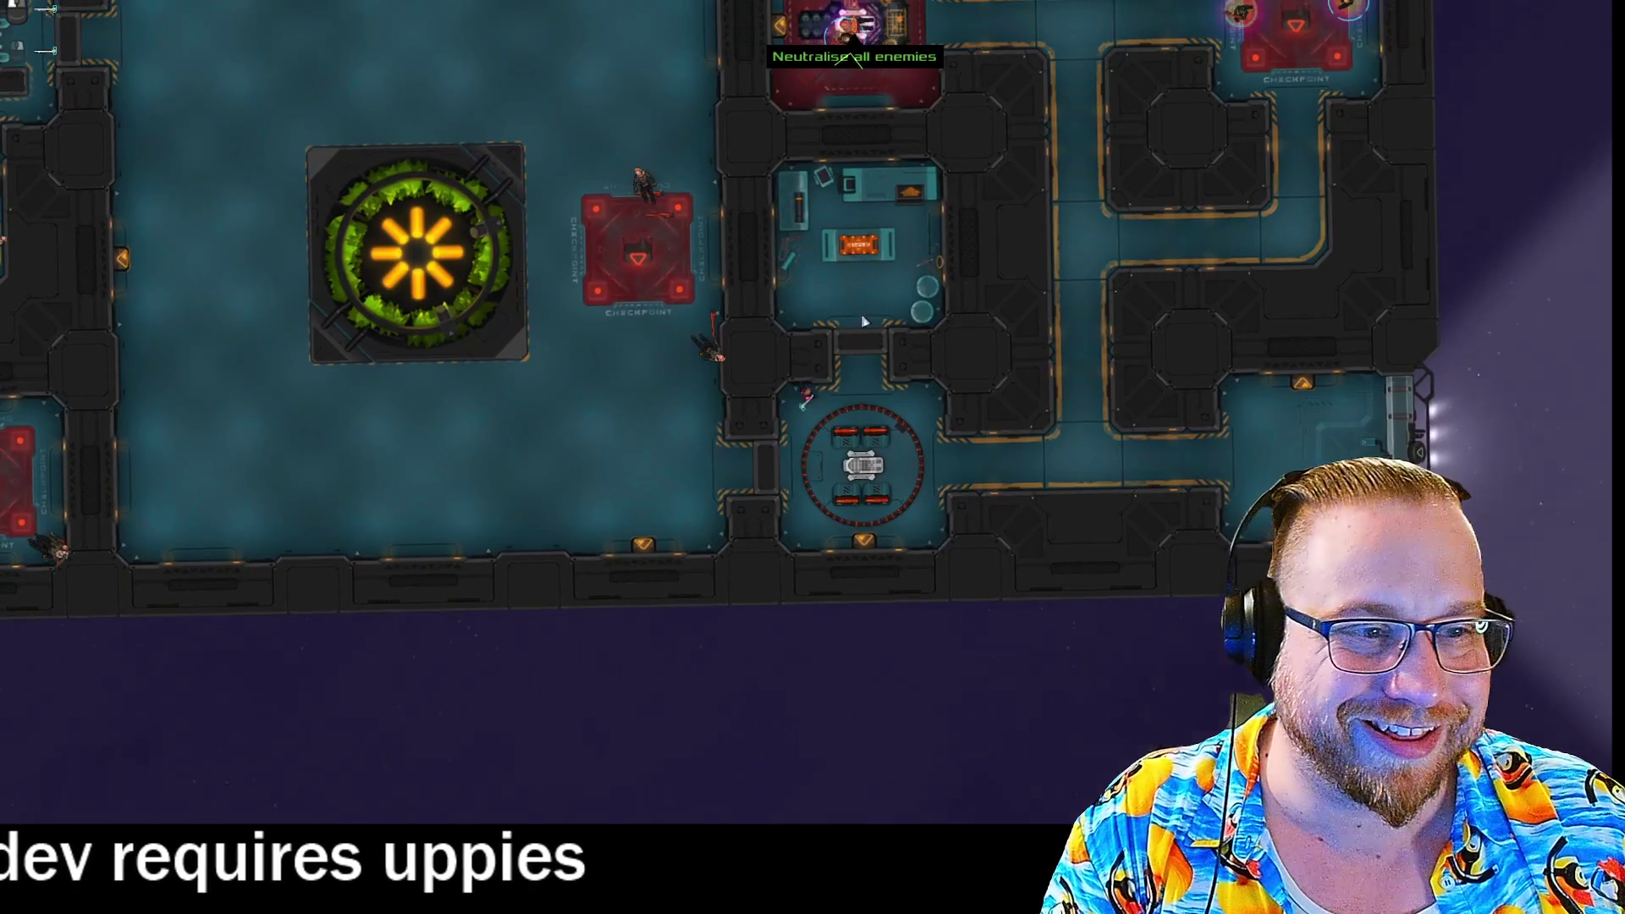
pyautogui.press('space')
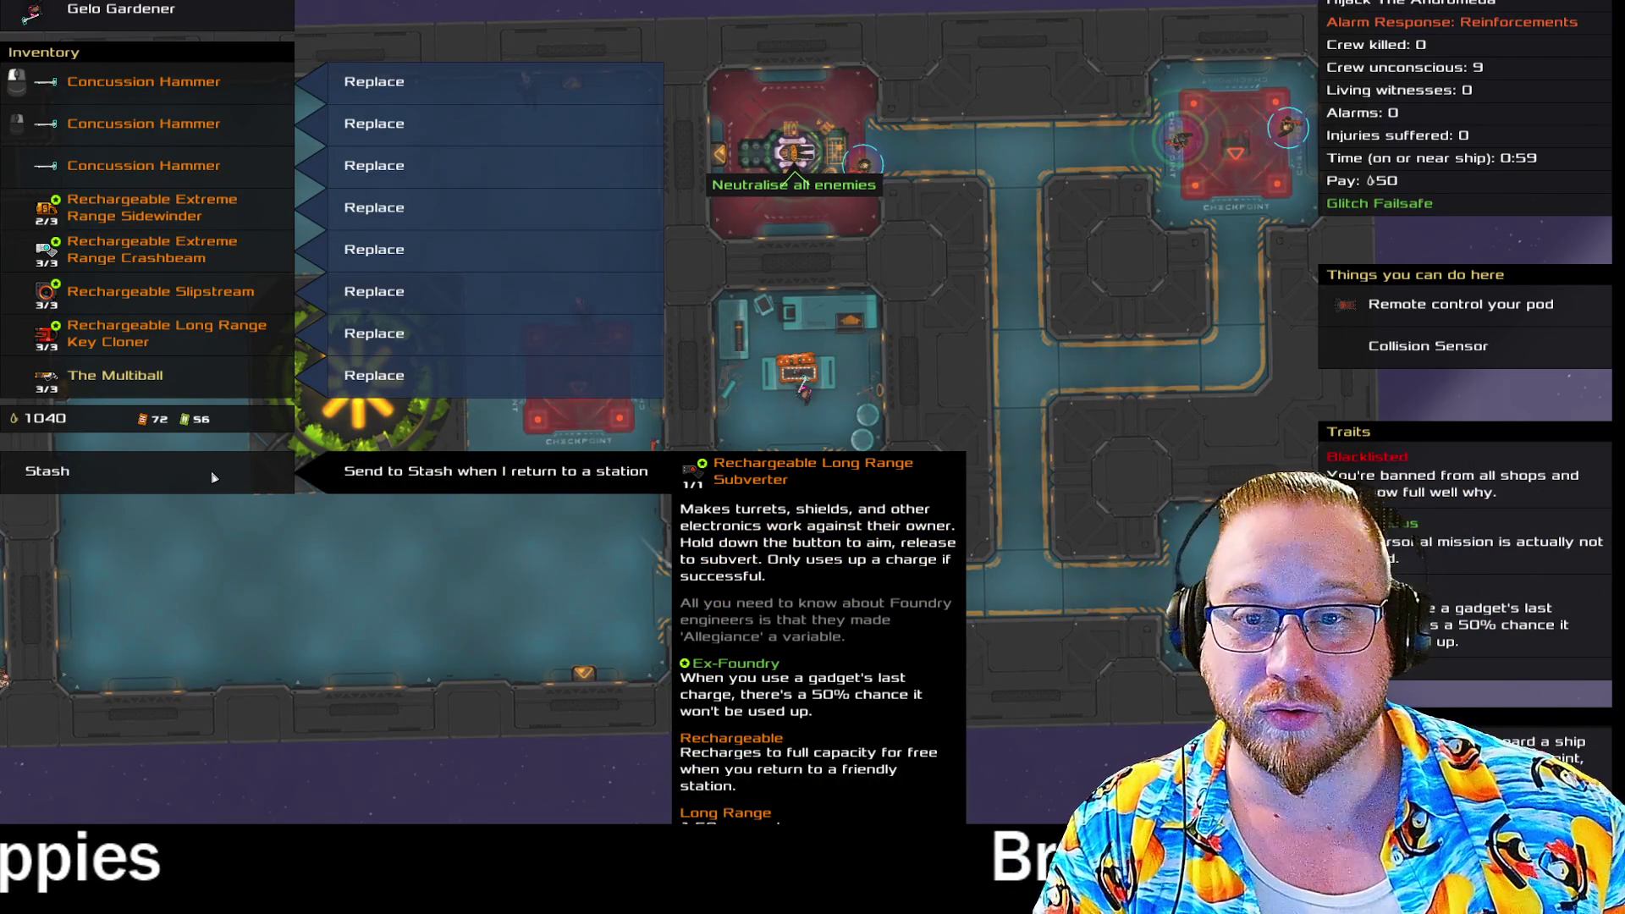
# Stash the Long Range Subverter, walk into the corridor, and review the item descriptions.
pyautogui.press('space')
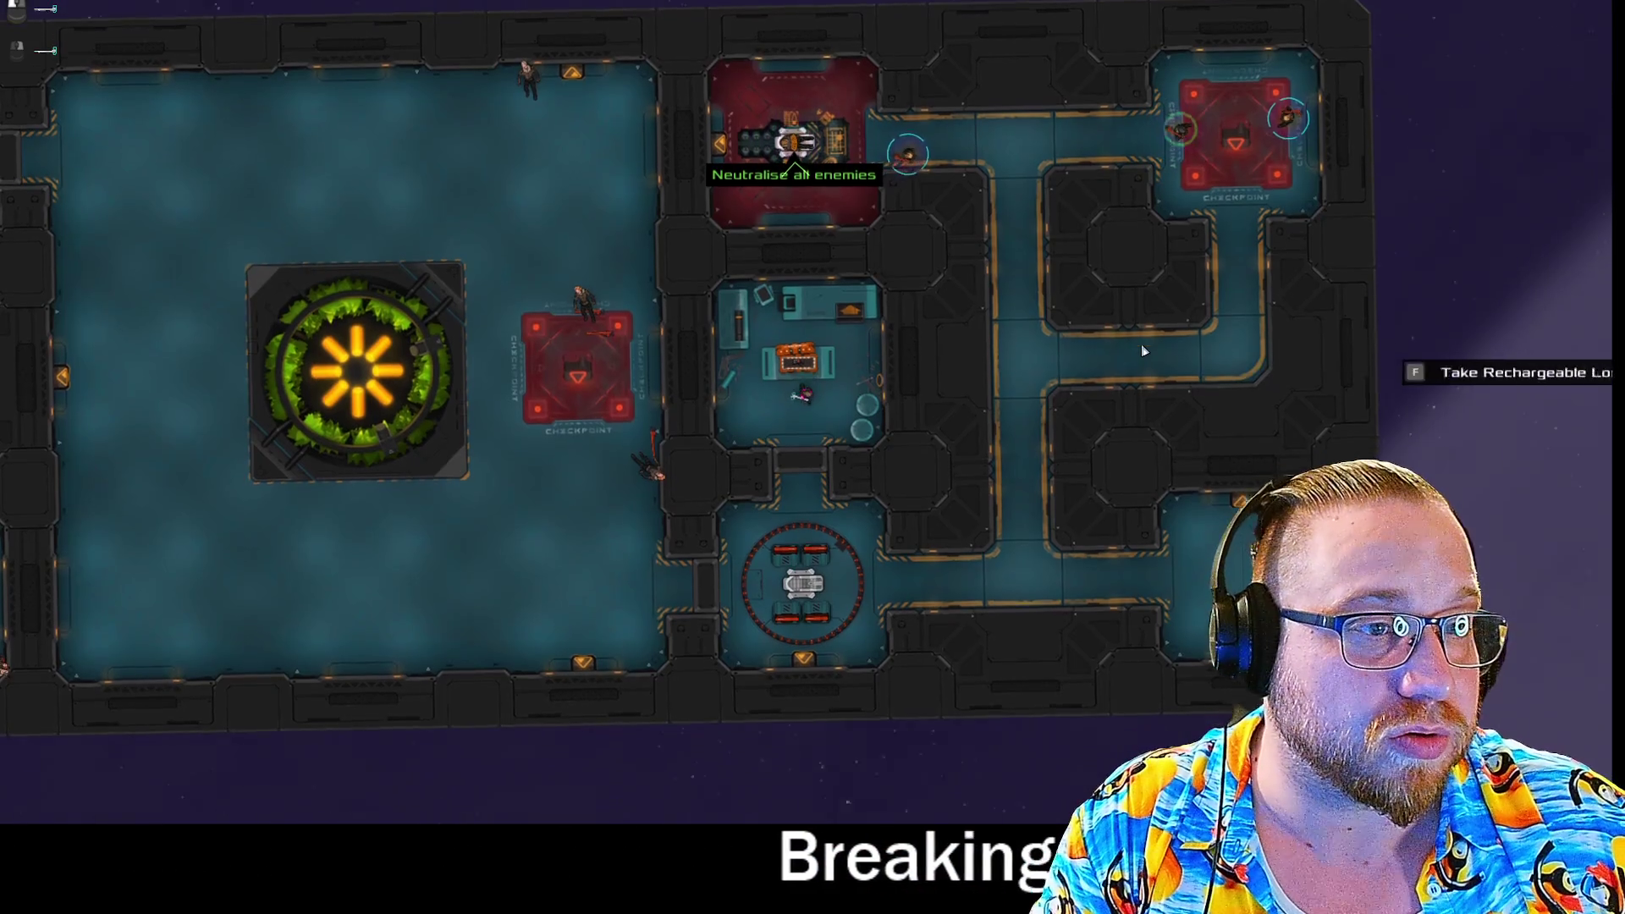
pyautogui.scroll(2, 1142, 343)
pyautogui.press('d')
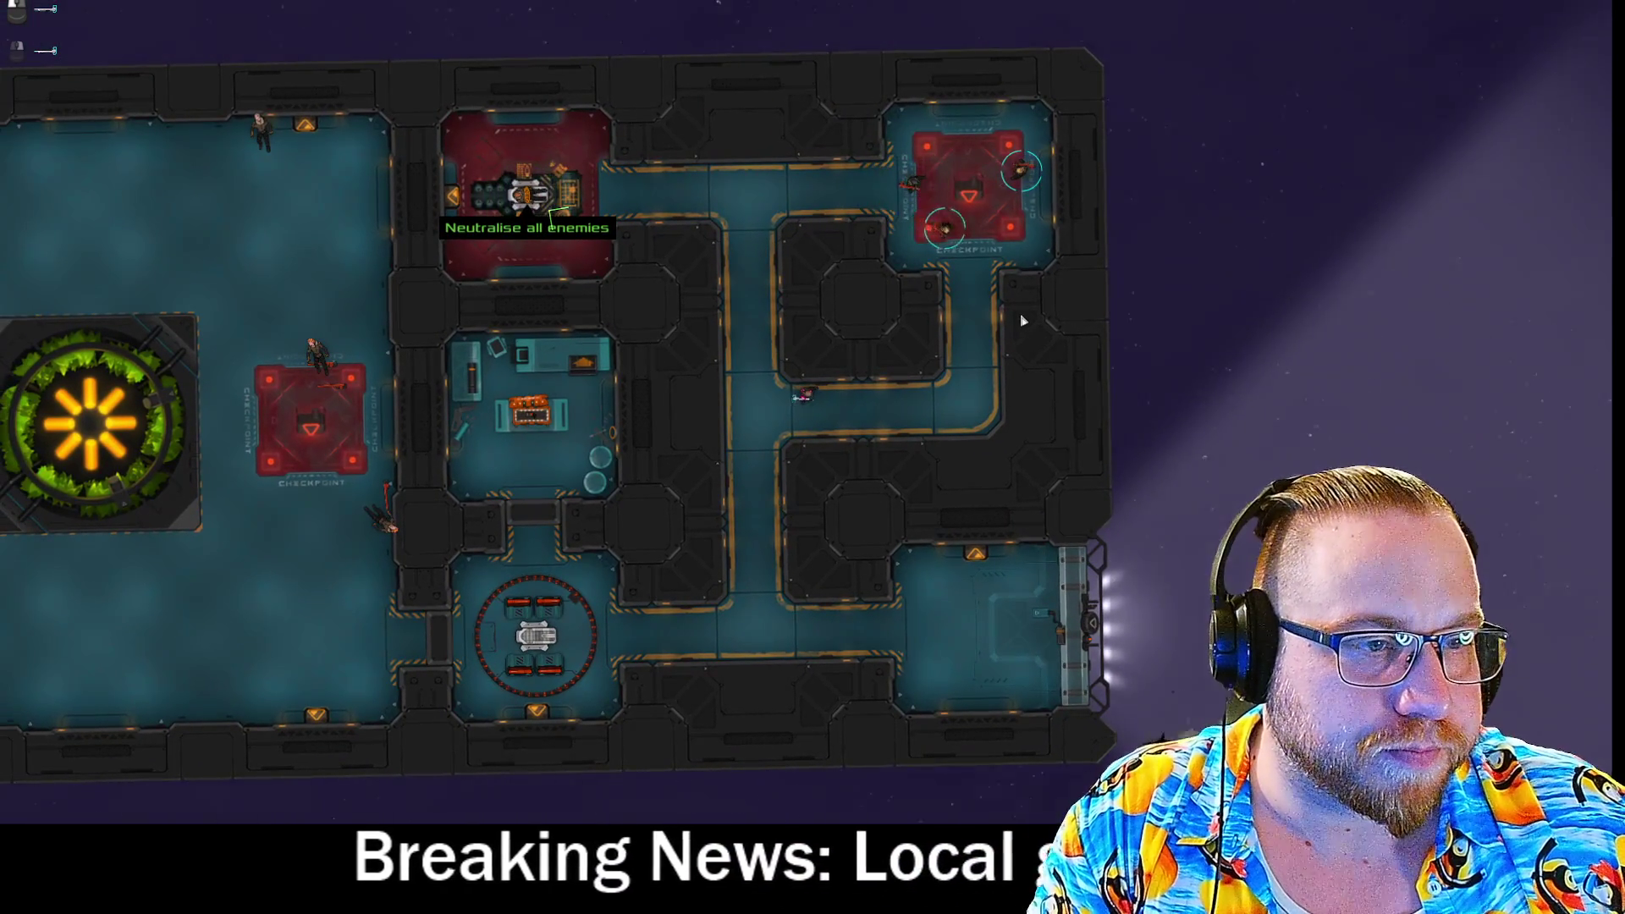
pyautogui.press('space')
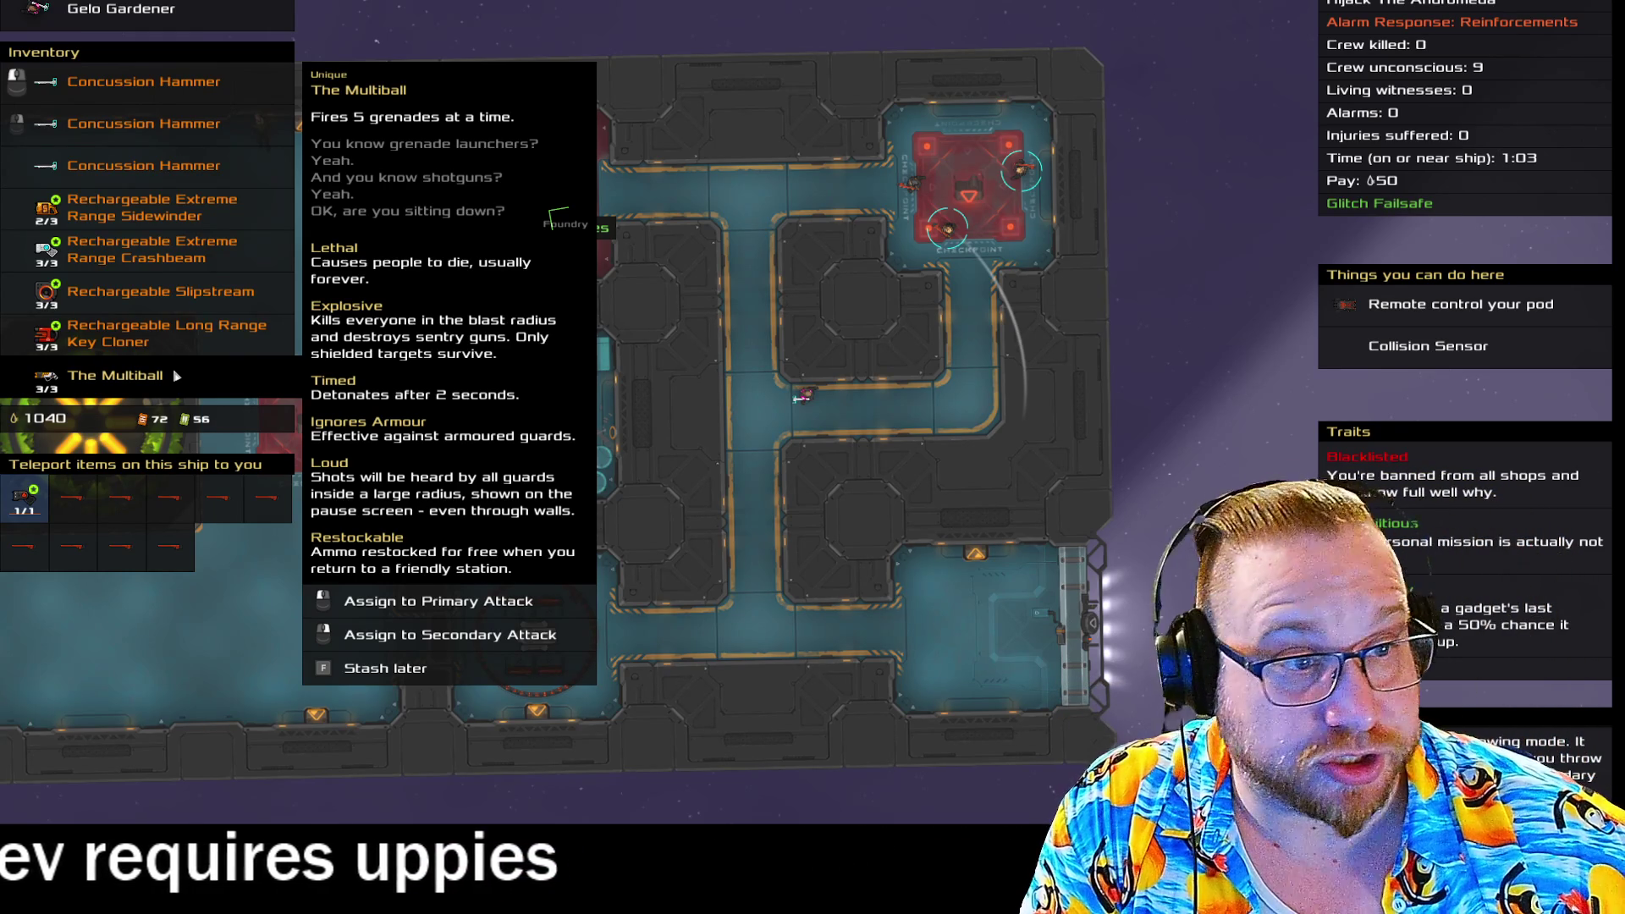
pyautogui.press('space')
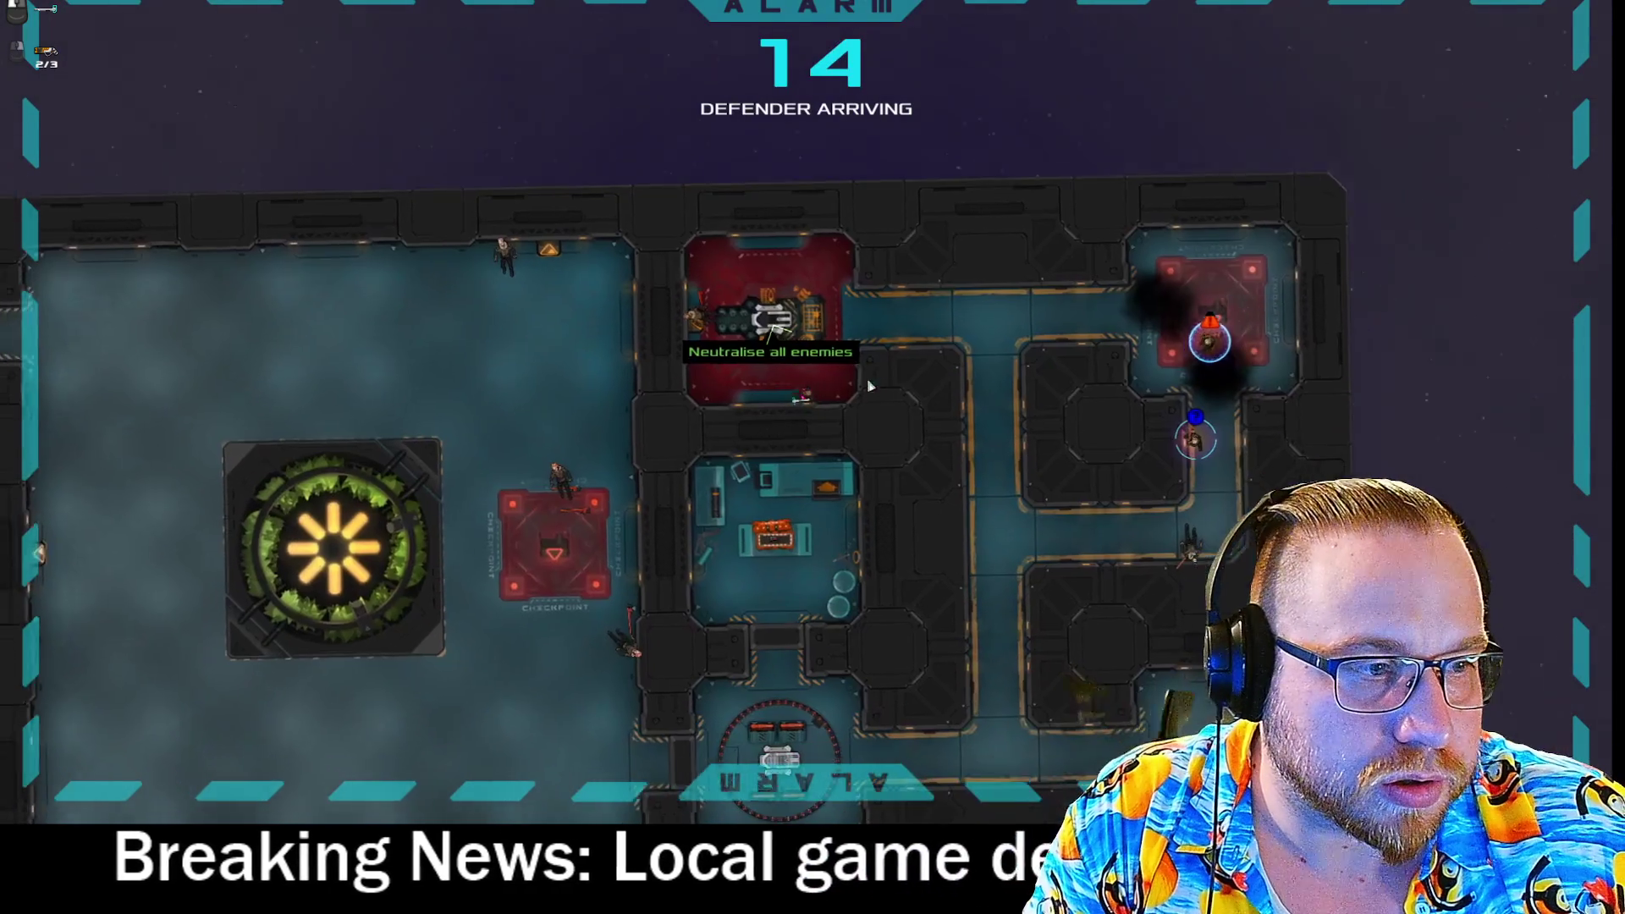
# During the alarm, switch the secondary attack to the Crashbeam, fire it, and view the whole ship.
pyautogui.press('space')
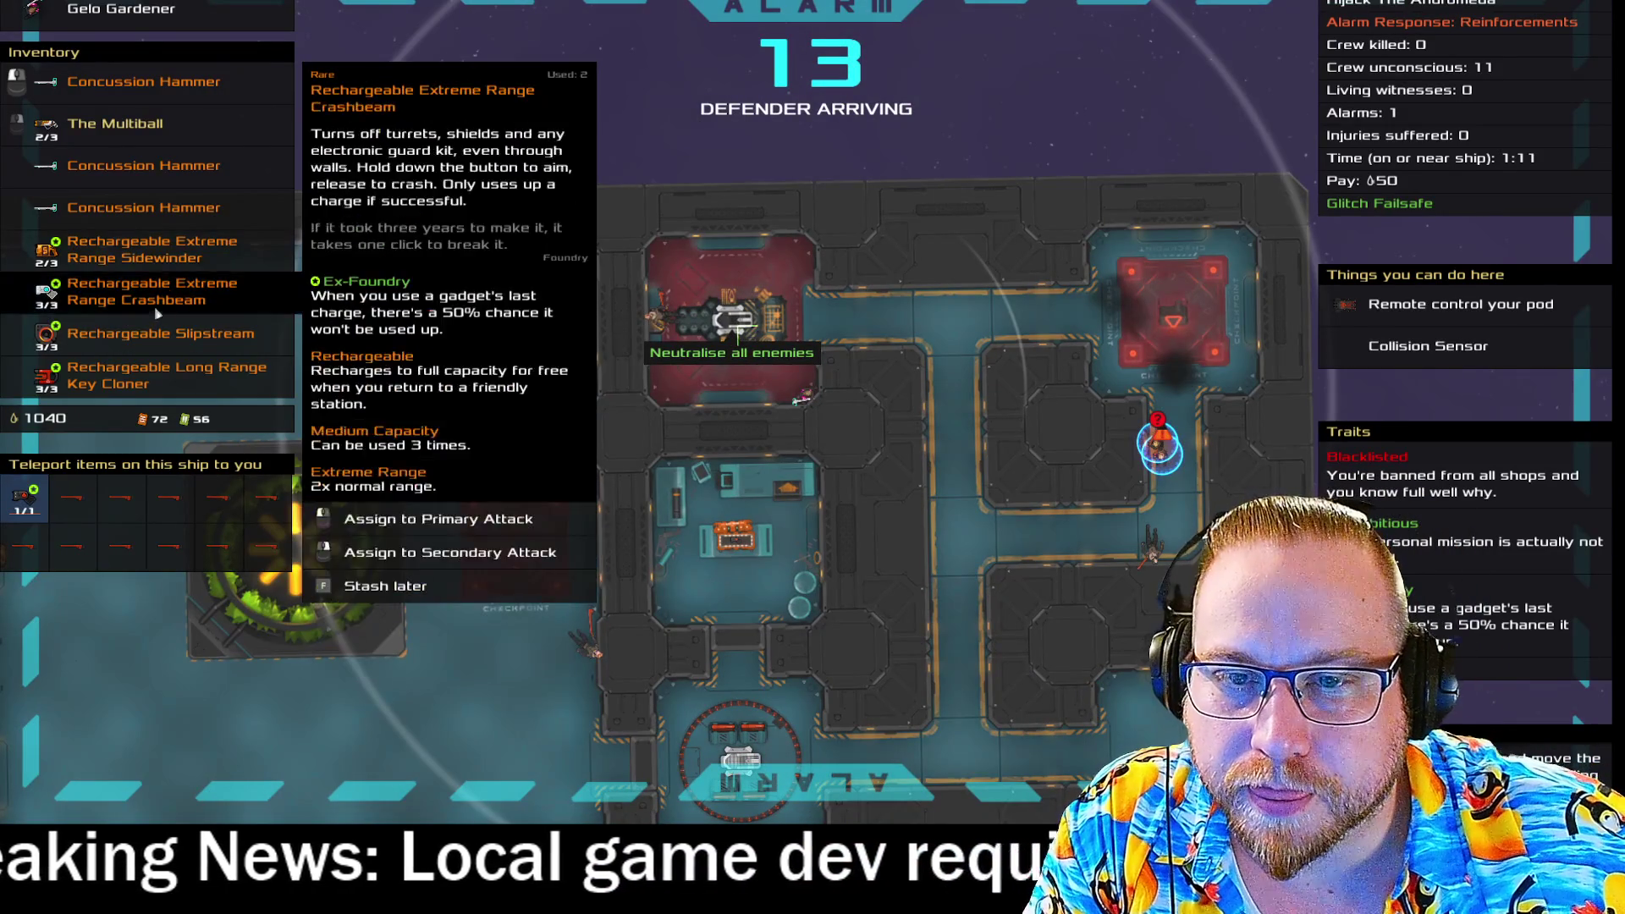
pyautogui.rightClick(148, 296)
pyautogui.press('space')
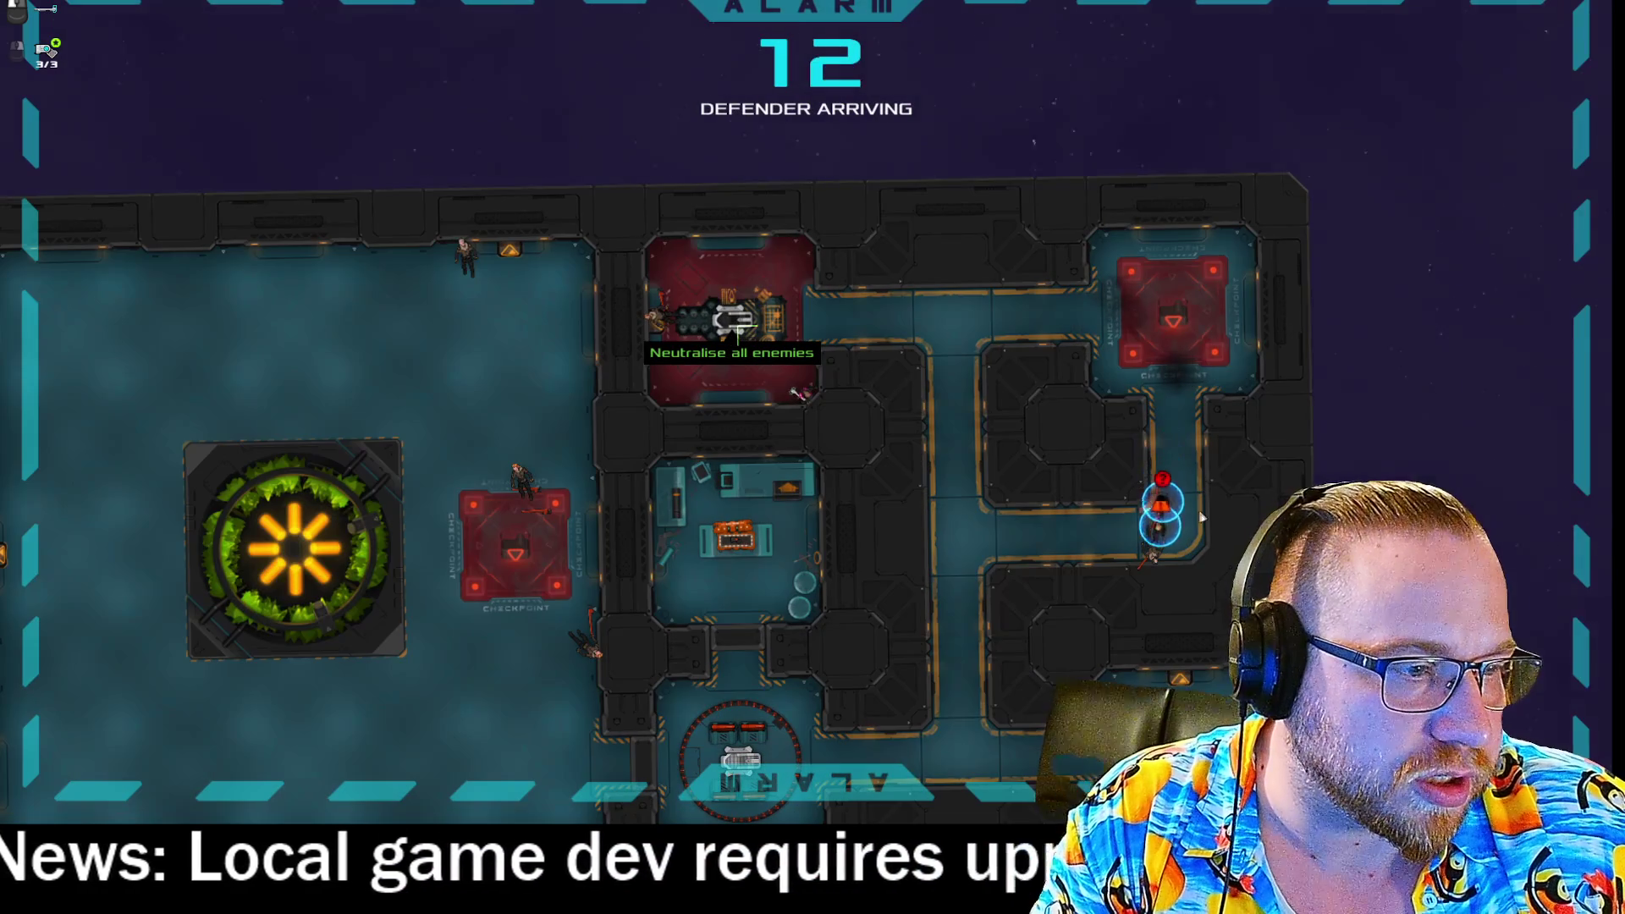
pyautogui.click(1208, 538)
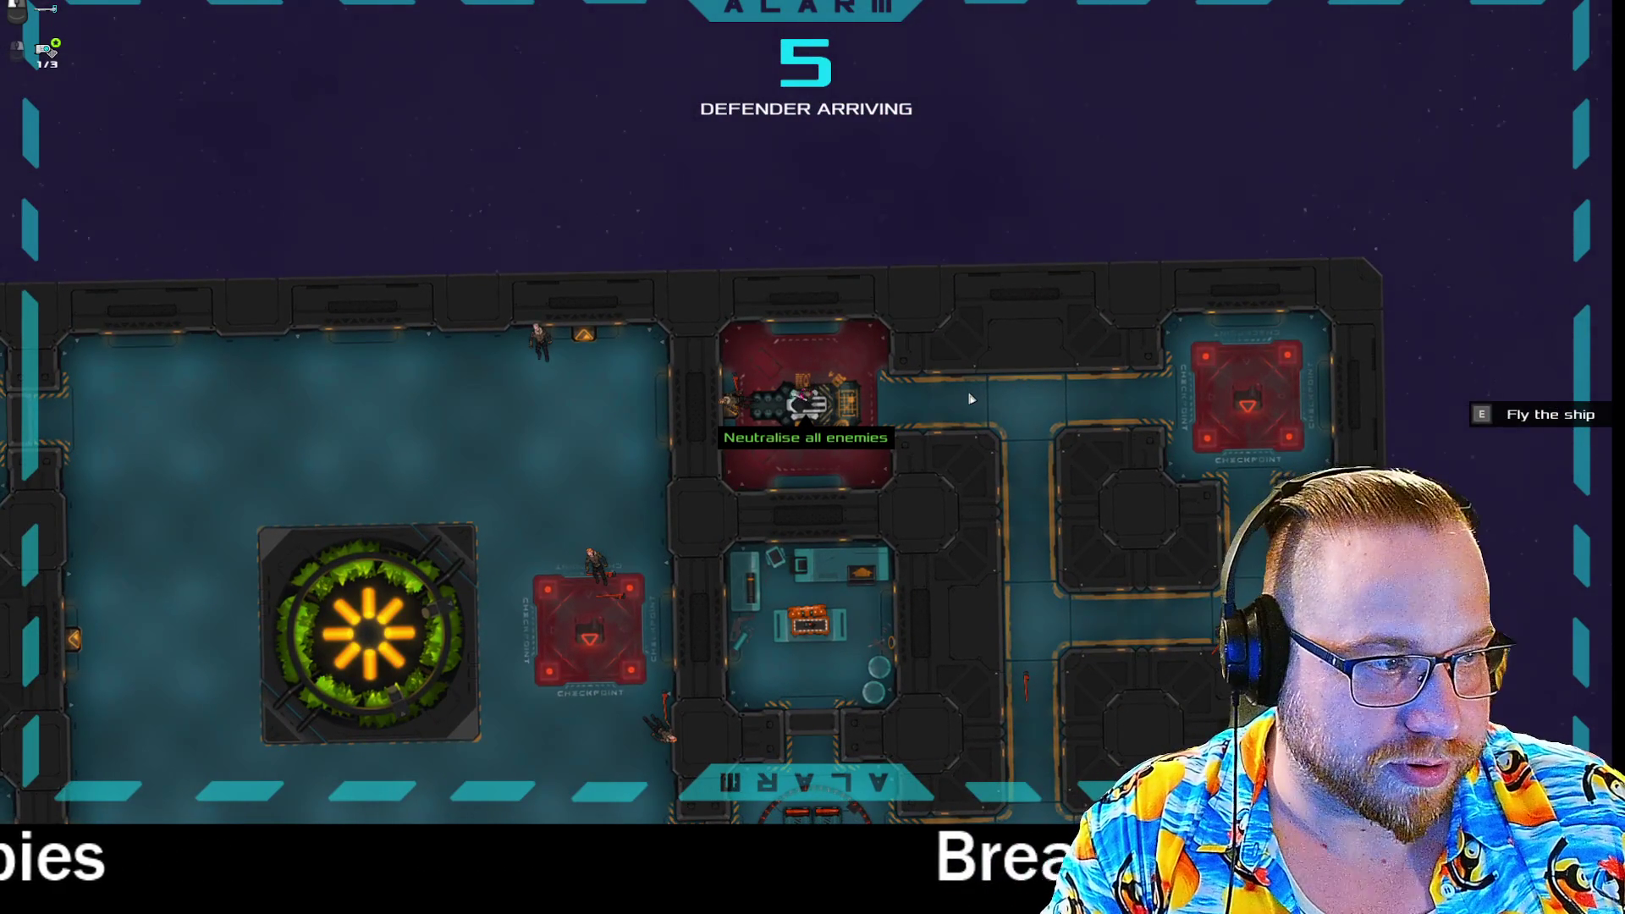
pyautogui.press('e')
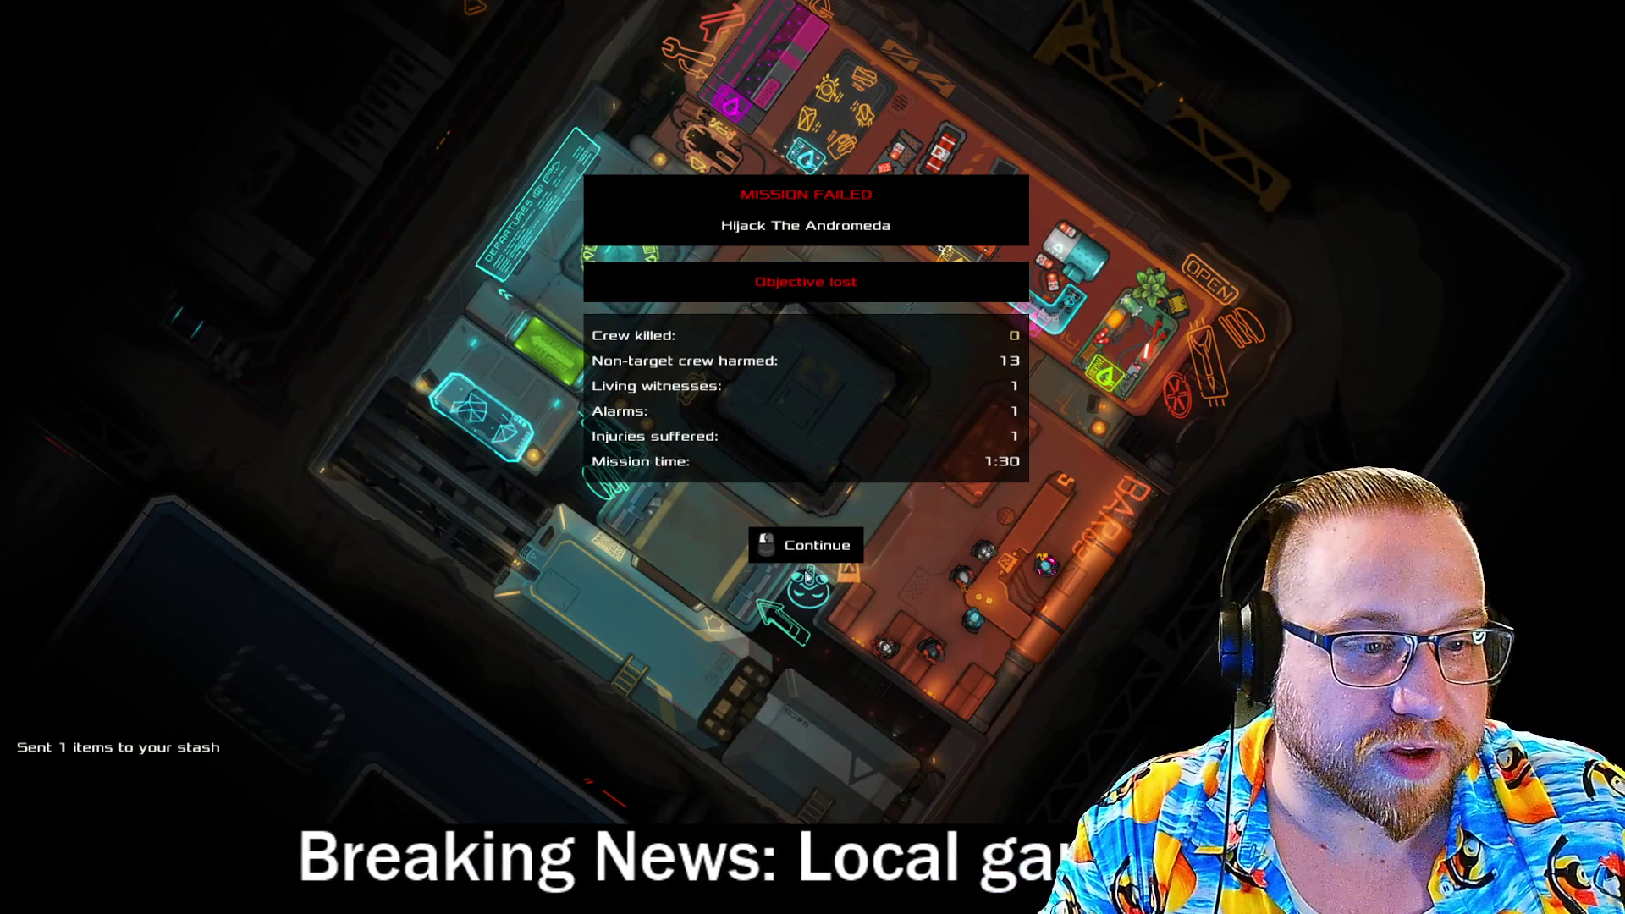
# Dismiss the Mission Failed summary and quit Heat Signature from the pause menu.
pyautogui.click(806, 559)
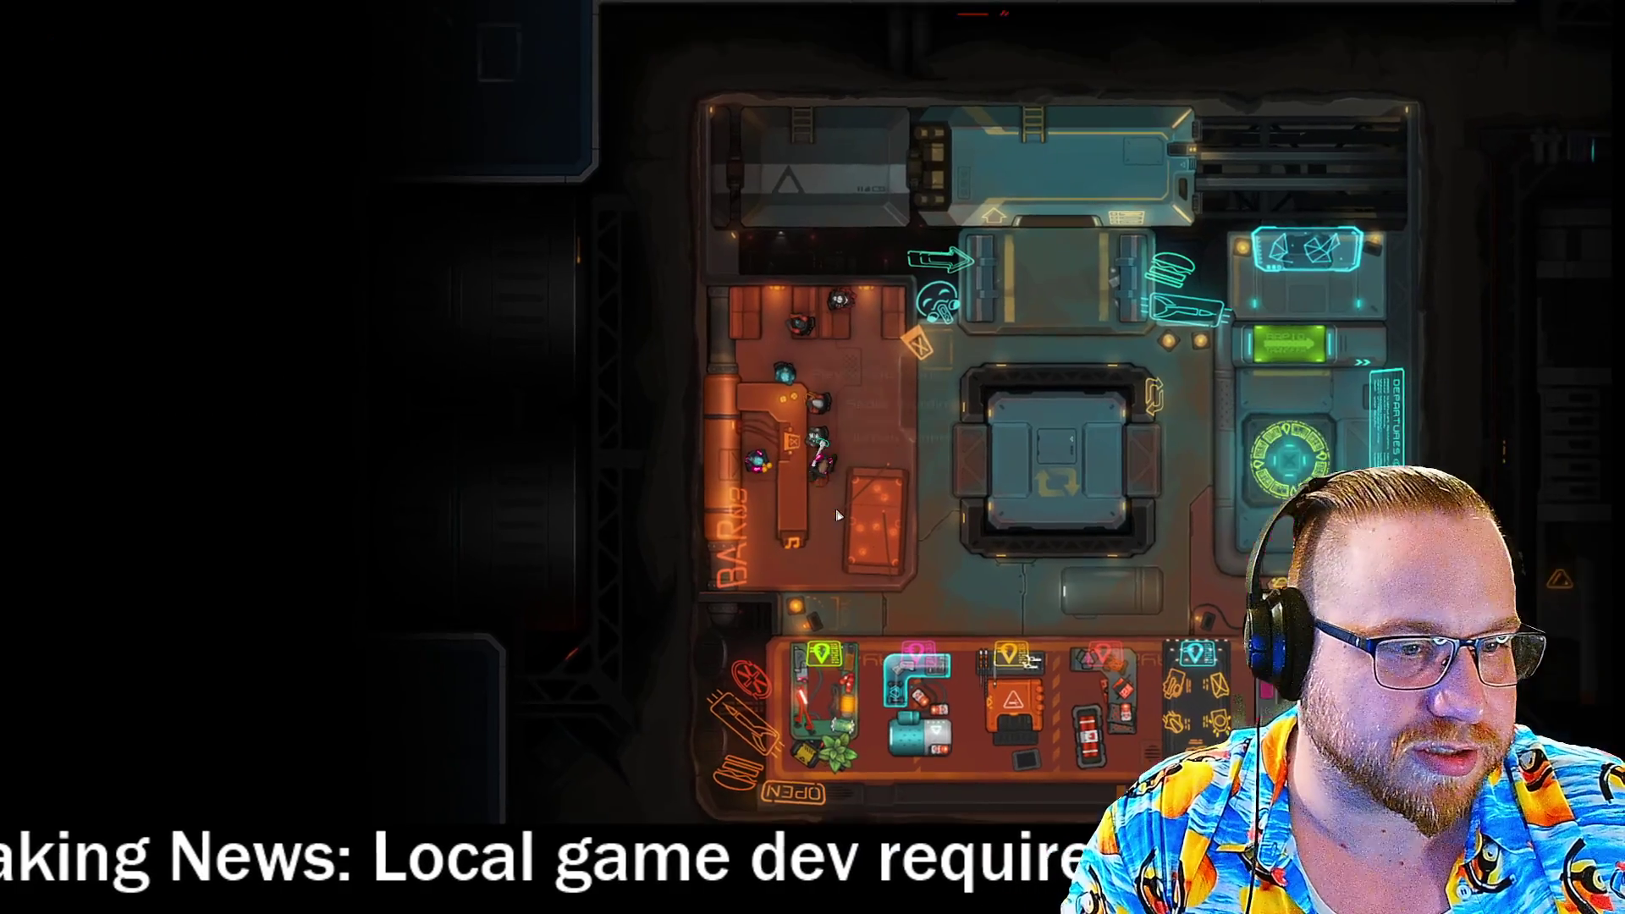
pyautogui.press('Escape')
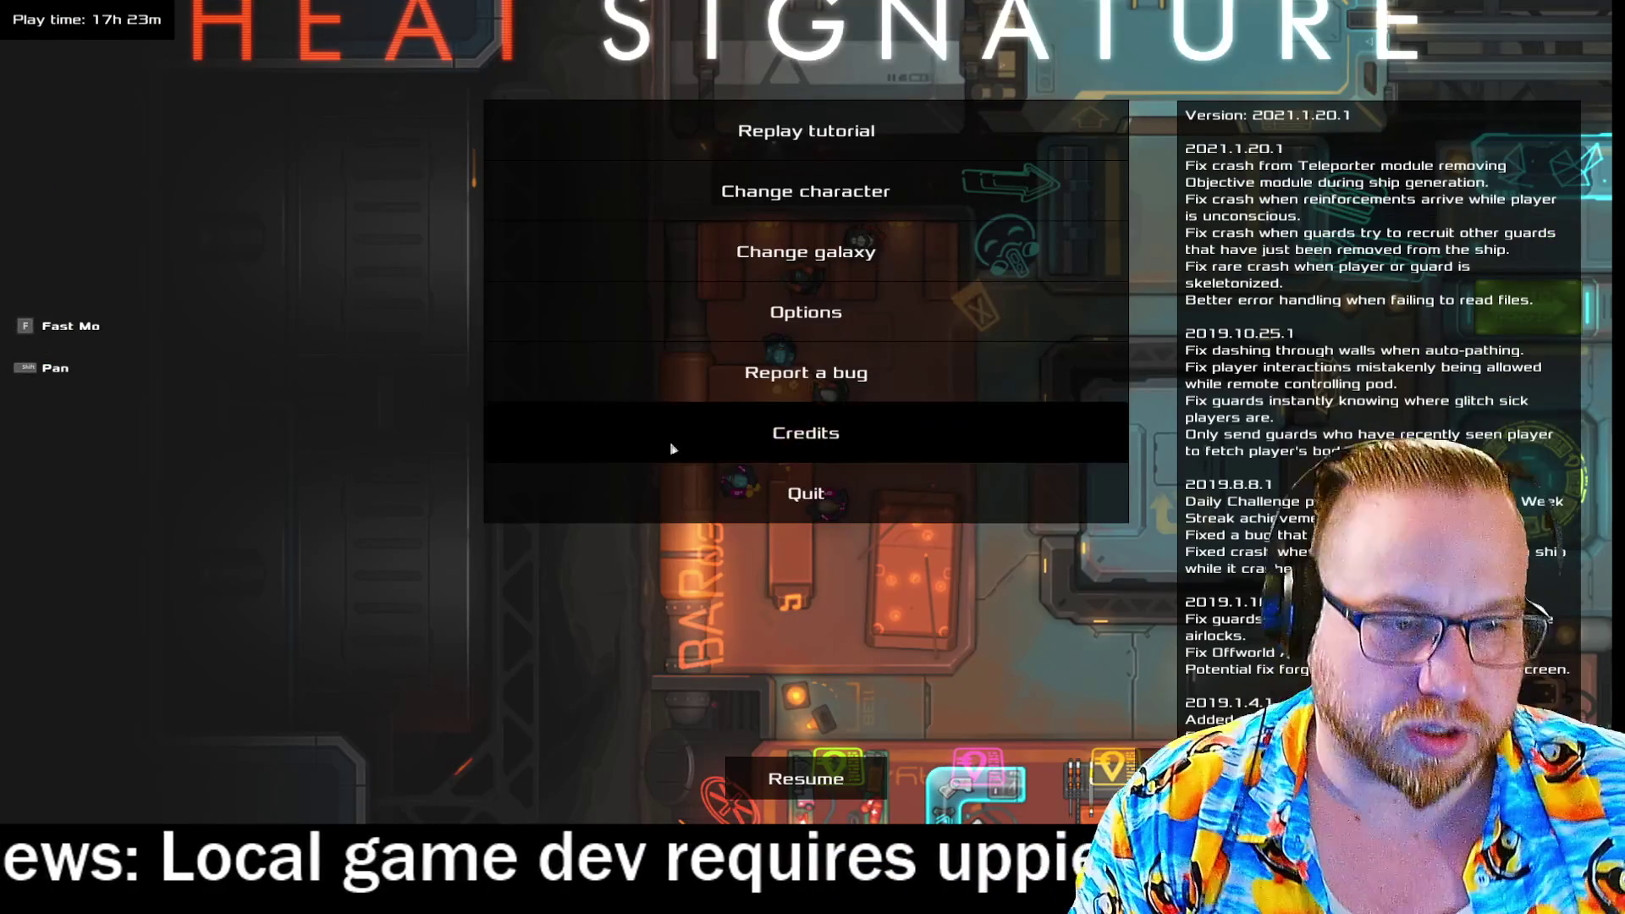
pyautogui.click(760, 508)
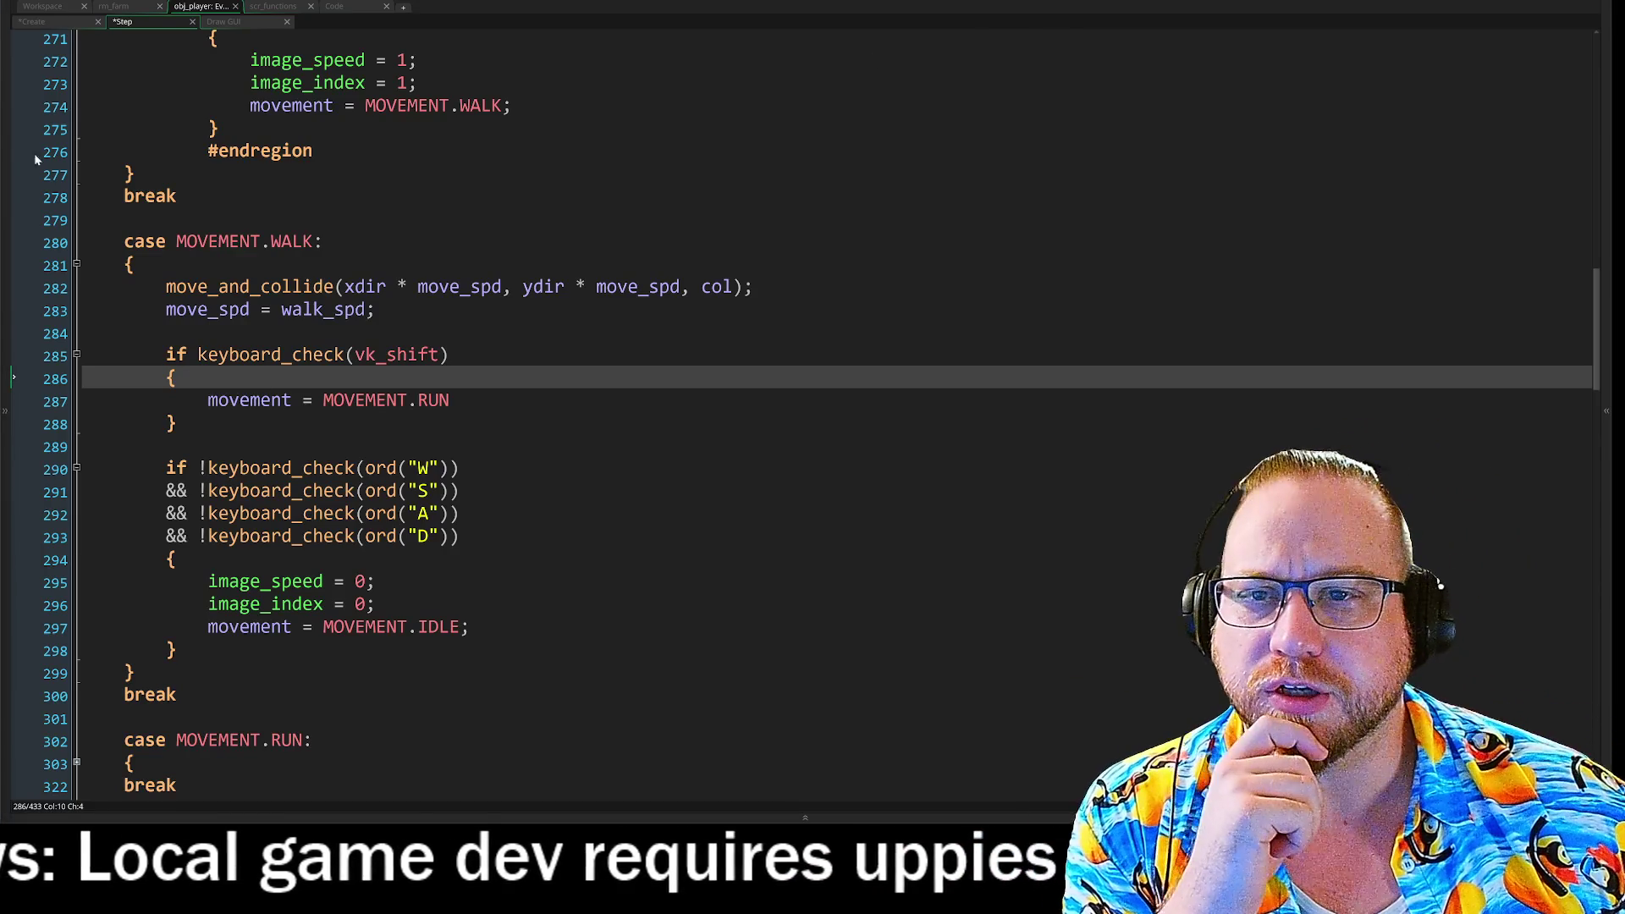
# Expand and slightly narrow the left asset panel, scroll to the Step event's top, then open scr_classes.
pyautogui.click(5, 411)
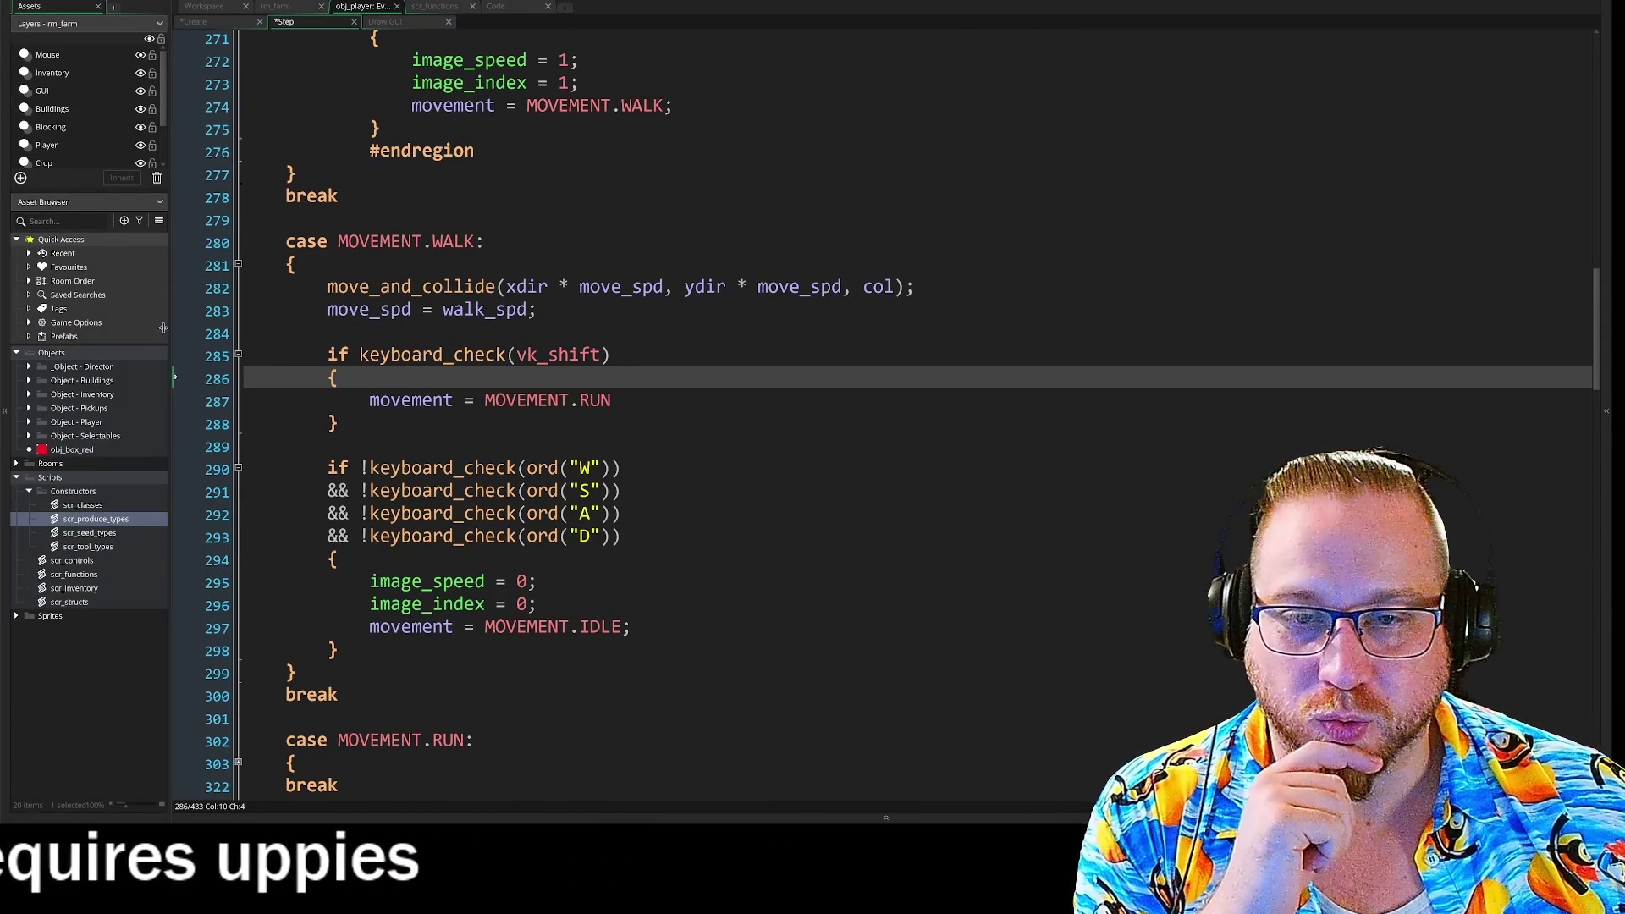
pyautogui.moveTo(169, 324); pyautogui.dragTo(164, 326)
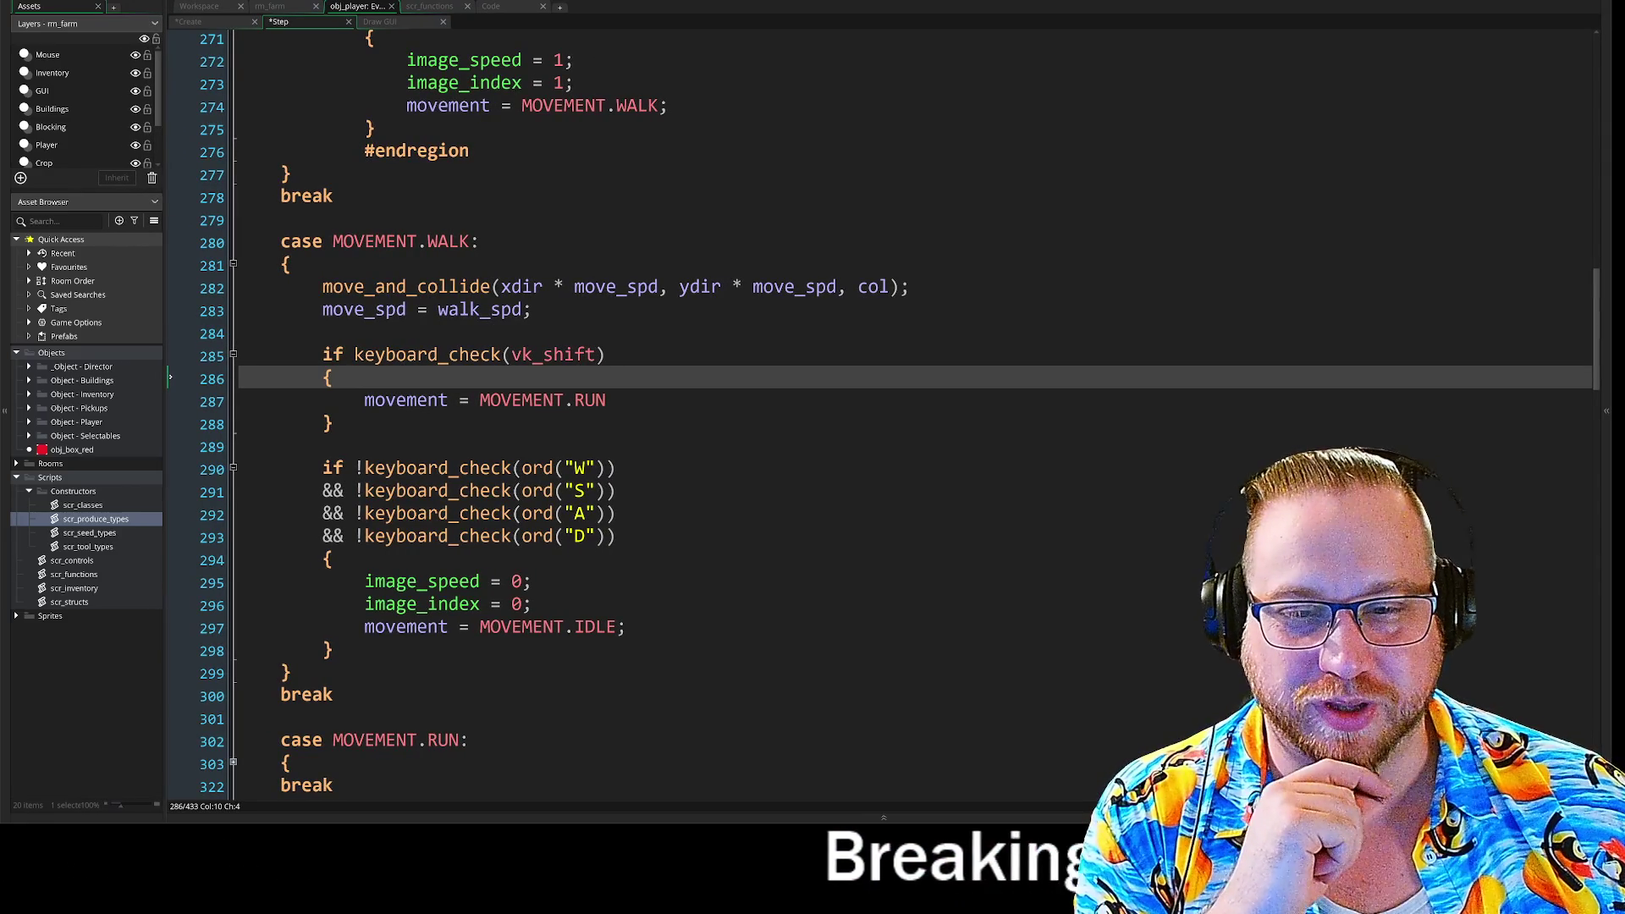
pyautogui.scroll(6, 431, 418)
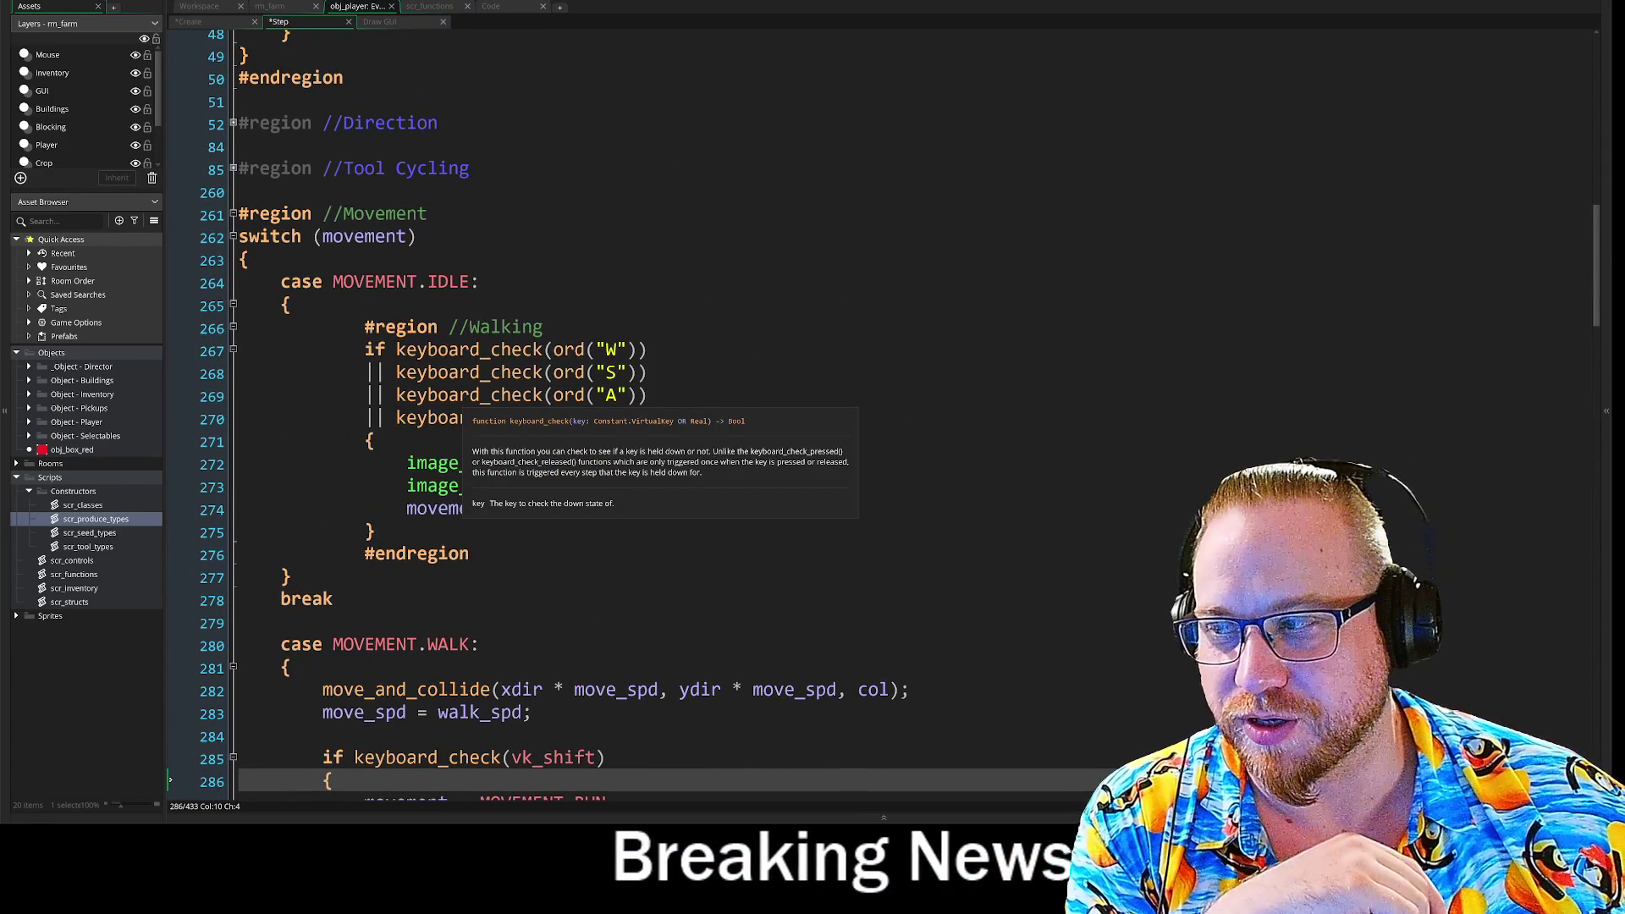
pyautogui.scroll(10, 431, 417)
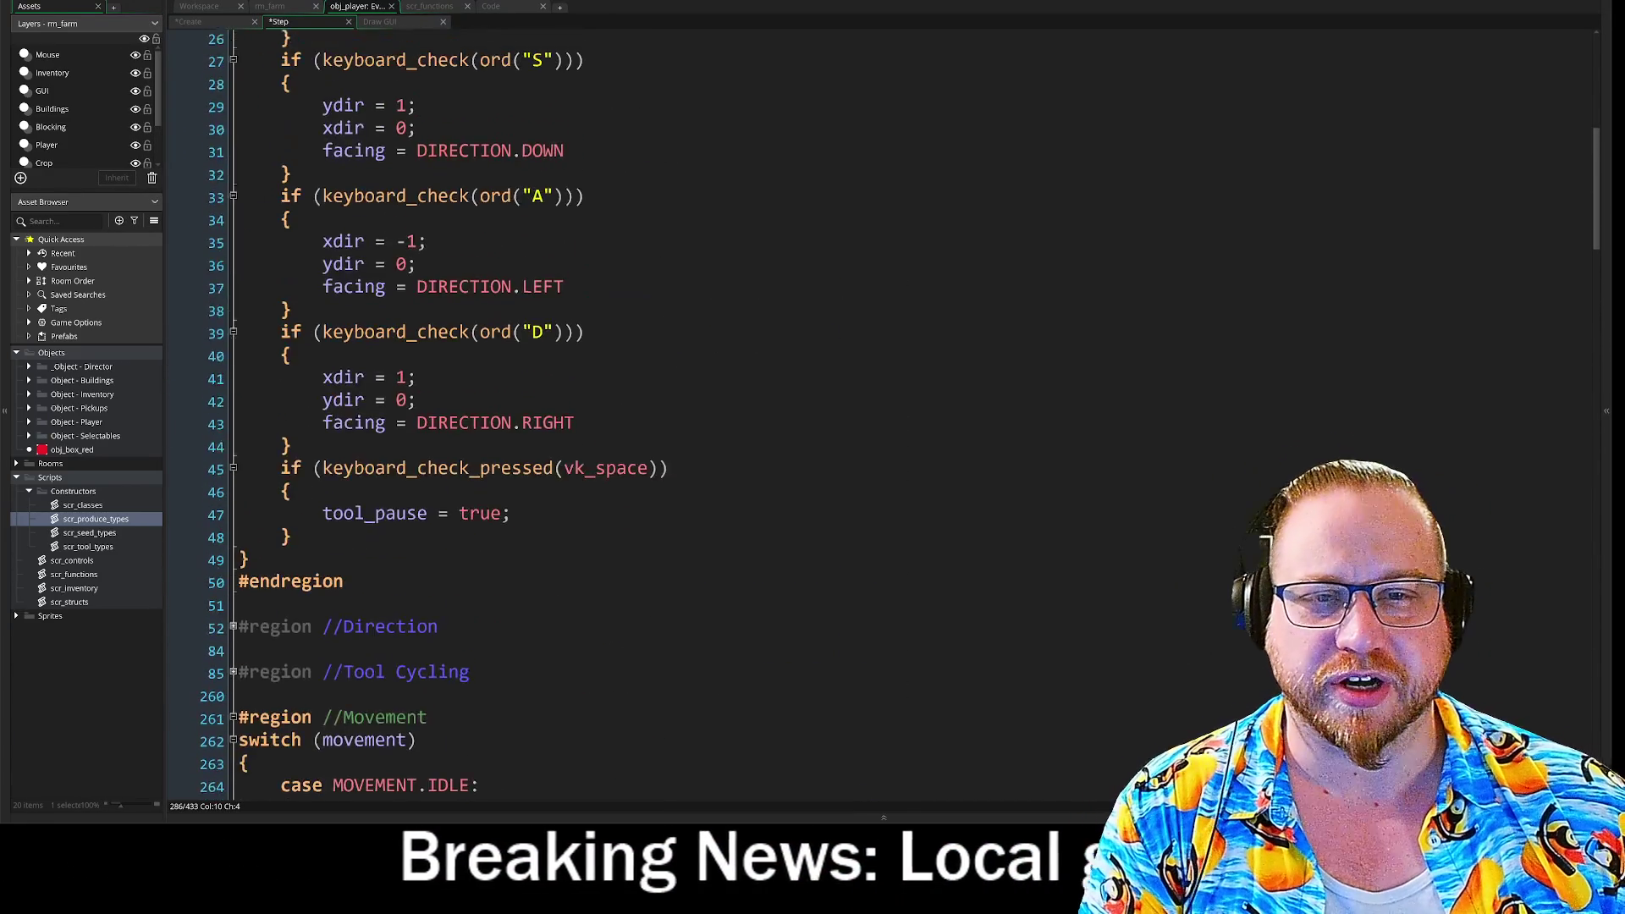
pyautogui.scroll(4, 431, 417)
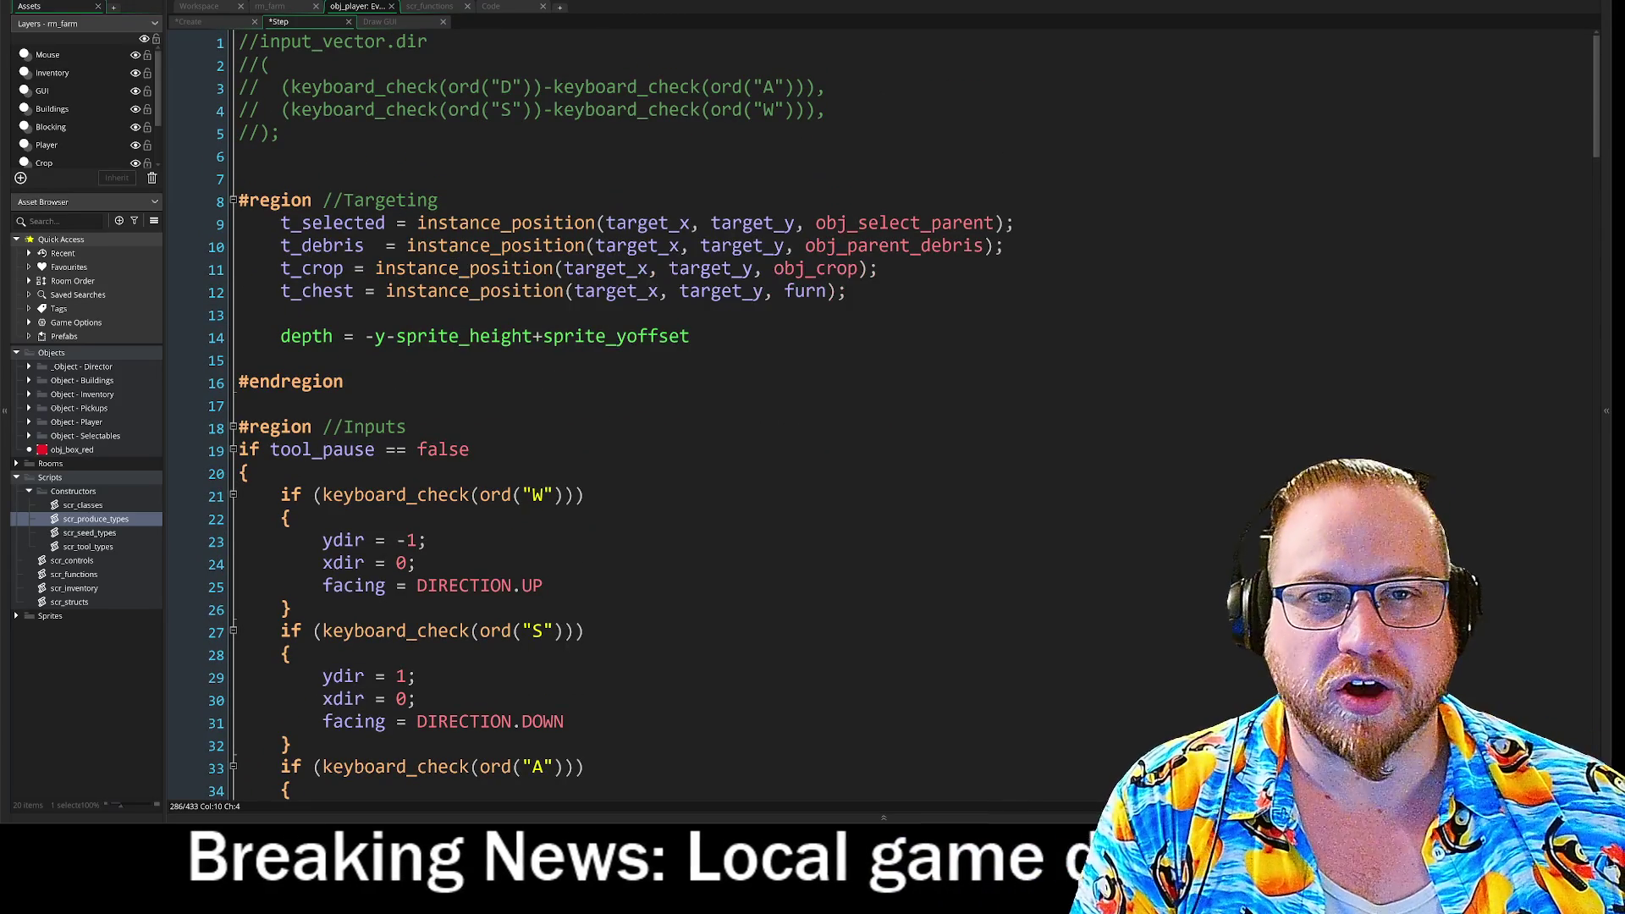
pyautogui.click(497, 9)
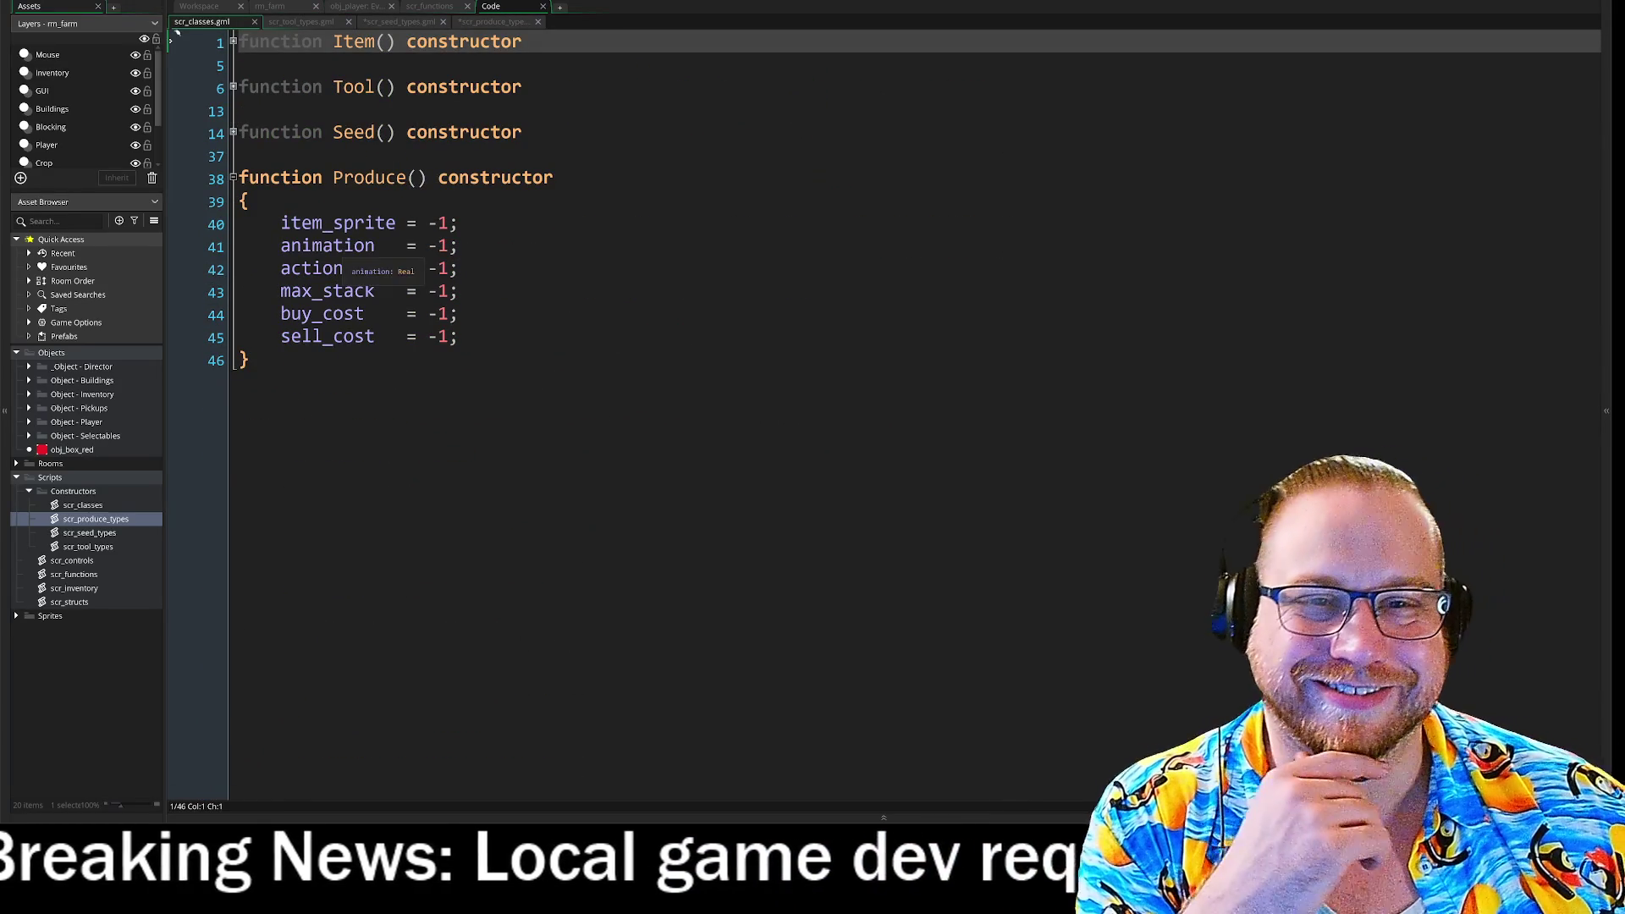
# Fold the TurnipSeed constructor in scr_seed_types, then flip between the produce and seed script tabs.
pyautogui.click(494, 21)
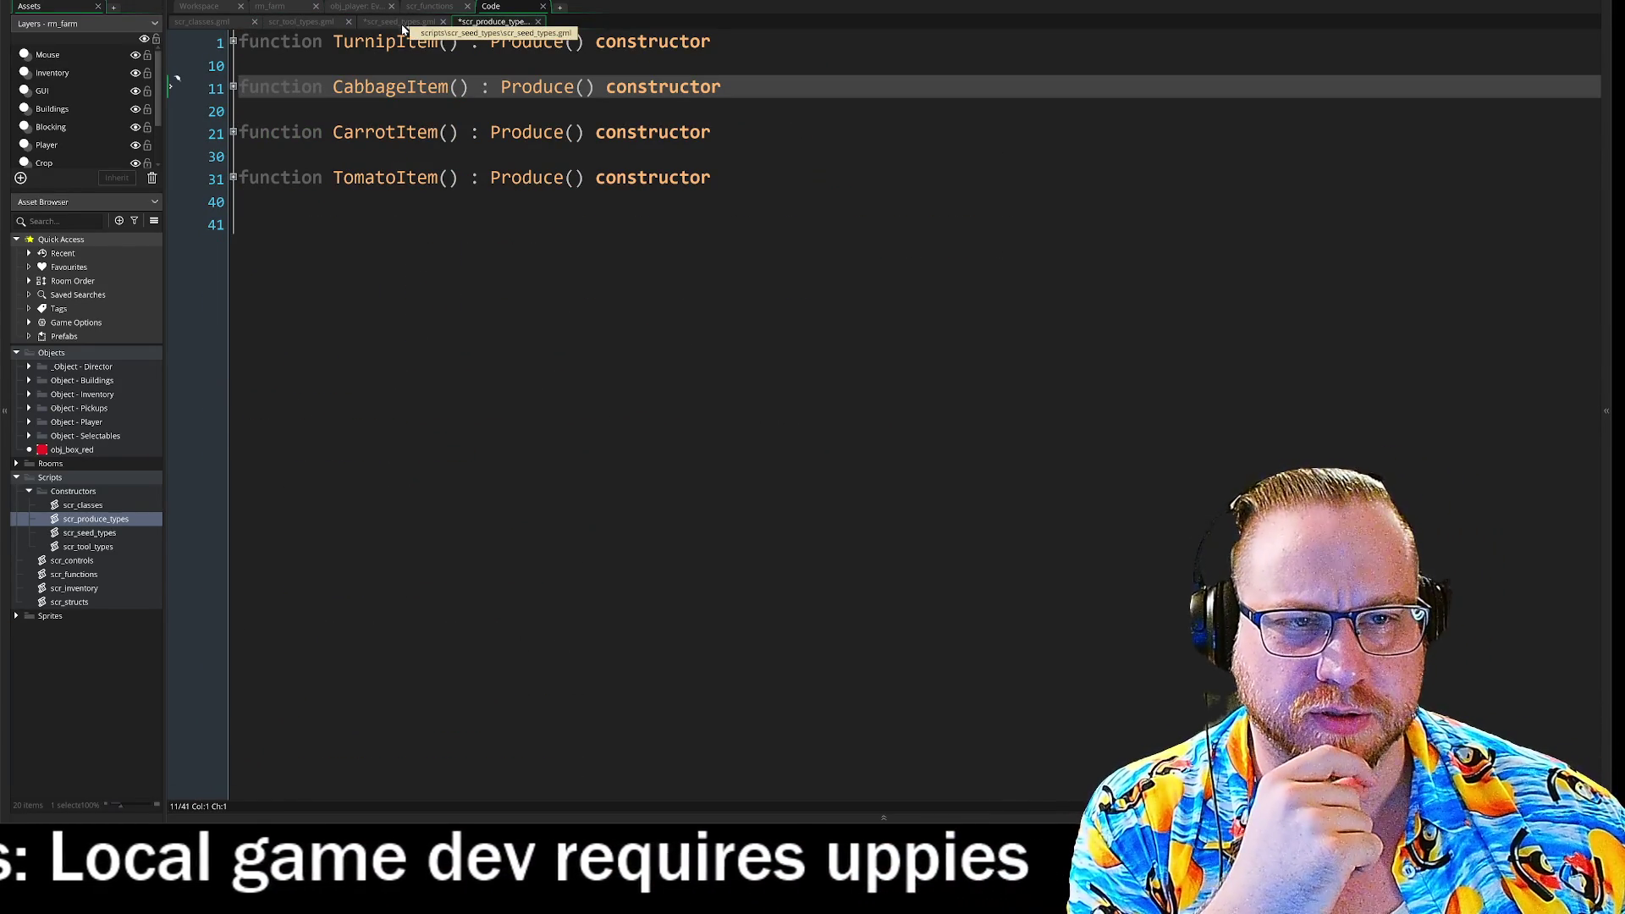
pyautogui.click(407, 23)
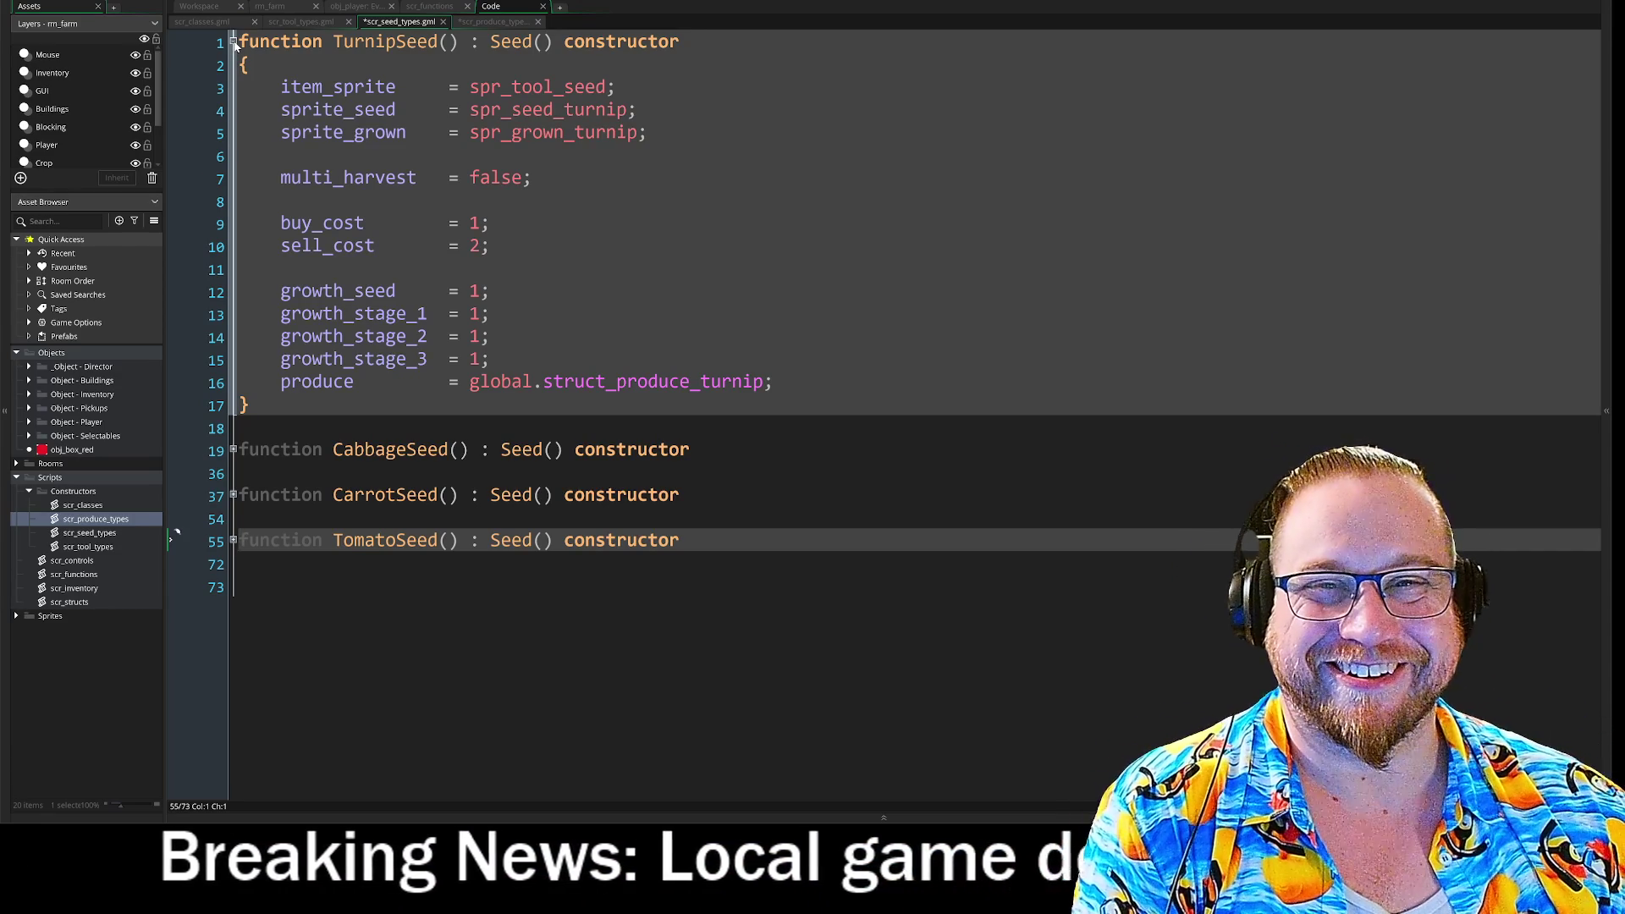
pyautogui.click(234, 41)
pyautogui.hotkey('ctrl', 'Tab')
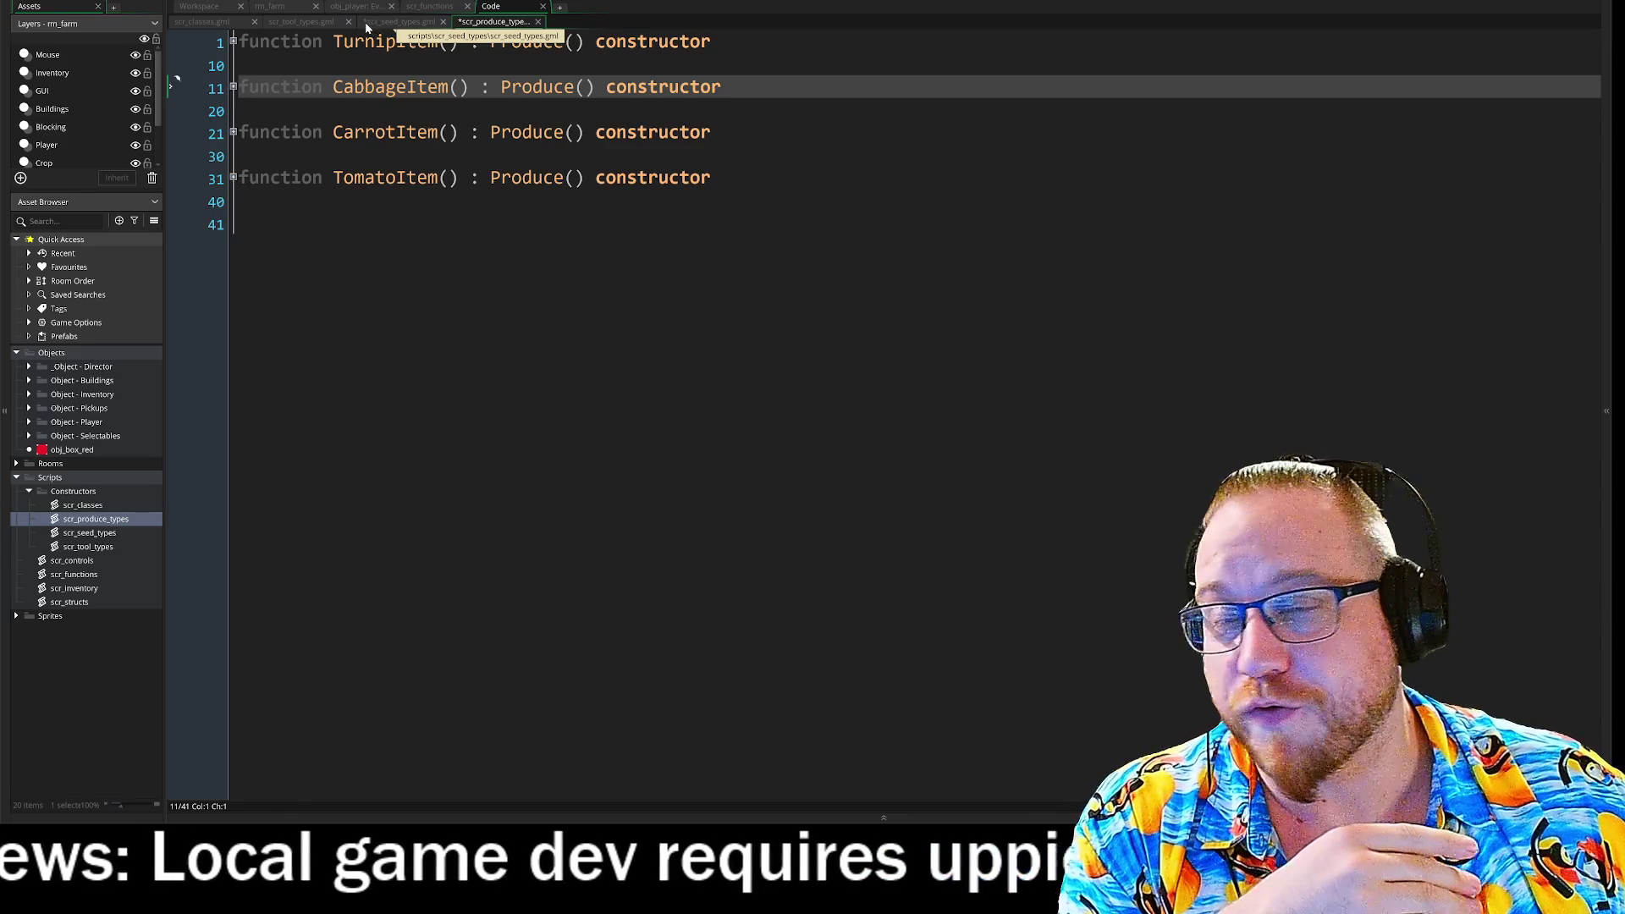
pyautogui.click(367, 26)
# Visit scr_tool_types, return to scr_classes, and expand then refold the Seed constructor.
pyautogui.click(290, 26)
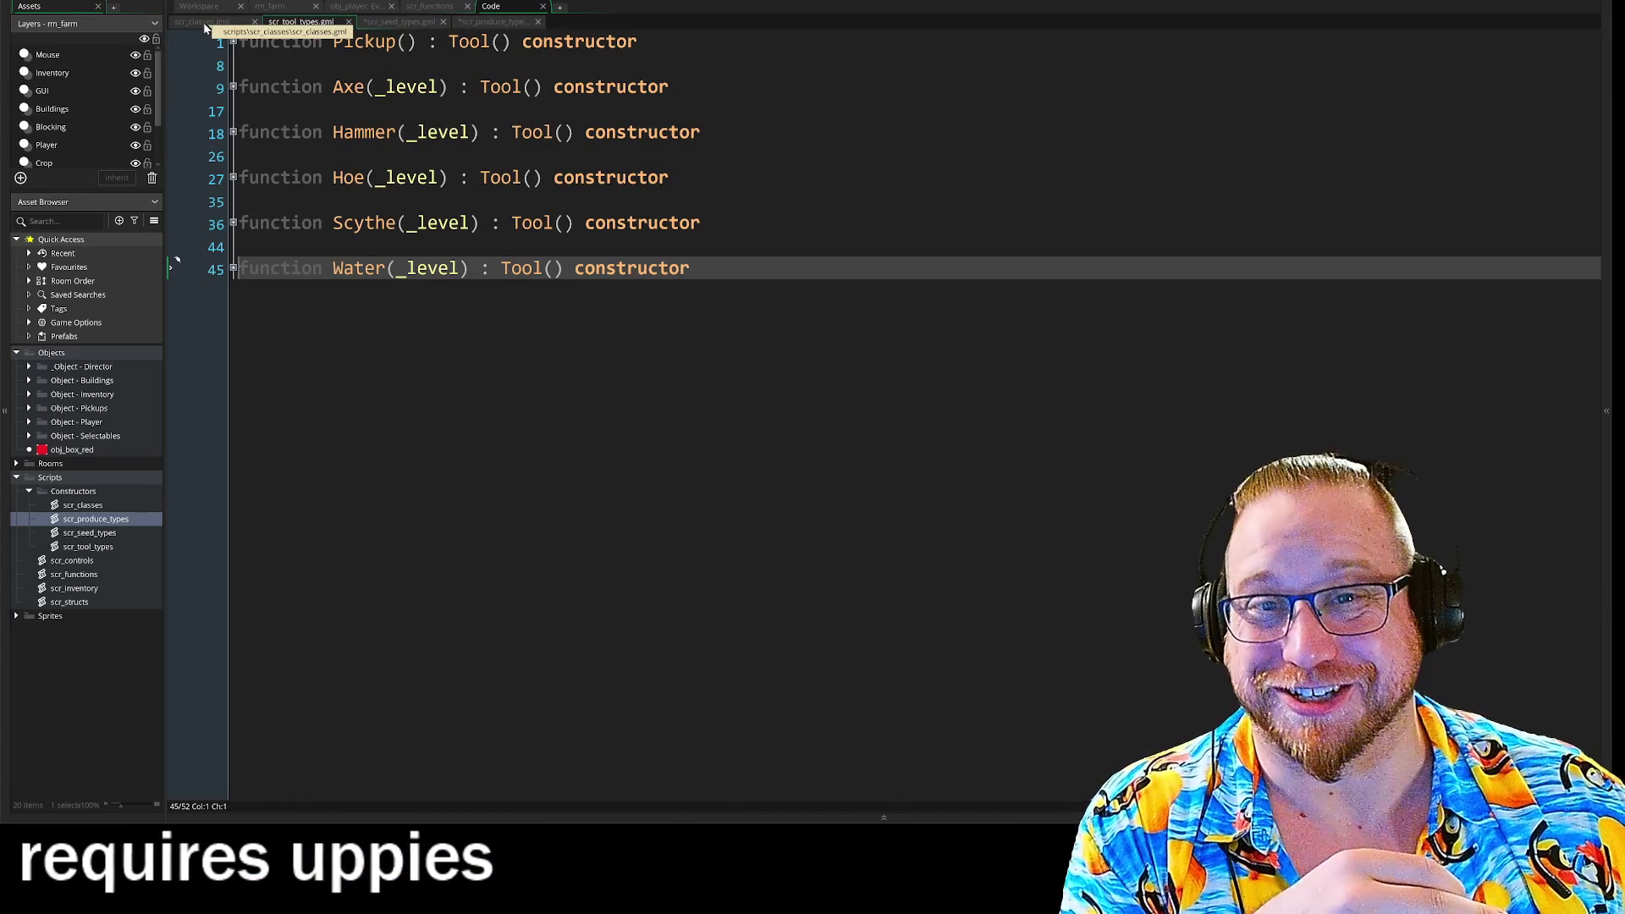
pyautogui.click(204, 25)
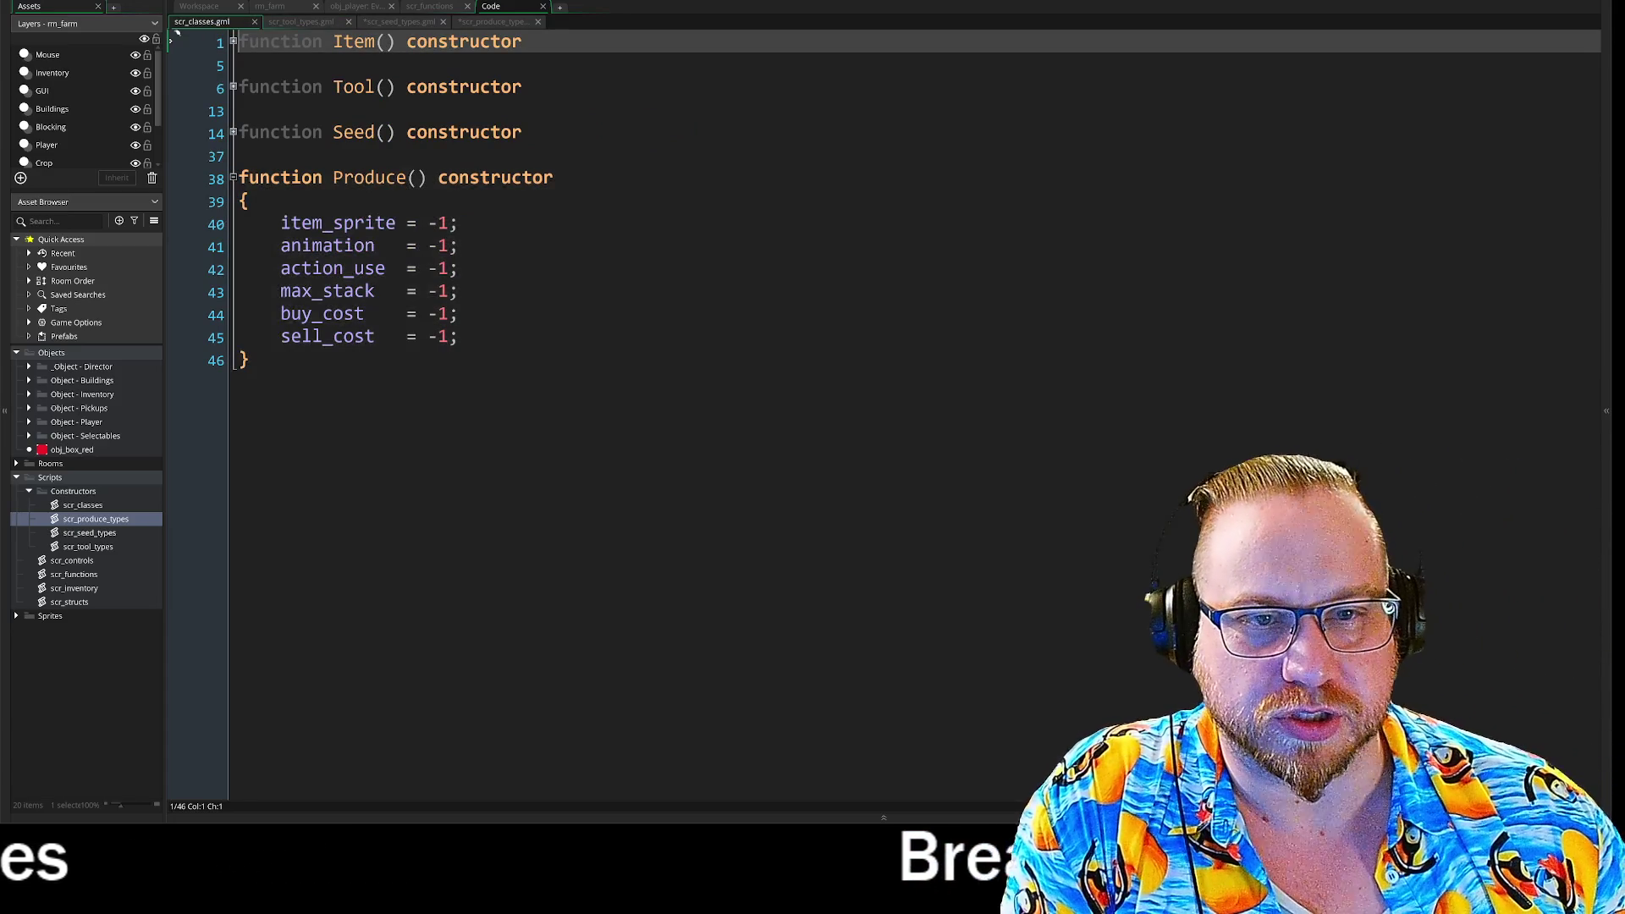
pyautogui.click(233, 133)
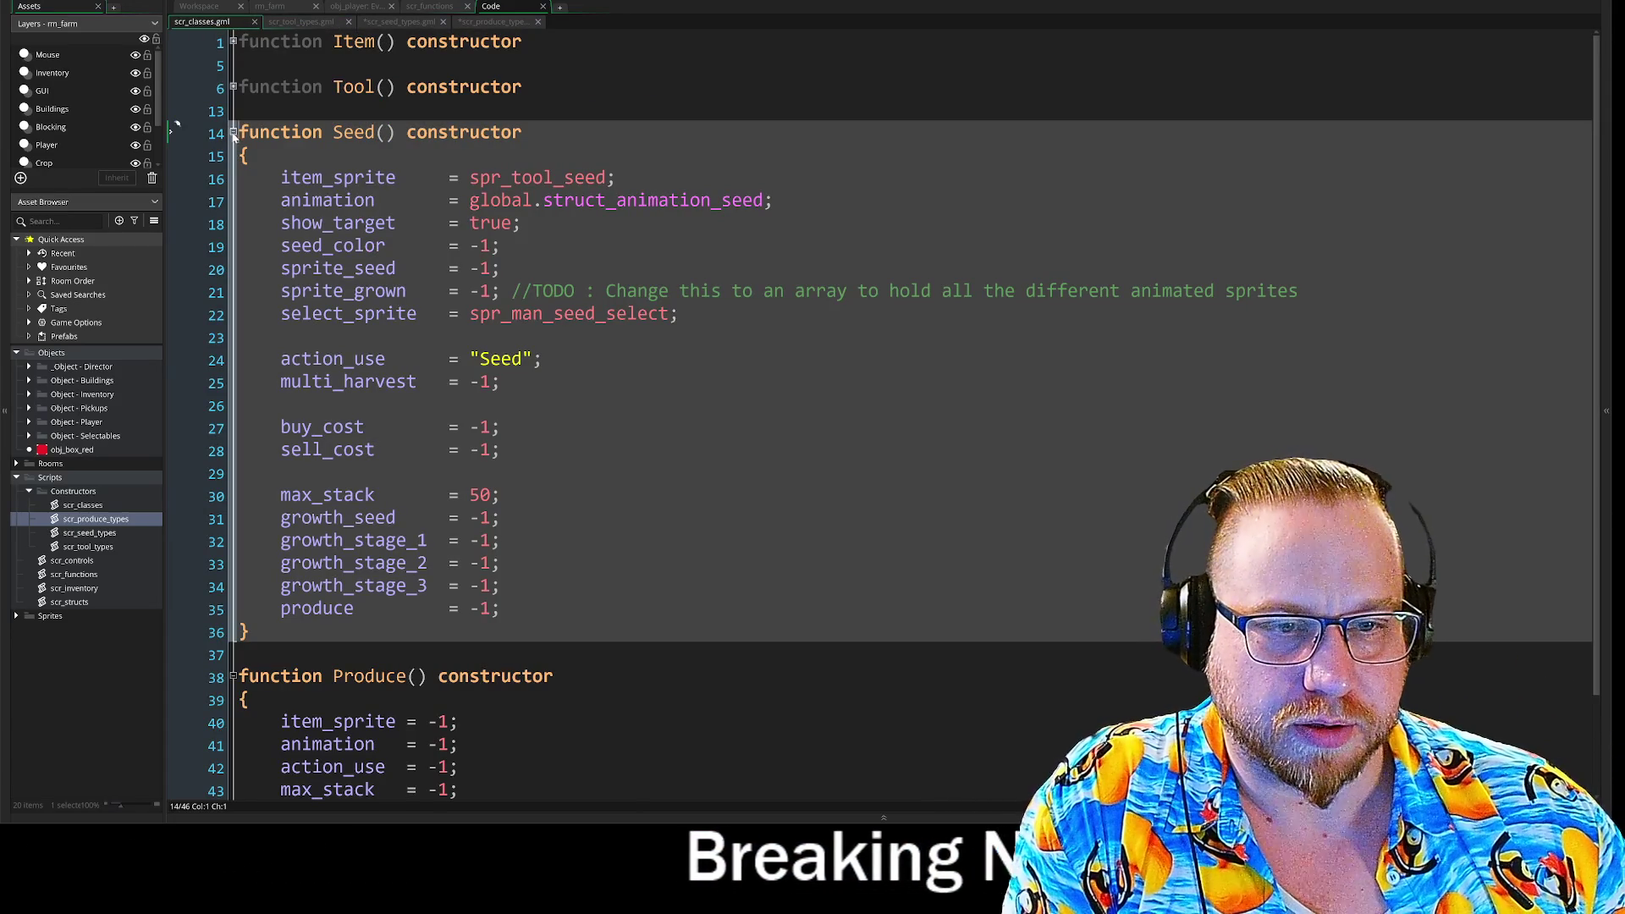
pyautogui.click(233, 132)
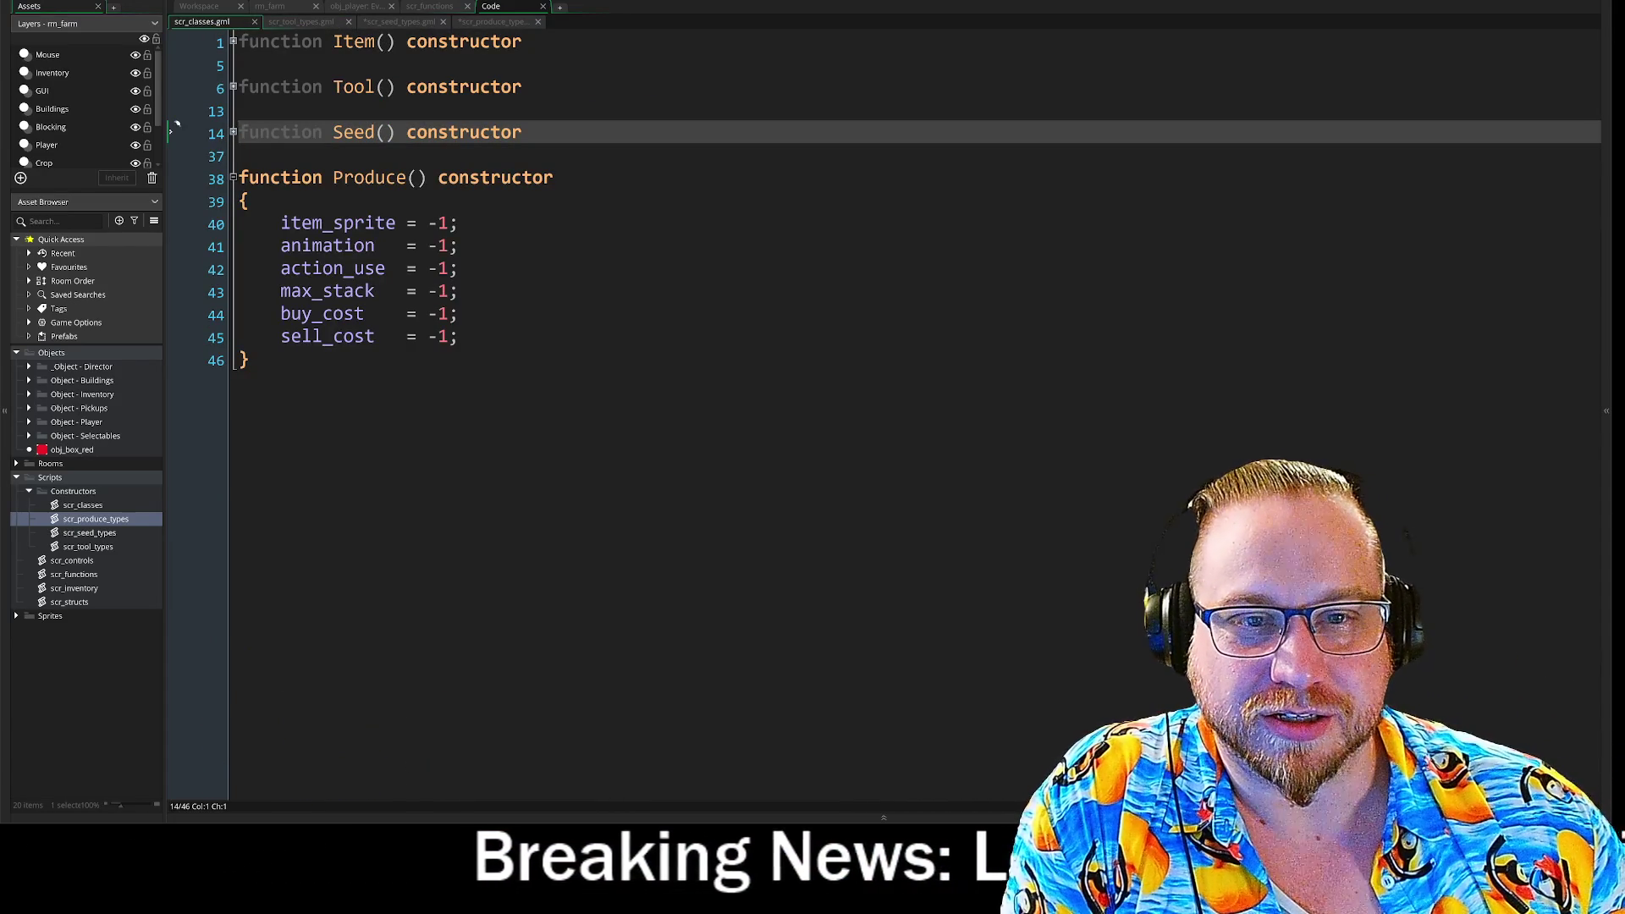
# Fold the Produce constructor, select lines 1–38, clear the selection, and switch to the browser.
pyautogui.press('Down')
pyautogui.press('Down')
pyautogui.press('Down')
pyautogui.press('End')
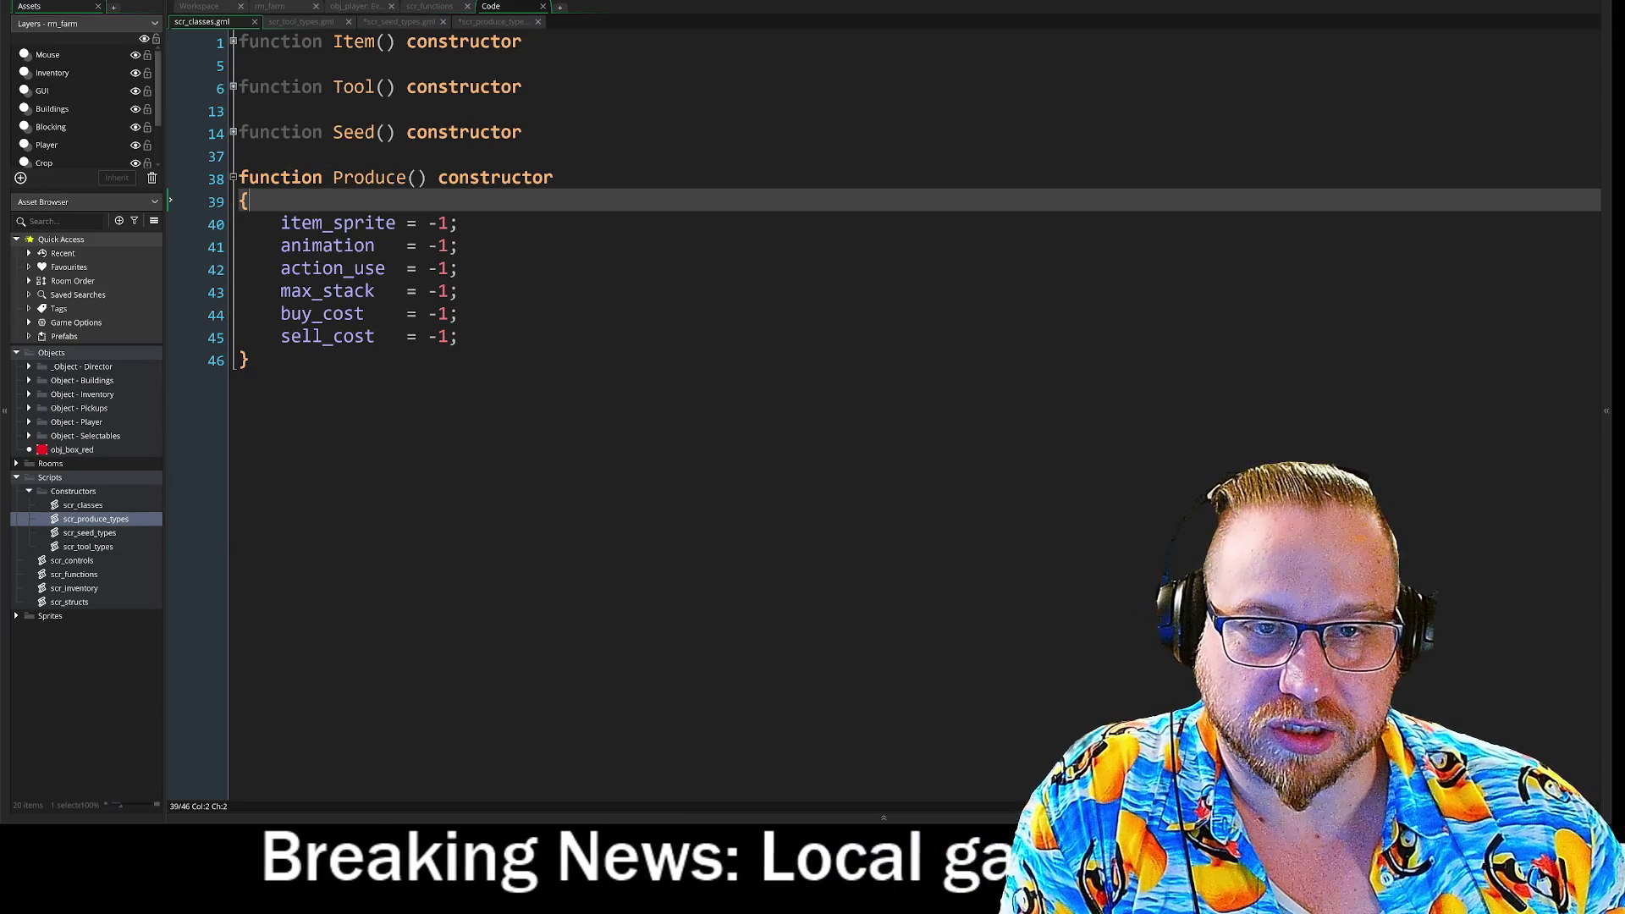
pyautogui.click(233, 179)
pyautogui.moveTo(554, 179)
pyautogui.mouseDown()
pyautogui.moveTo(333, 179)
pyautogui.moveTo(181, 129)
pyautogui.mouseUp()
pyautogui.moveTo(554, 179)
pyautogui.mouseDown()
pyautogui.moveTo(373, 178)
pyautogui.moveTo(196, 28)
pyautogui.mouseUp()
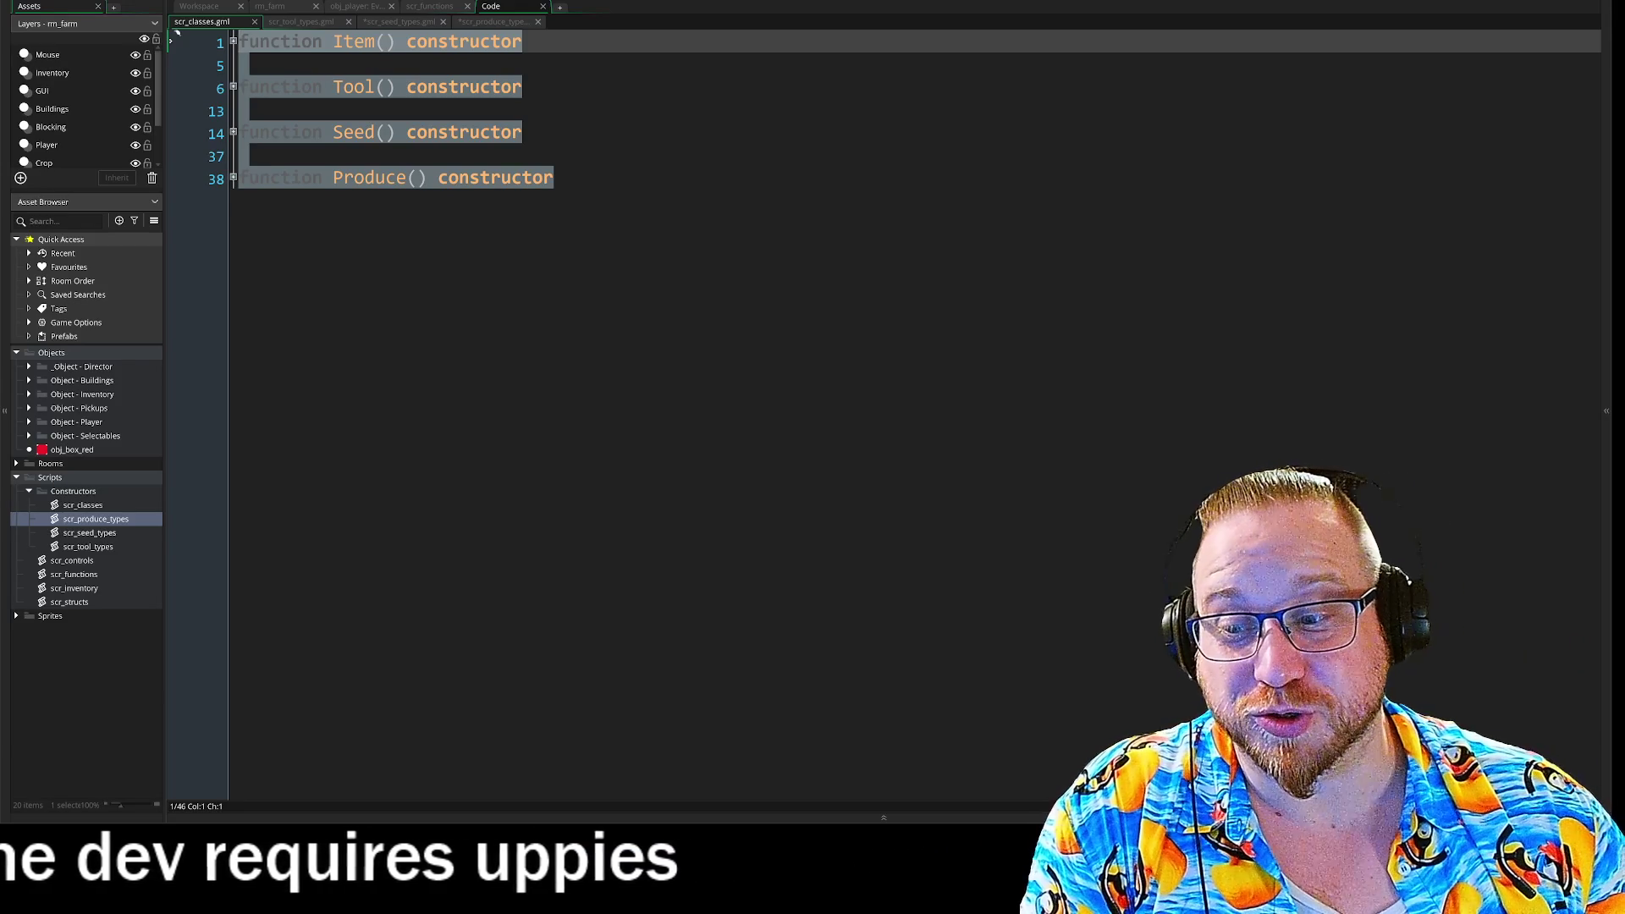
pyautogui.click(177, 173)
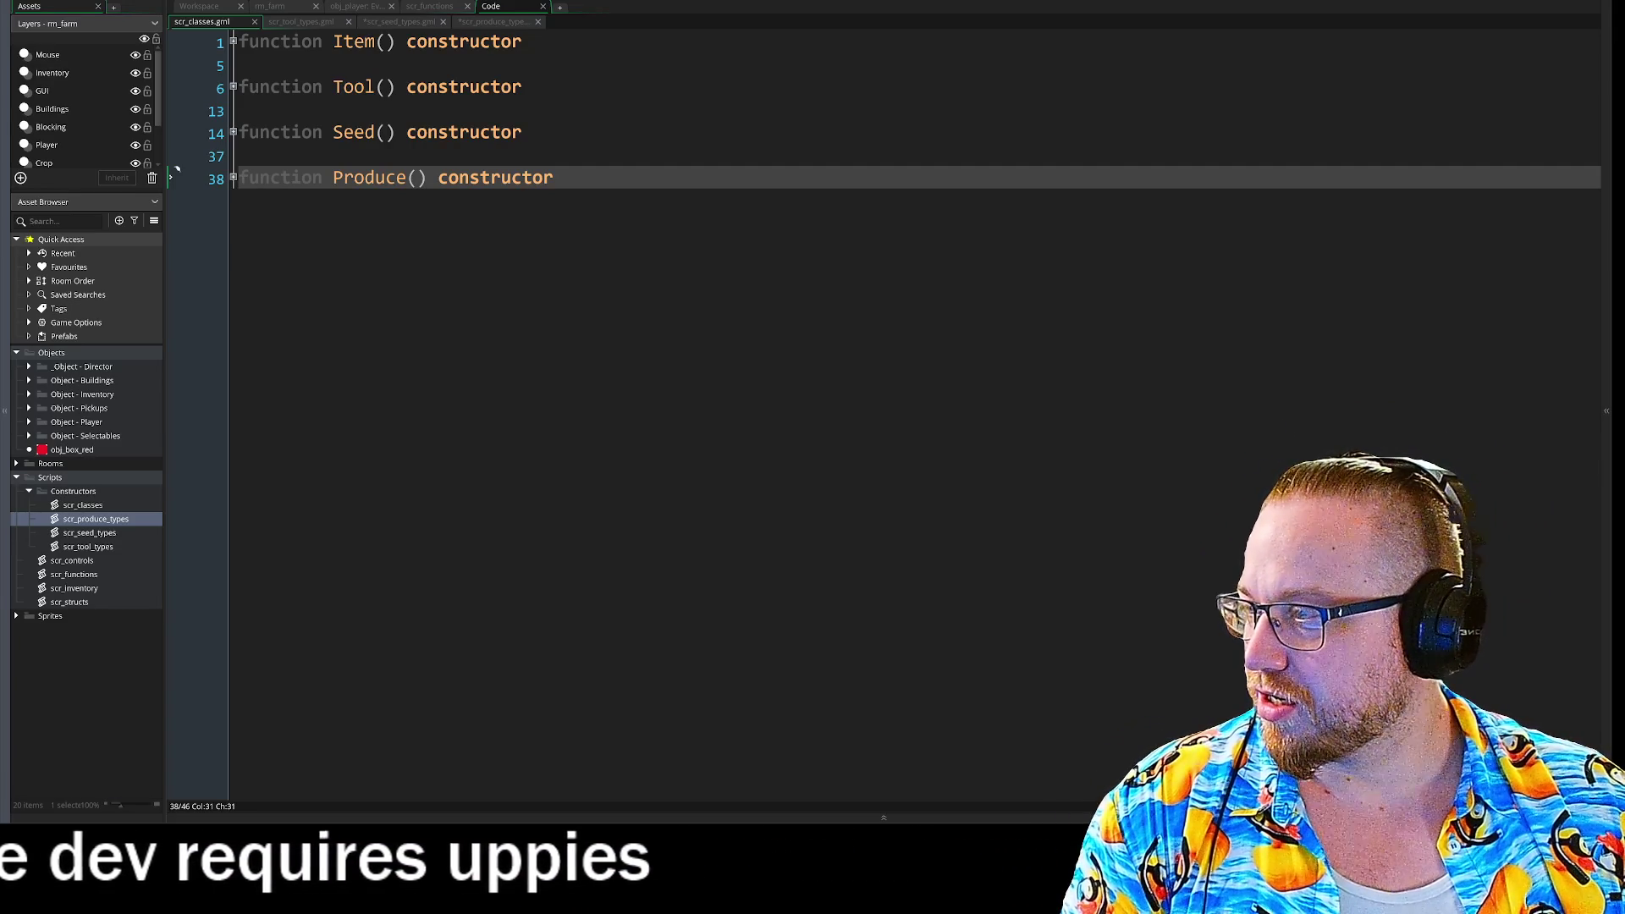
pyautogui.hotkey('alt', 'Tab')
pyautogui.moveTo(483, 33); pyautogui.dragTo(796, 12)
pyautogui.moveTo(699, 284); pyautogui.dragTo(728, 505)
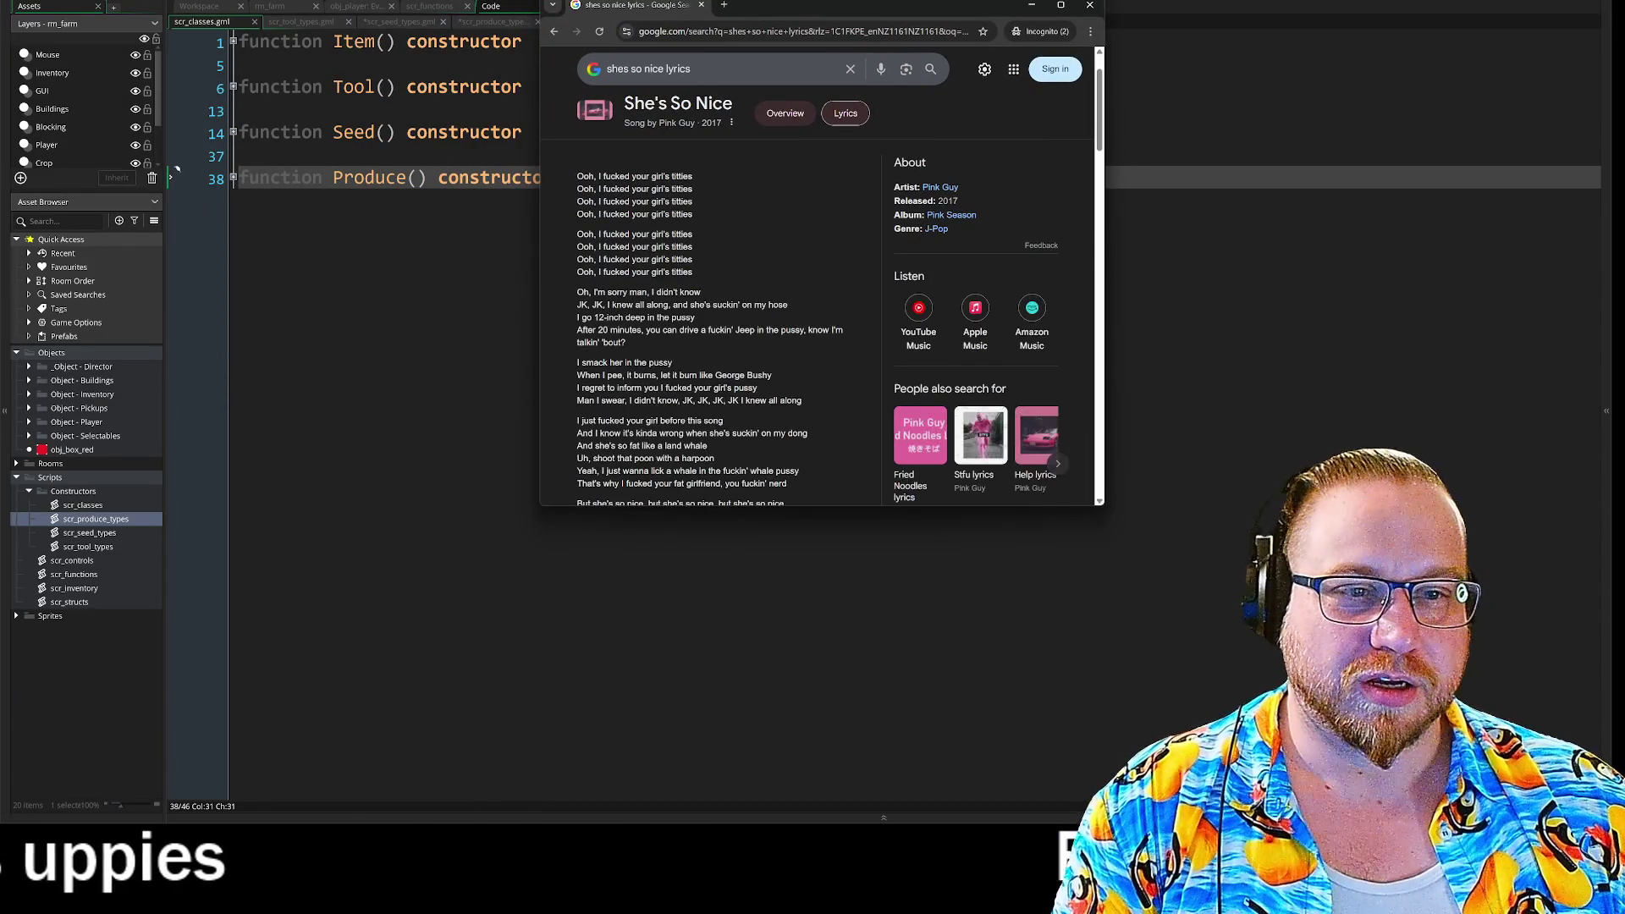
pyautogui.scroll(5, 604, 232)
pyautogui.scroll(-3, 825, 322)
pyautogui.scroll(1, 872, 349)
pyautogui.scroll(-1, 875, 349)
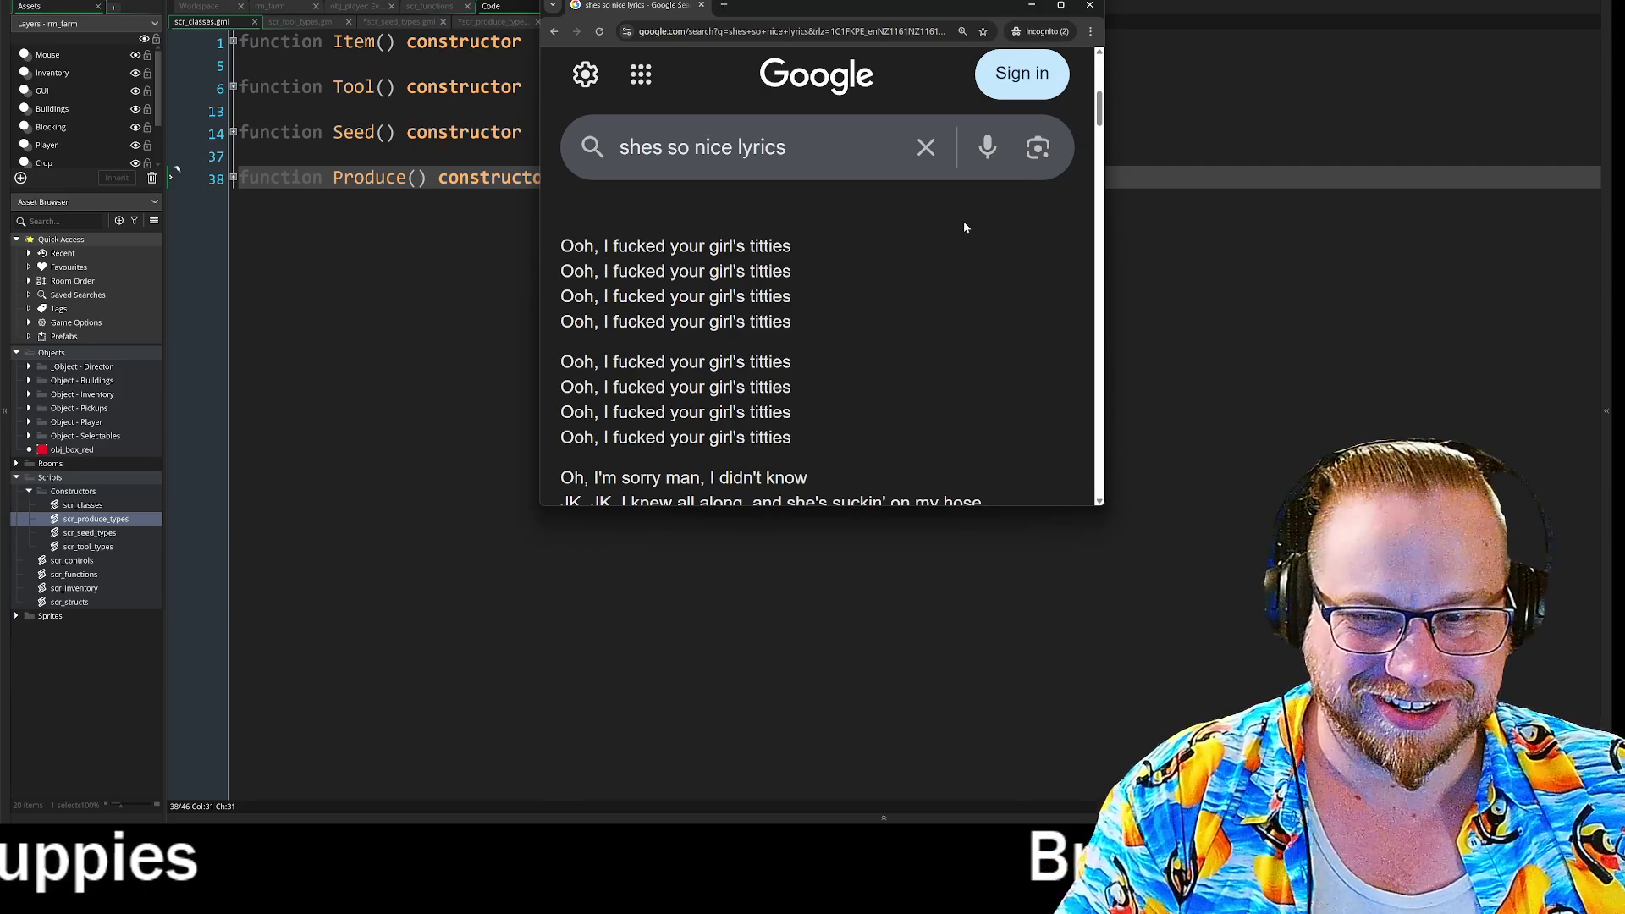
pyautogui.keyDown('ctrl'); pyautogui.scroll(-1, 963, 221); pyautogui.keyUp('ctrl')
pyautogui.keyDown('ctrl'); pyautogui.scroll(-4, 963, 220); pyautogui.keyUp('ctrl')
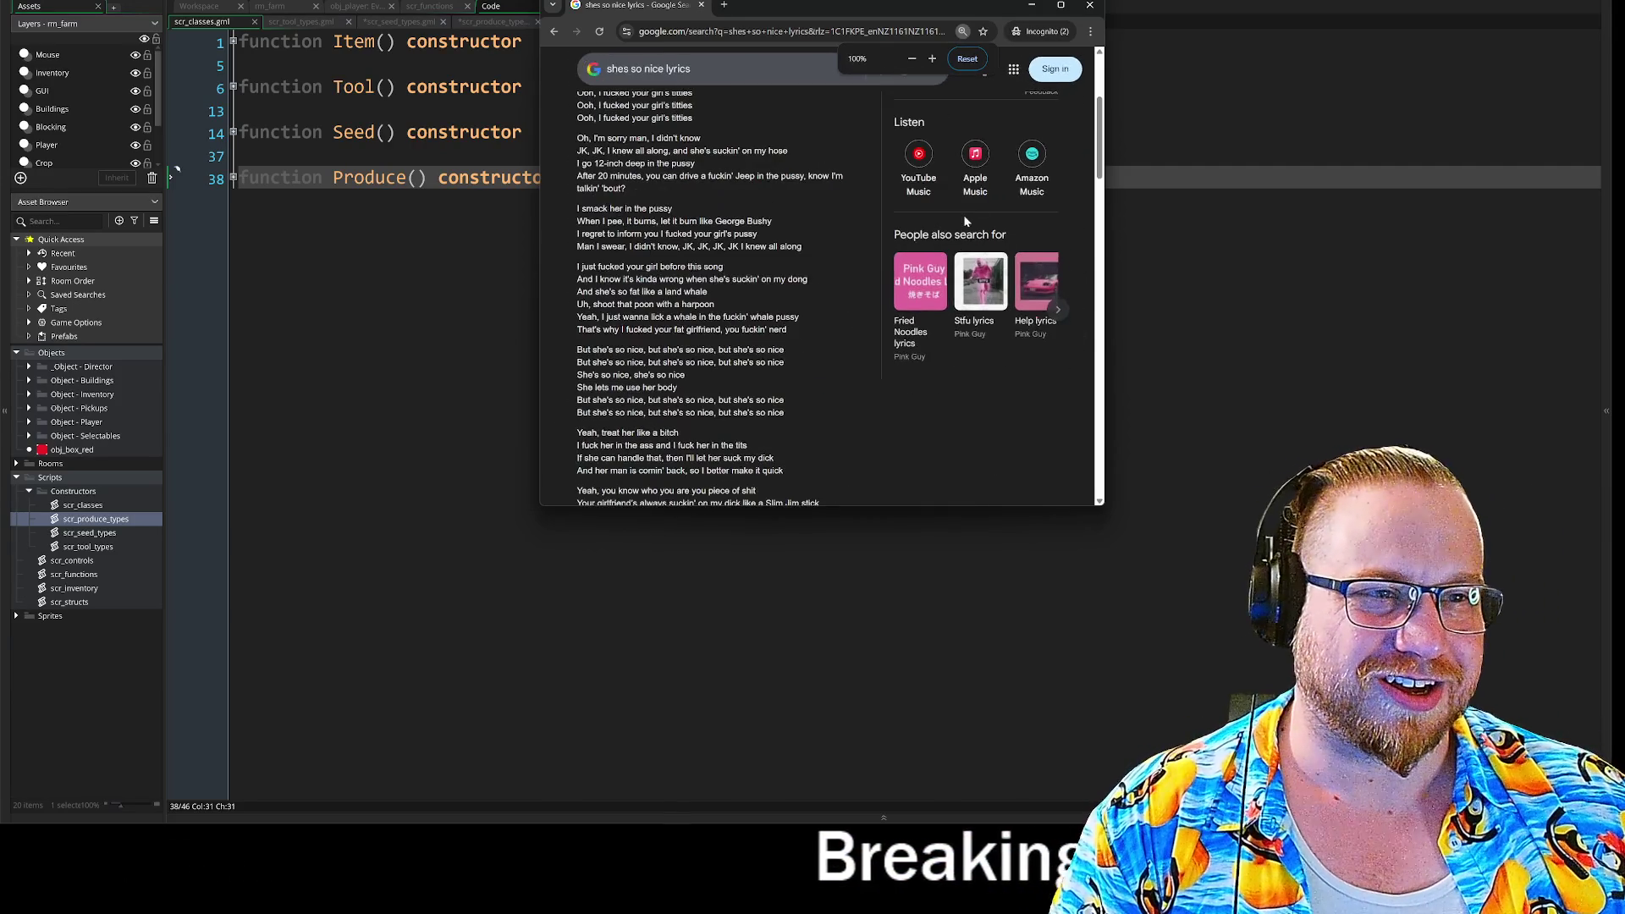
pyautogui.click(1089, 5)
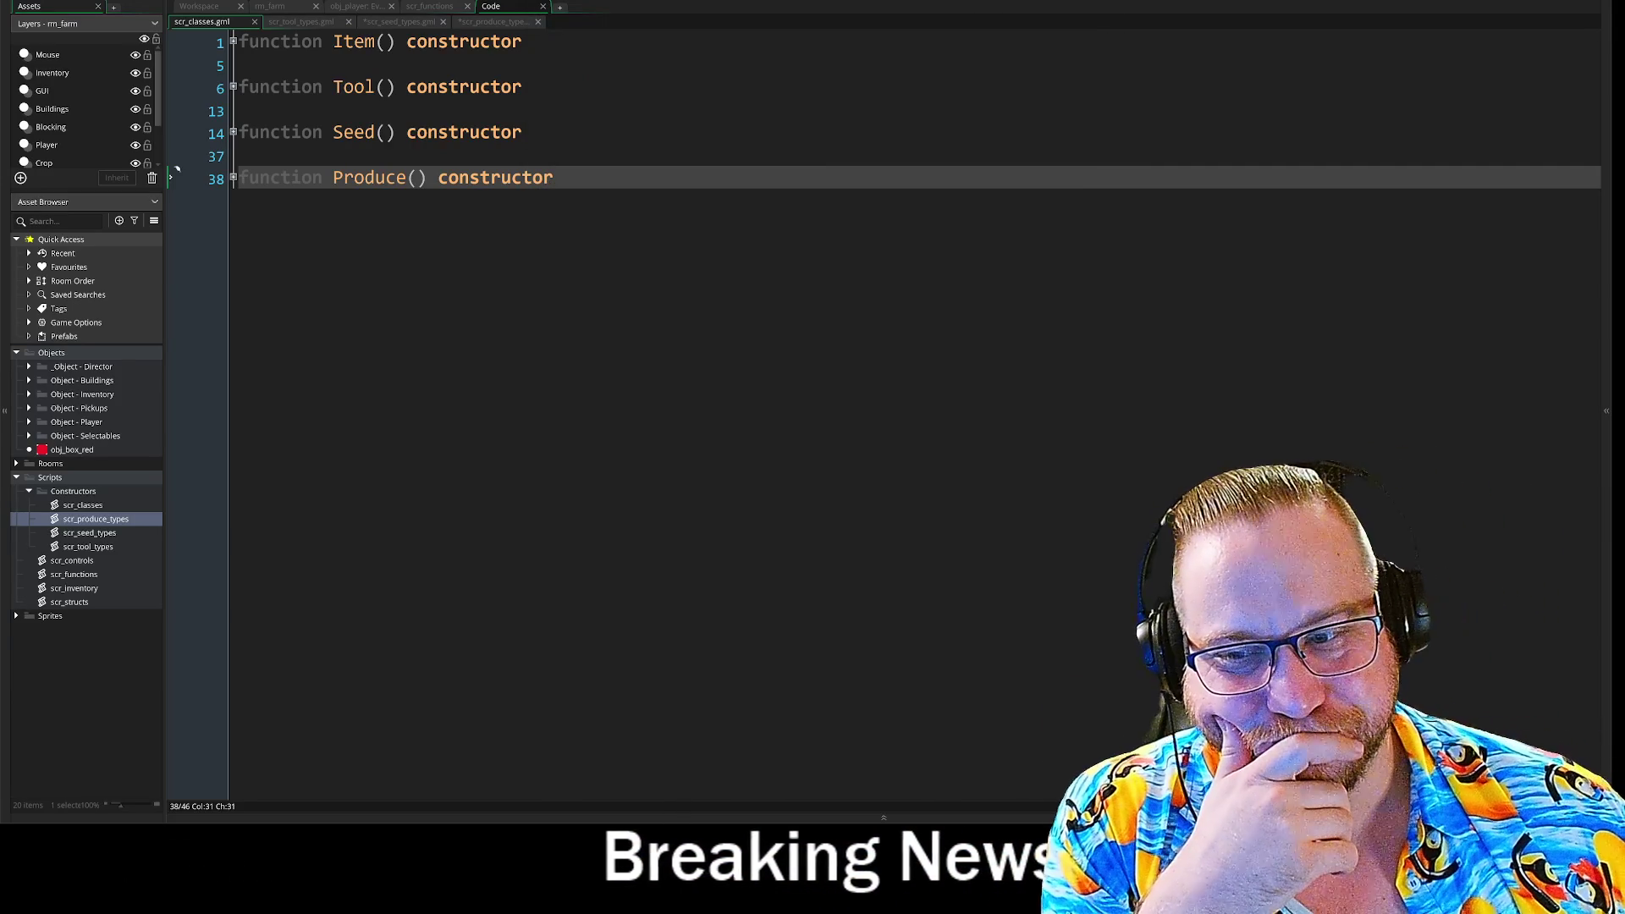
pyautogui.press('Left')
pyautogui.press('Left')
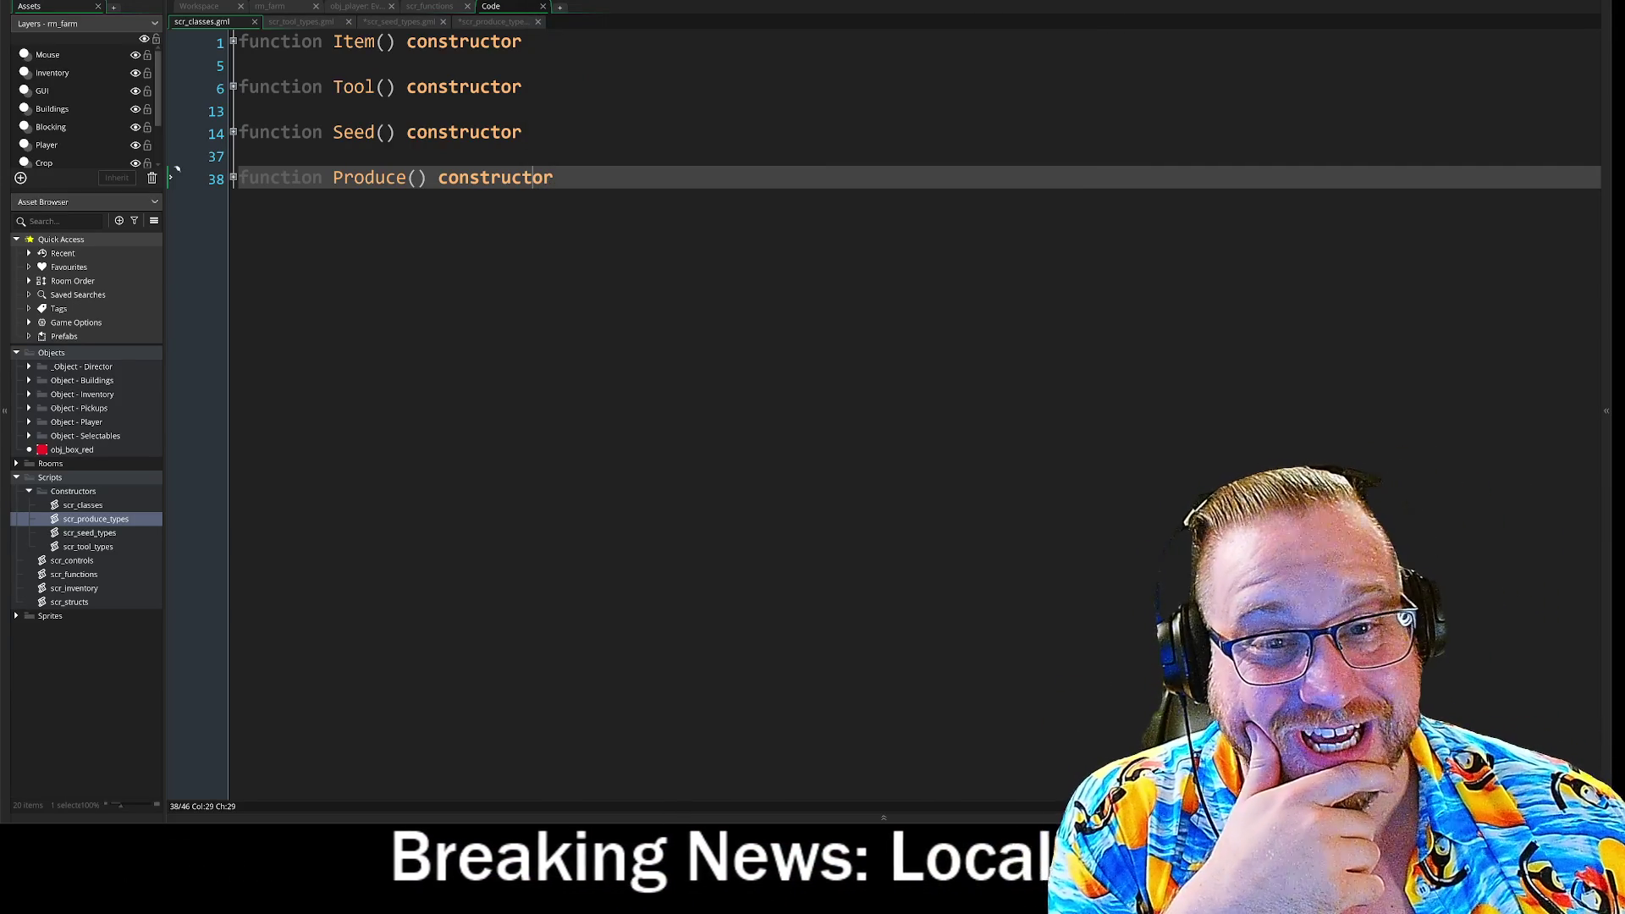
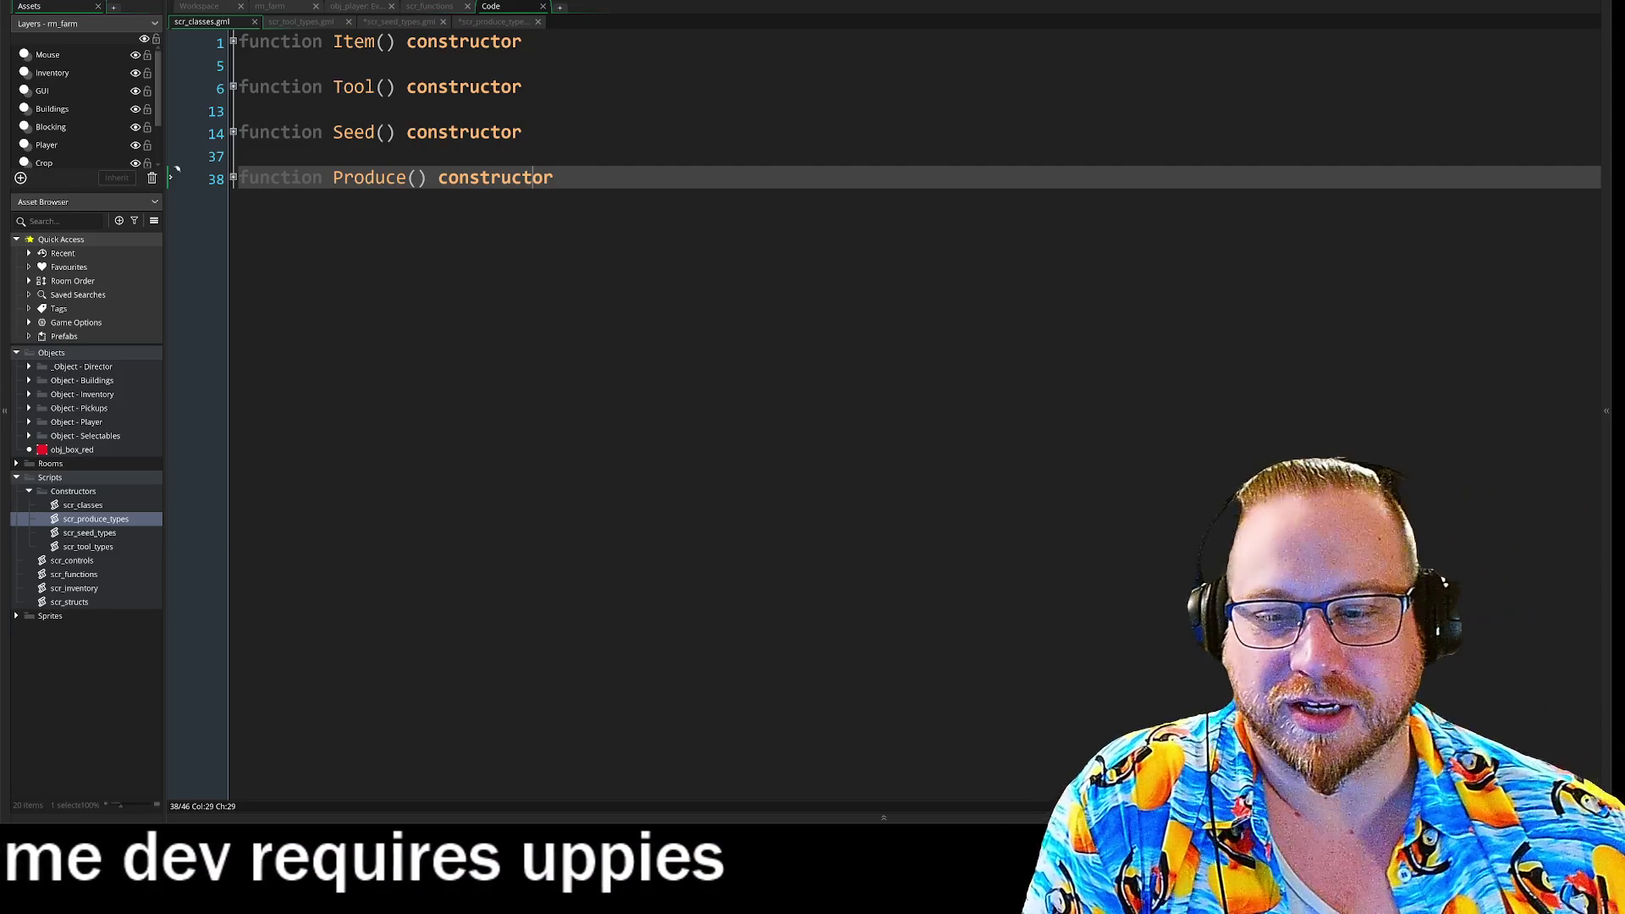
pyautogui.press('End')
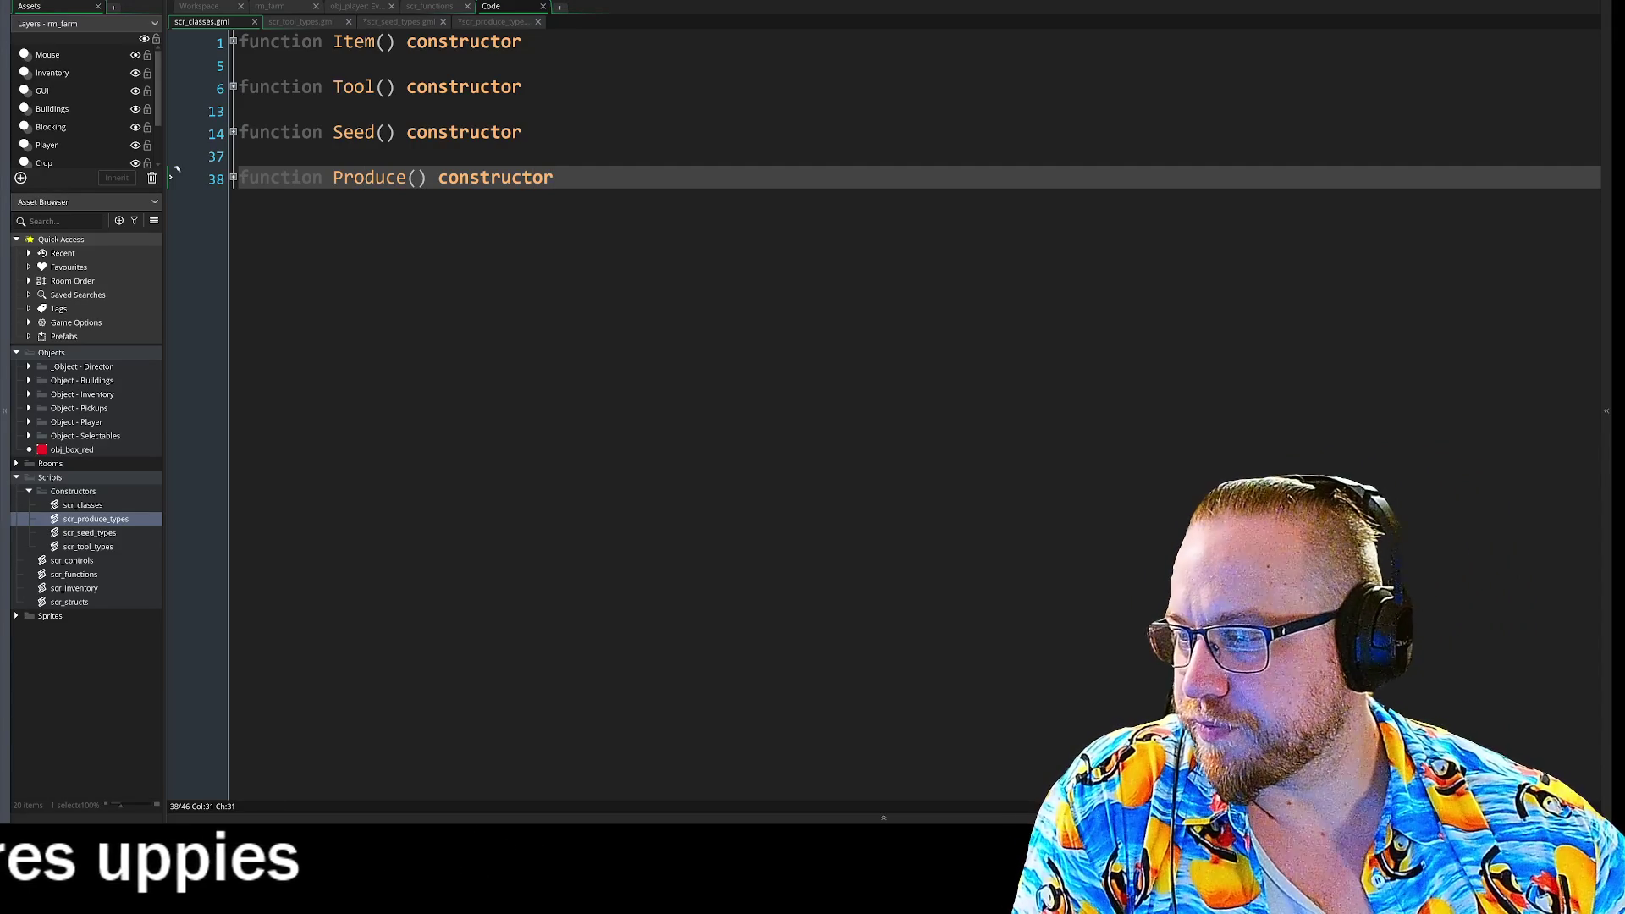